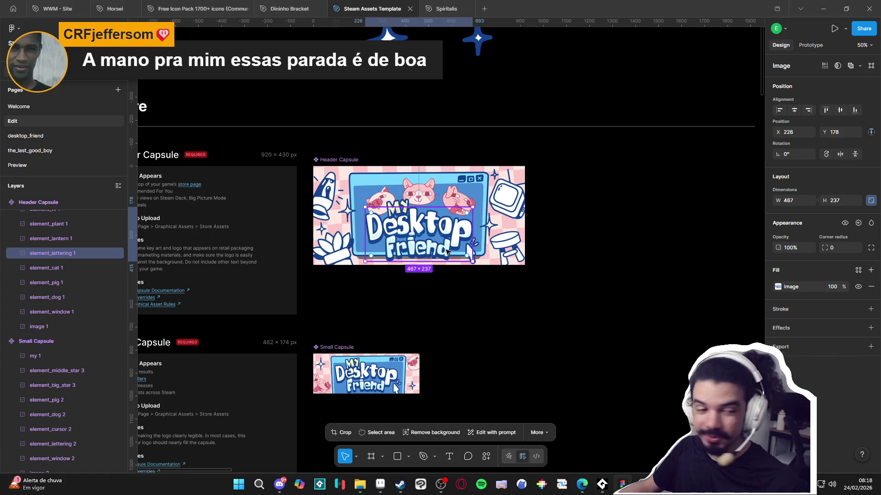
Step: Leave the Figma capsule template for the Bridgelands cover artwork in Aseprite
scroll(470, 319, "down", 3)
scroll(471, 321, "up", 3)
left_click(380, 483)
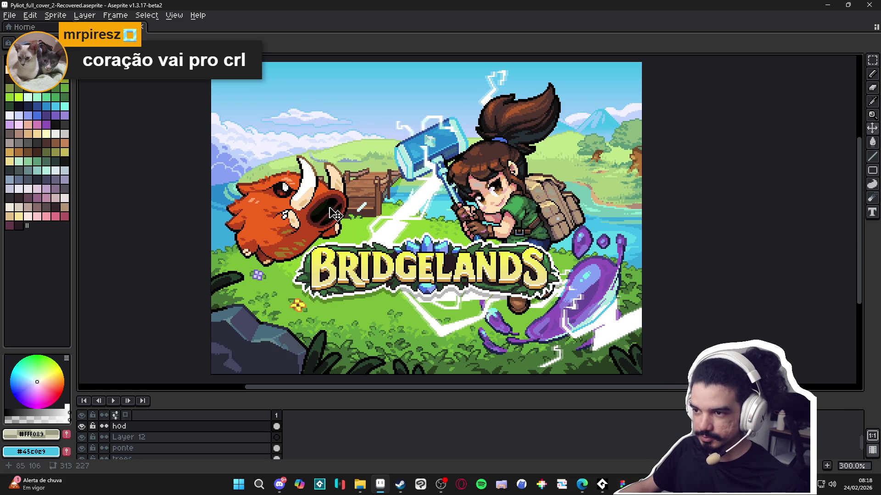
Step: Confirm the Bridgelands sprite is 313 × 227 px without changing it, then move to Clip Studio Paint
scroll(418, 229, "down", 1)
scroll(417, 229, "up", 1)
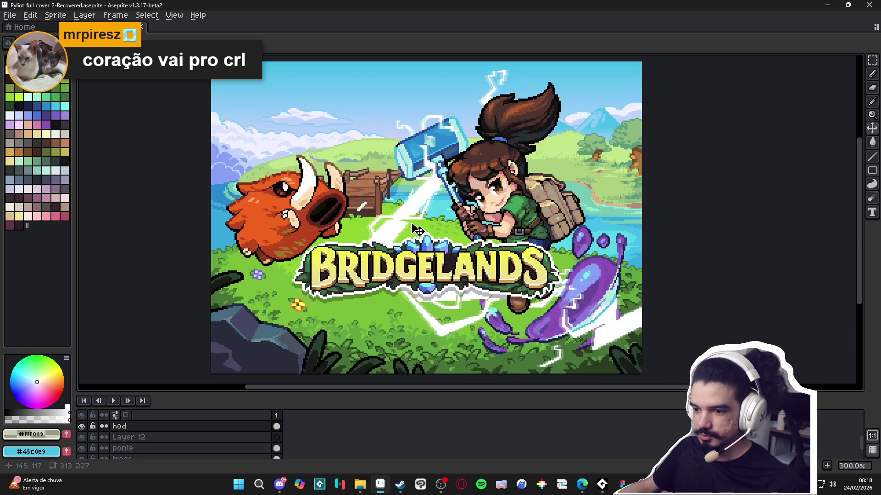
left_click(55, 15)
left_click(78, 66)
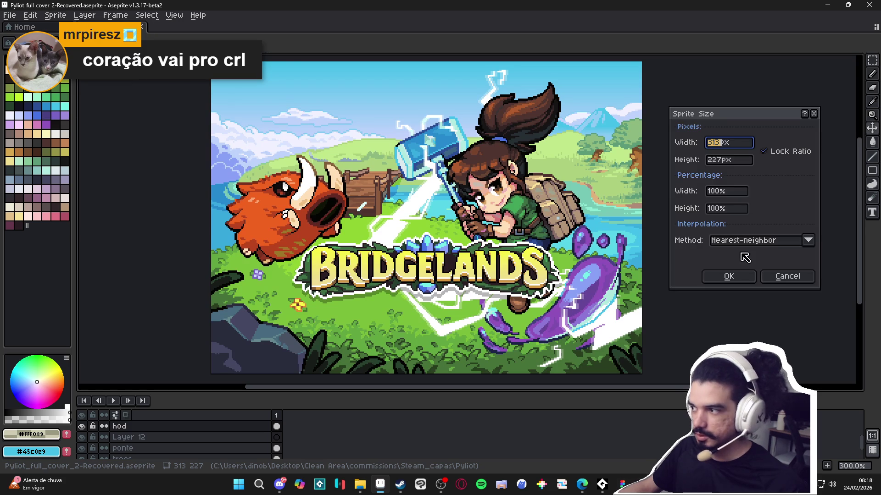
left_click(779, 278)
mouse_move(359, 490)
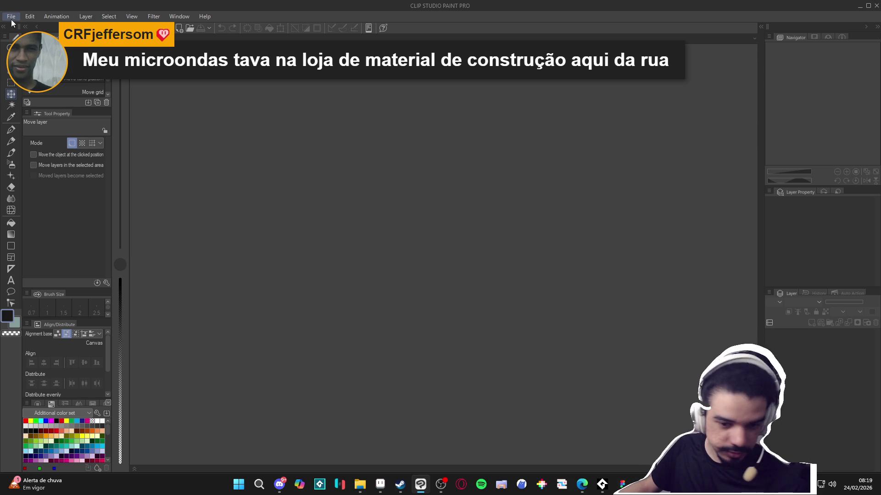
Step: Open the recent file vkaike2_2, The Last Good Boy cover, in Clip Studio Paint
left_click(11, 17)
mouse_move(46, 72)
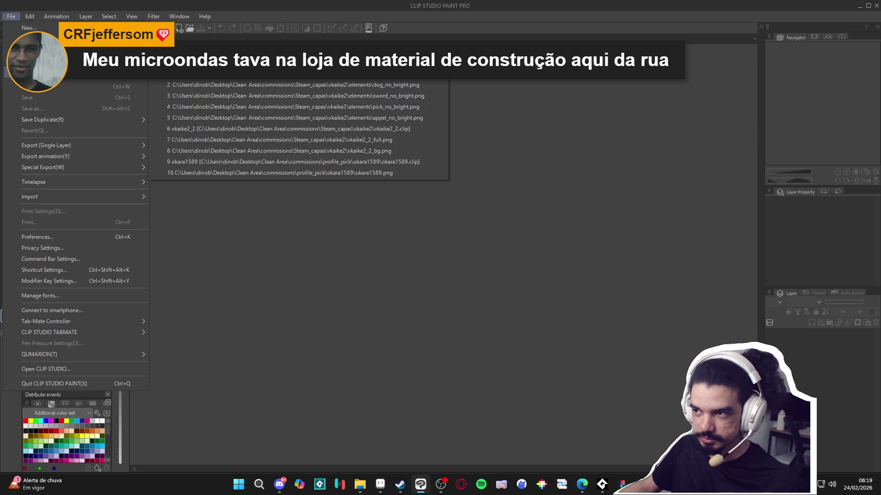
left_click(401, 132)
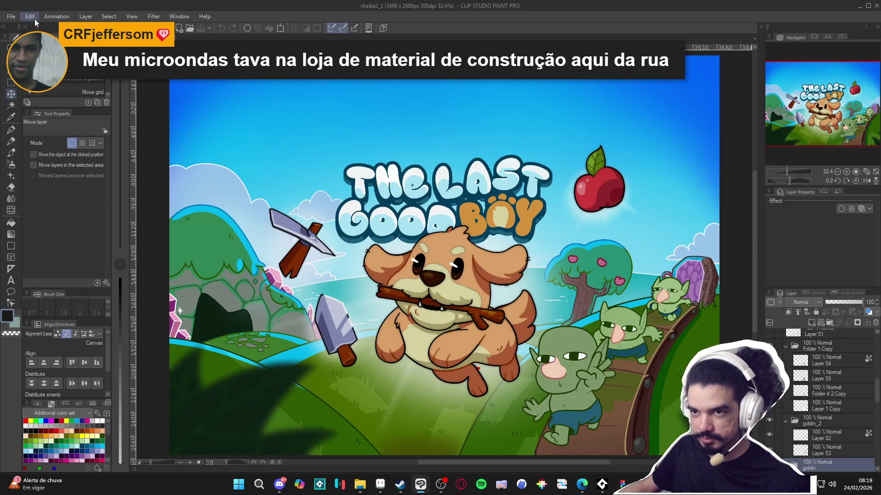
Step: Confirm its image resolution is 3696 × 2688 px at 300 dpi, then return to Aseprite
left_click(30, 16)
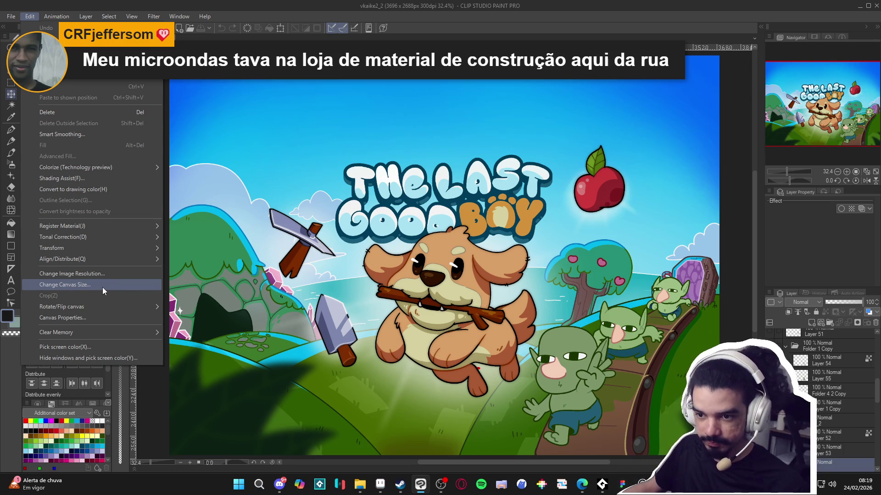
left_click(111, 275)
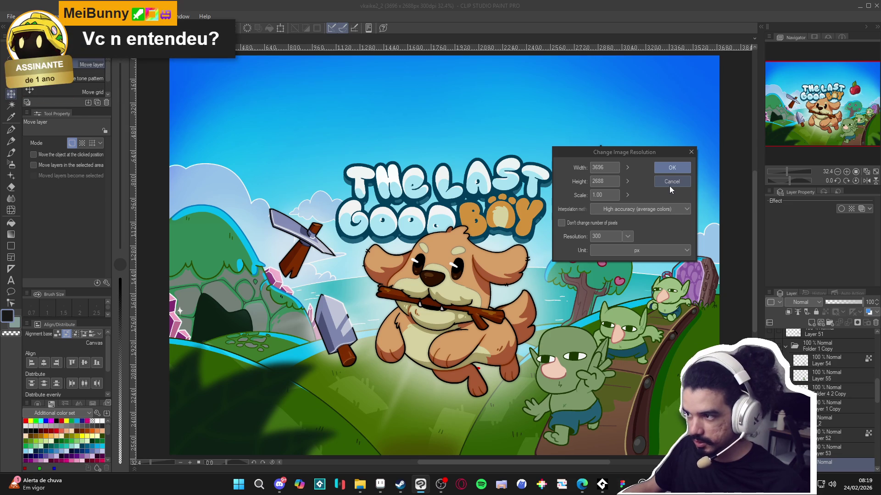
left_click(670, 186)
mouse_move(642, 484)
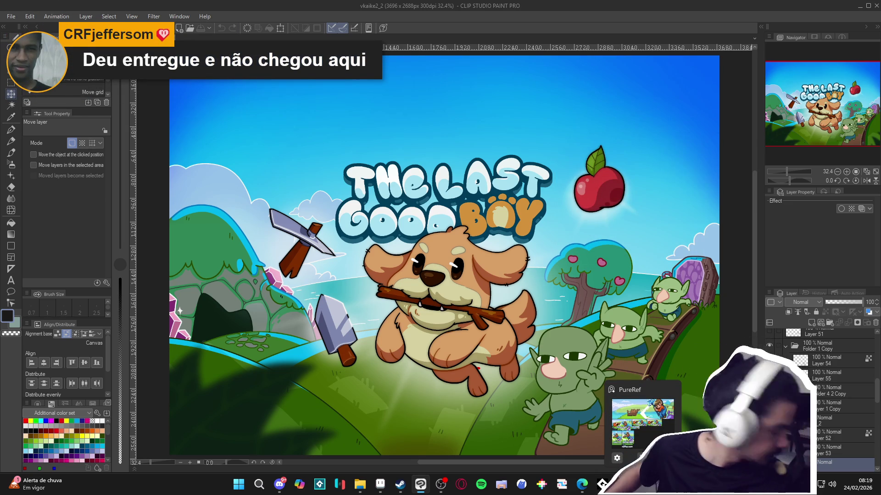
left_click(381, 484)
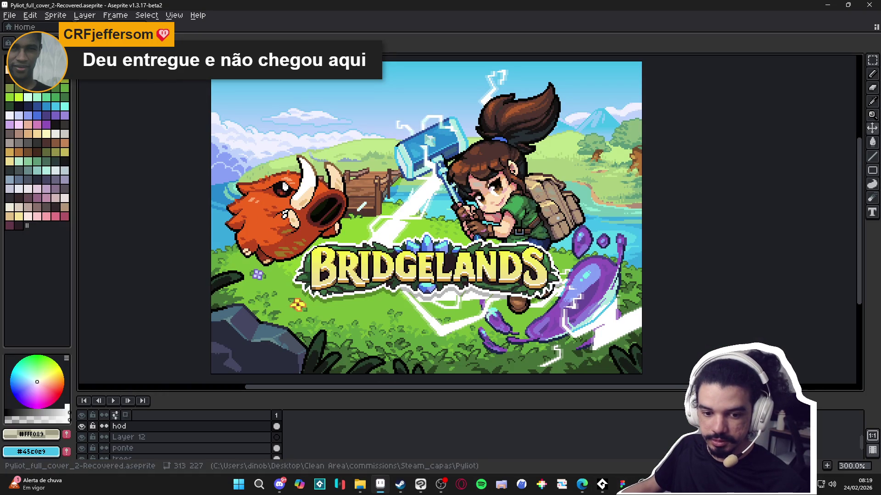
Step: Resize the sprite to 3696 px wide (3696 × 2680) with nearest-neighbor sampling
left_click(55, 15)
left_click(64, 66)
type("3696")
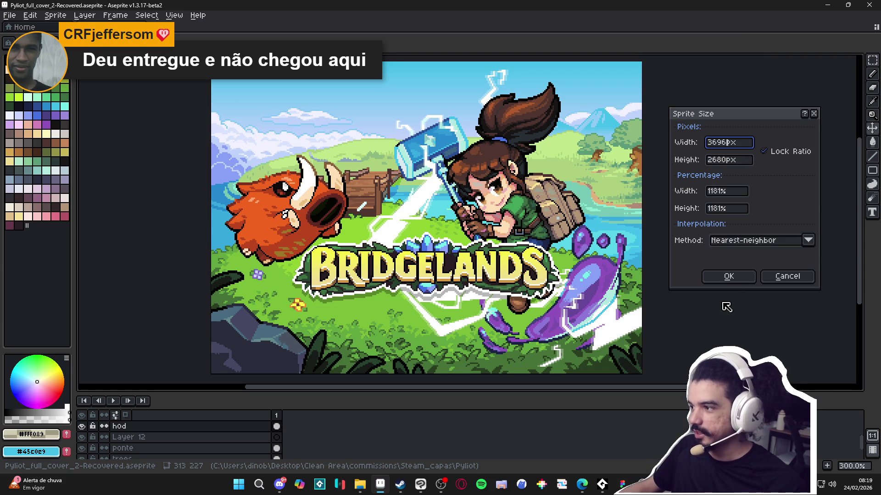
left_click(729, 276)
scroll(606, 257, "down", 5)
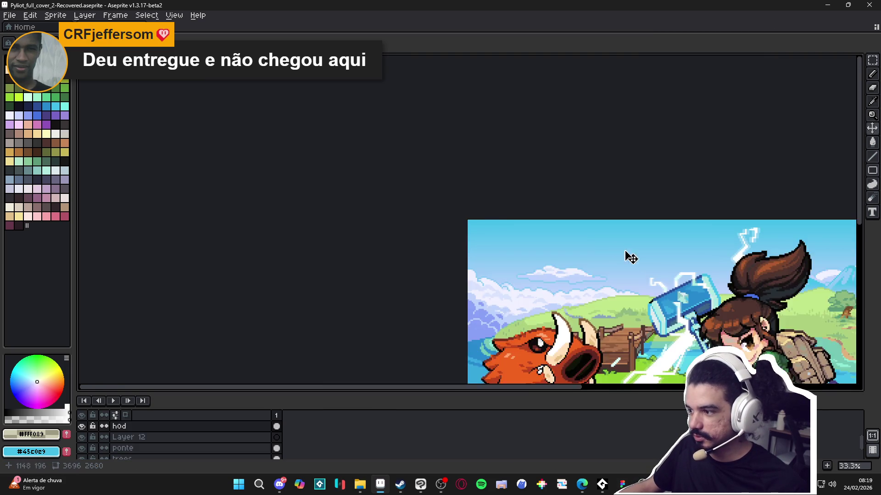
scroll(440, 202, "up", 2)
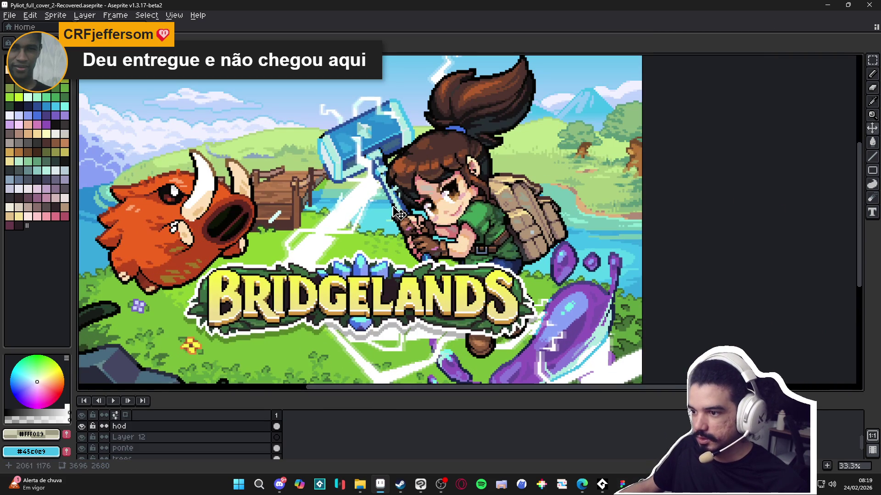
scroll(257, 218, "up", 1)
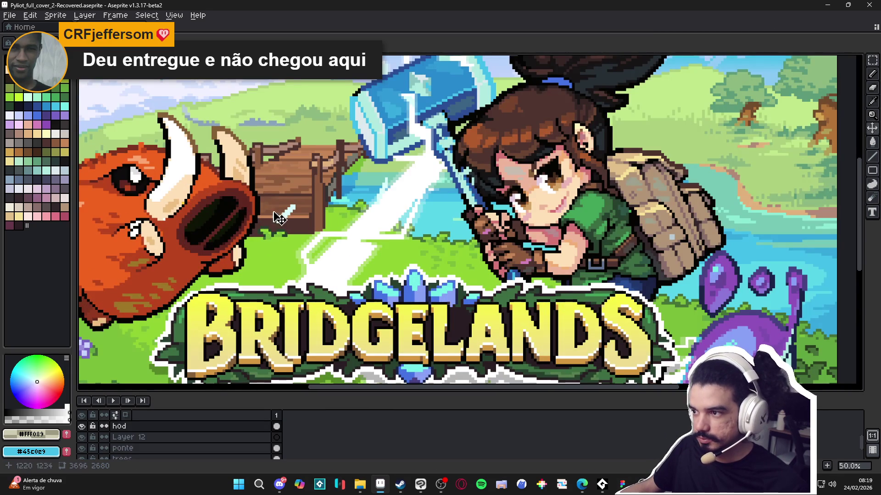
scroll(392, 213, "up", 1)
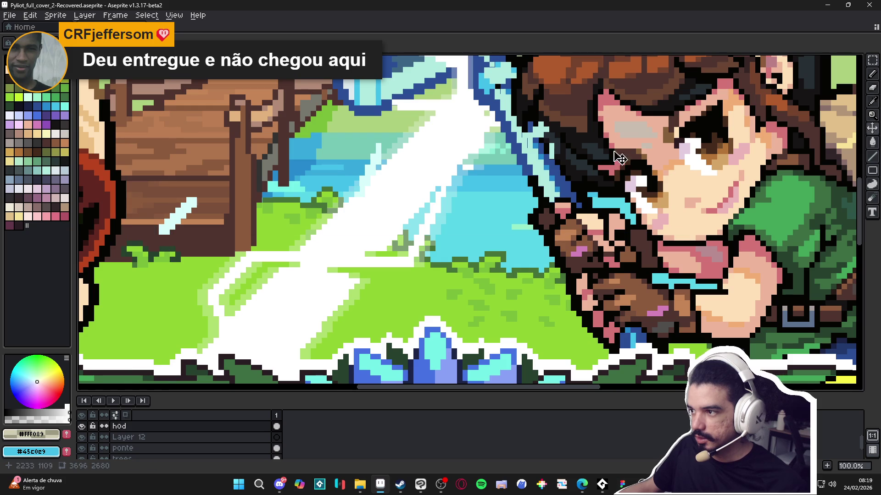
scroll(582, 182, "up", 10)
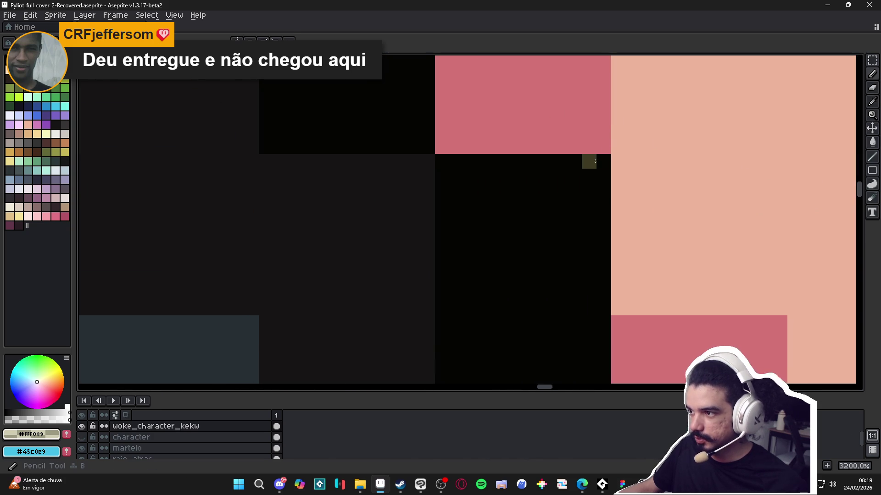
Step: Pick the near-black colour from the canvas and draw a rectangle with it
left_click(593, 159, "alt")
key("u")
mouse_move(599, 151)
left_mouse_down()
mouse_move(555, 96)
mouse_move(505, 58)
mouse_move(440, 57)
left_mouse_up()
scroll(507, 204, "down", 12)
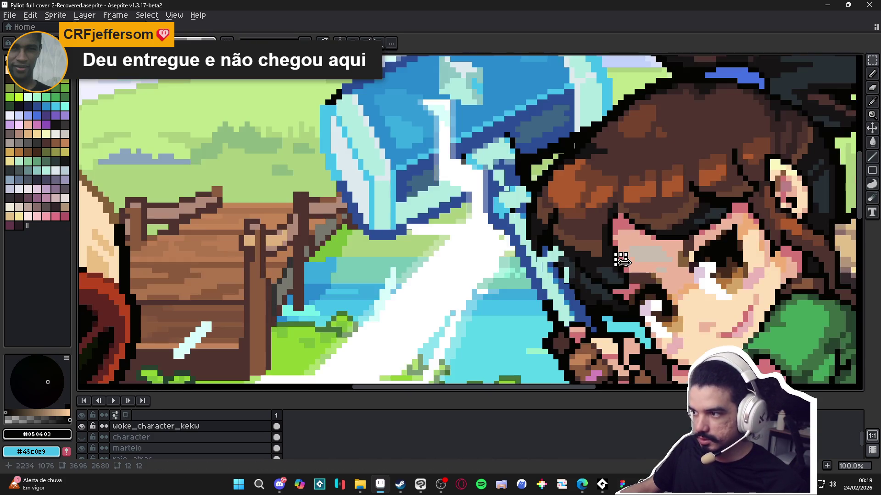
scroll(627, 265, "down", 3)
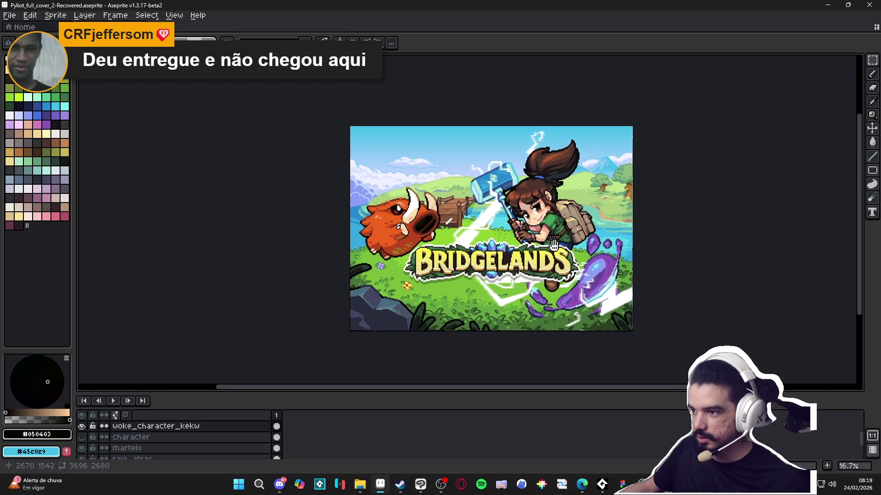
scroll(545, 246, "up", 1)
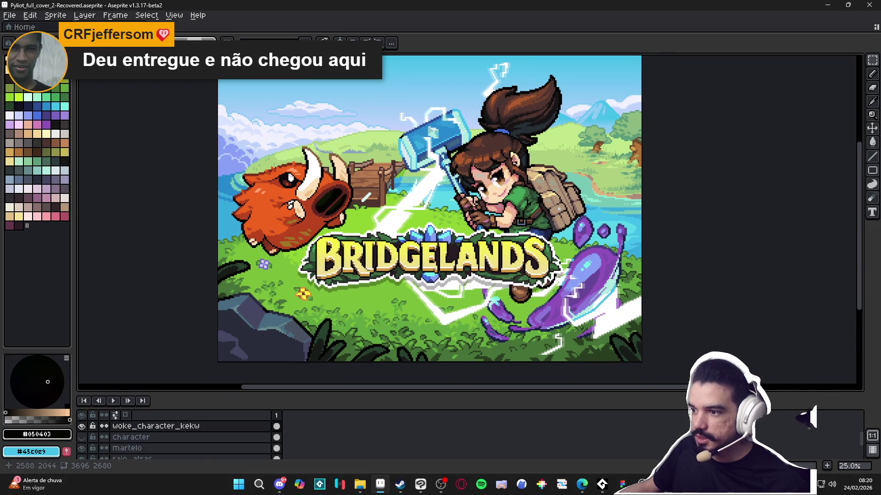
Step: Try raising the BRIDGELANDS lettering and Layer 10, undoing each trial move
key("ctrl+z")
key("ctrl+z")
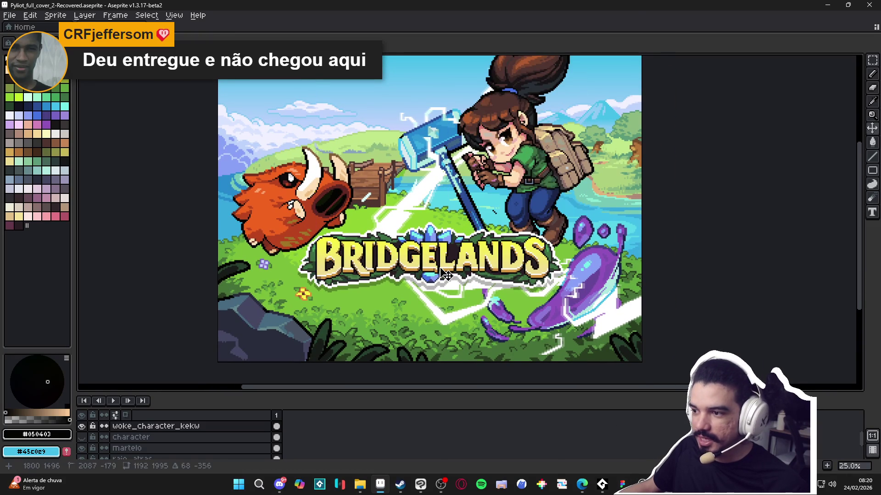
key("ctrl+z")
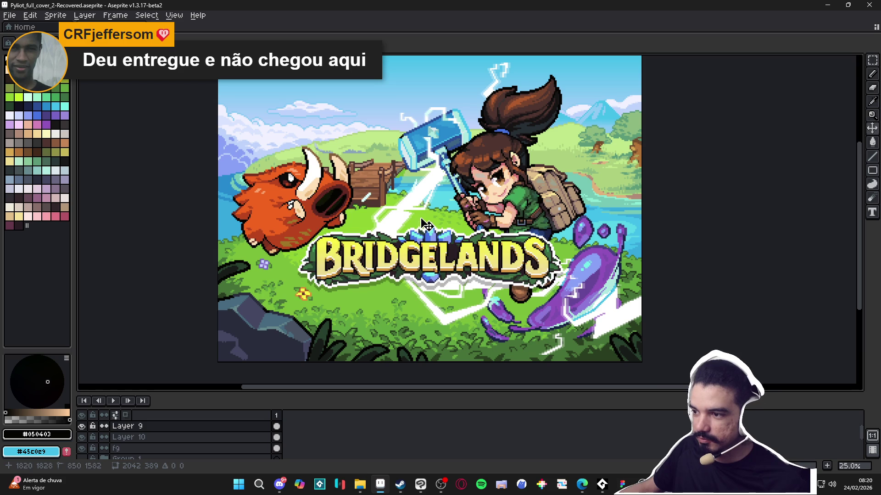
left_click_drag(443, 287, 437, 240)
key("ctrl+z")
key("ctrl+z")
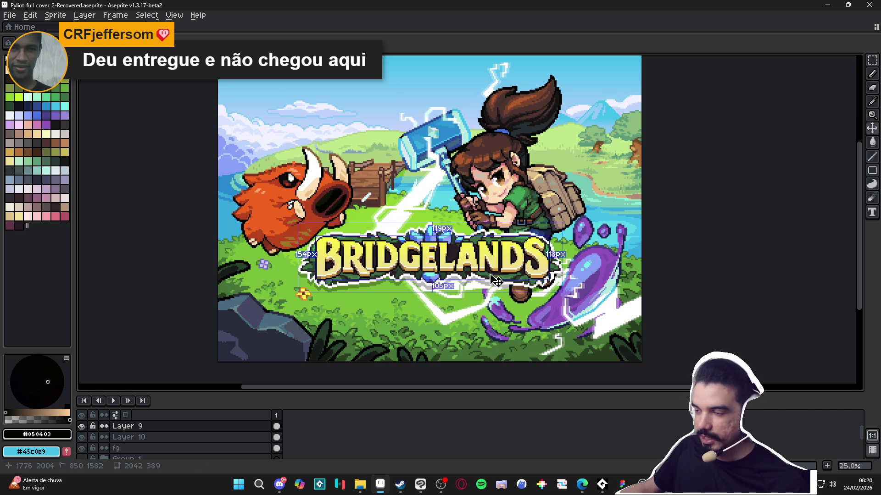
key("ctrl+z")
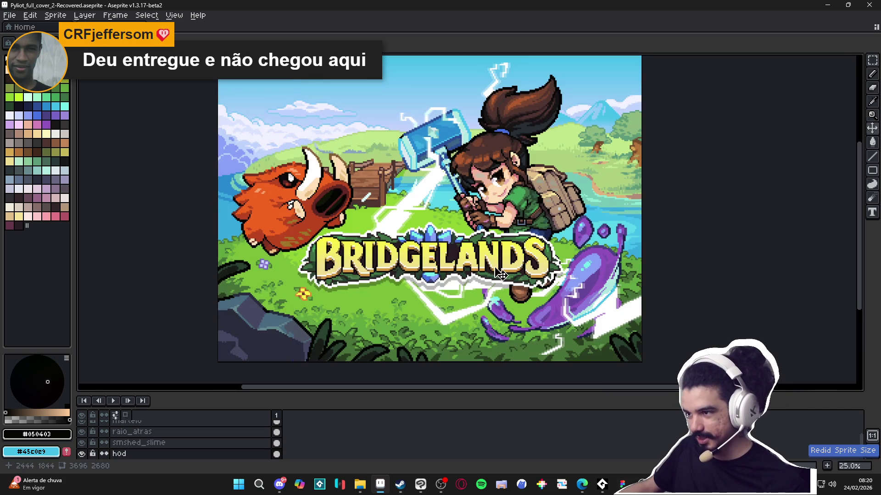
key("ctrl+z")
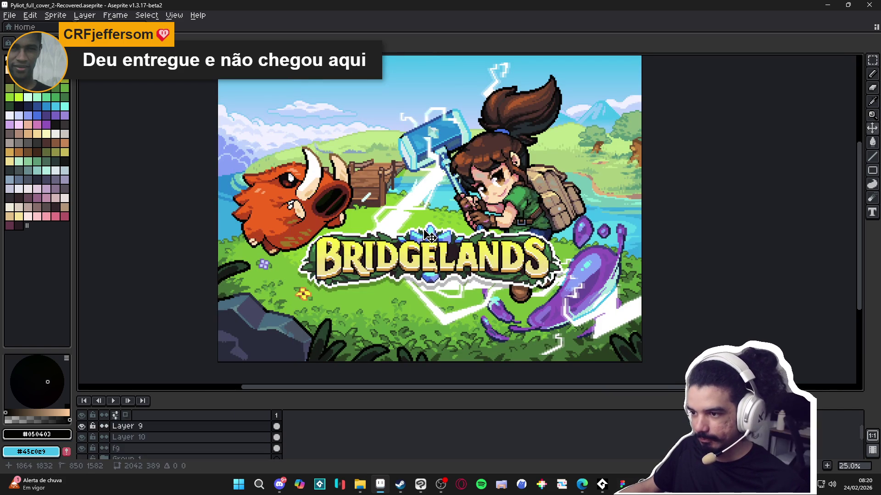
left_click_drag(441, 273, 432, 241)
key("ctrl+z")
left_click_drag(346, 252, 346, 250)
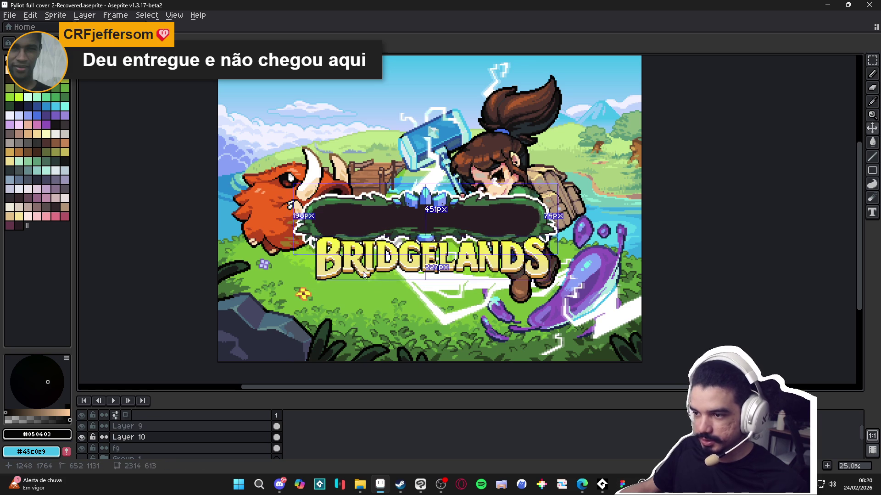
key("ctrl+z")
Step: Make the layer list taller and toggle the fg layer's visibility
left_click_drag(335, 393, 333, 321)
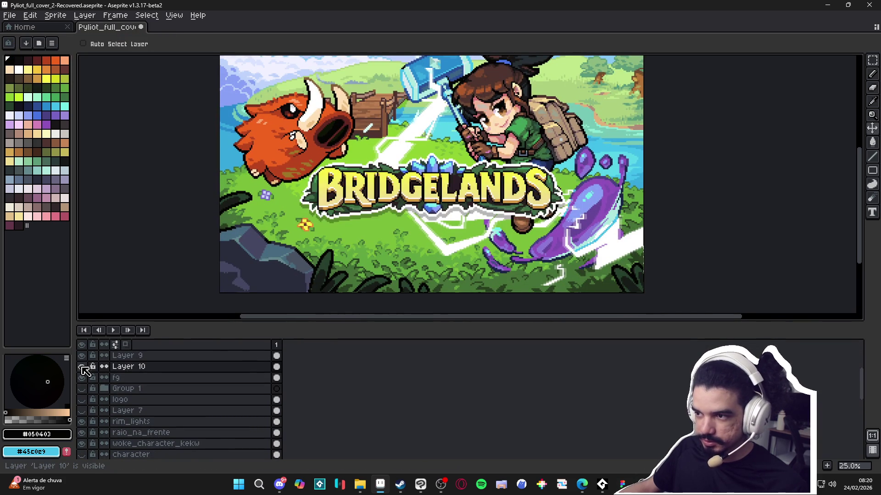
left_click(82, 378)
left_click(81, 378)
Step: Merge Layer 9 into Layer 10 as a test, then undo back to the original small cover
key("ctrl")
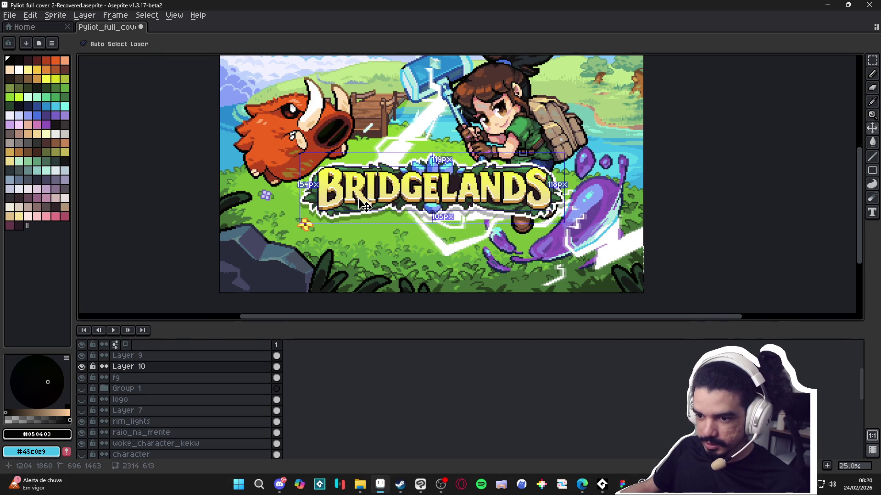
right_click(163, 358)
left_click(191, 418)
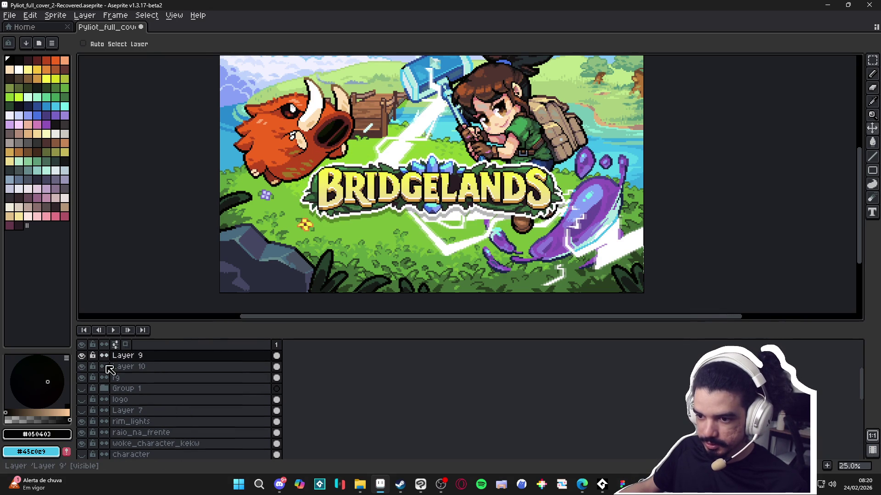
left_click(82, 357)
left_click(83, 356)
key("ctrl+z")
key("ctrl+z")
key("ctrl+z")
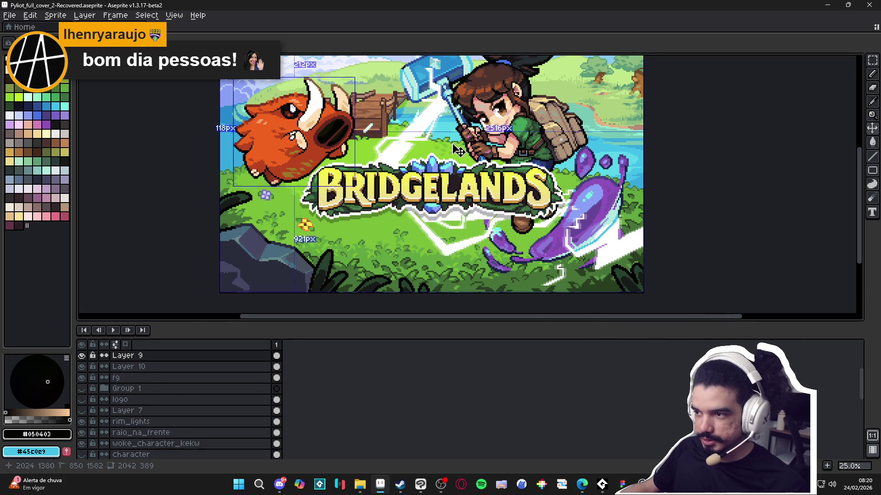
key("ctrl+z")
scroll(497, 152, "up", 6)
Step: Undo the accidental foreground plant shift and select the fg layer's cel
left_click_drag(737, 172, 379, 204)
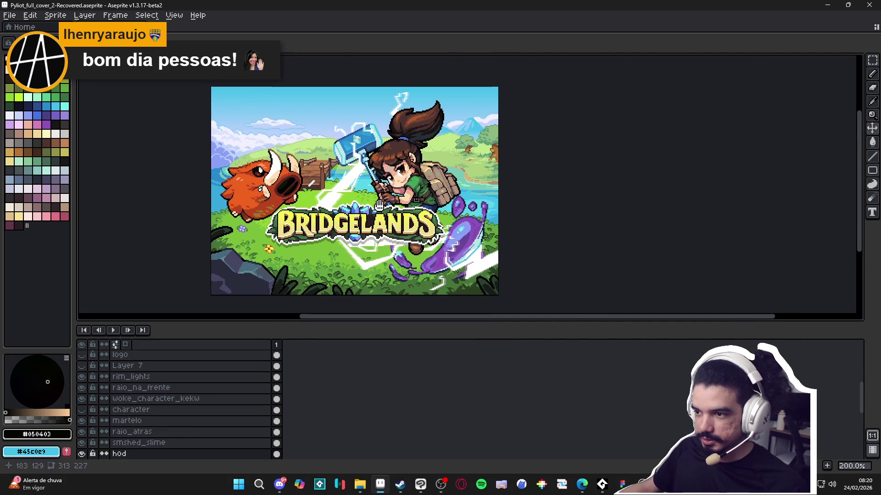
scroll(340, 186, "up", 1)
scroll(288, 214, "down", 1)
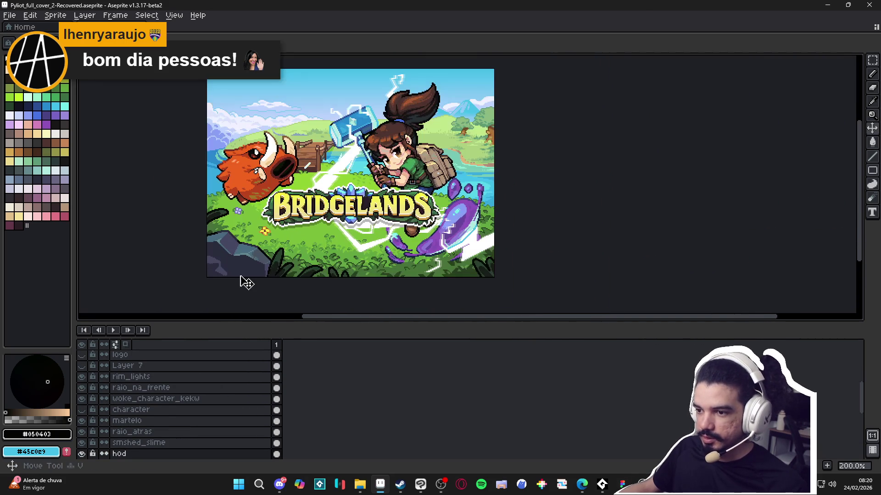
key("ctrl+z")
key("ctrl+z")
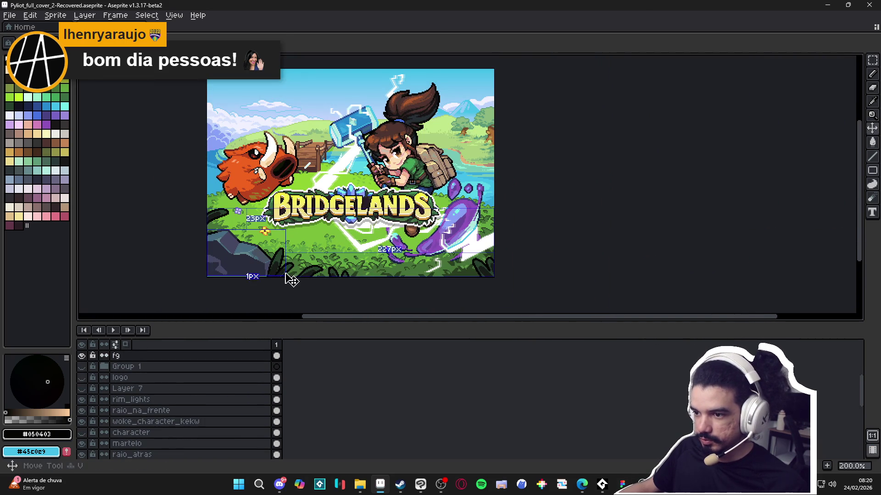
key("ctrl+y")
left_click_drag(281, 271, 300, 270)
key("ctrl+z")
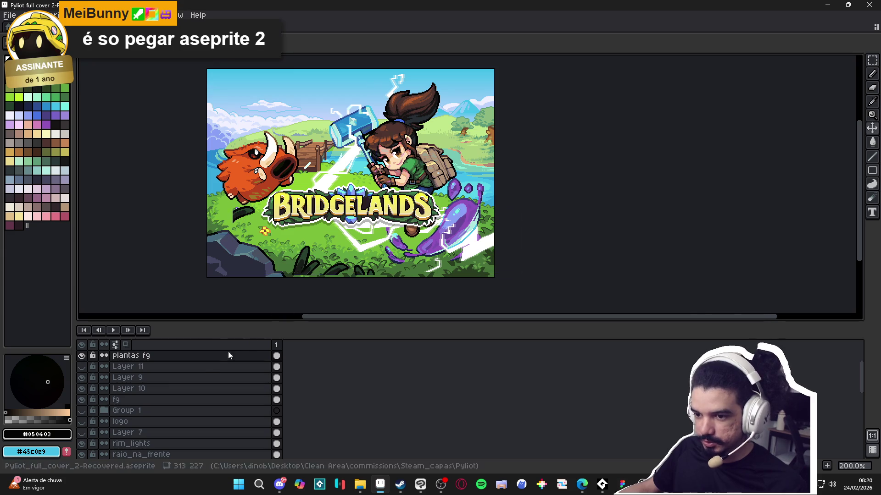
scroll(130, 389, "up", 1)
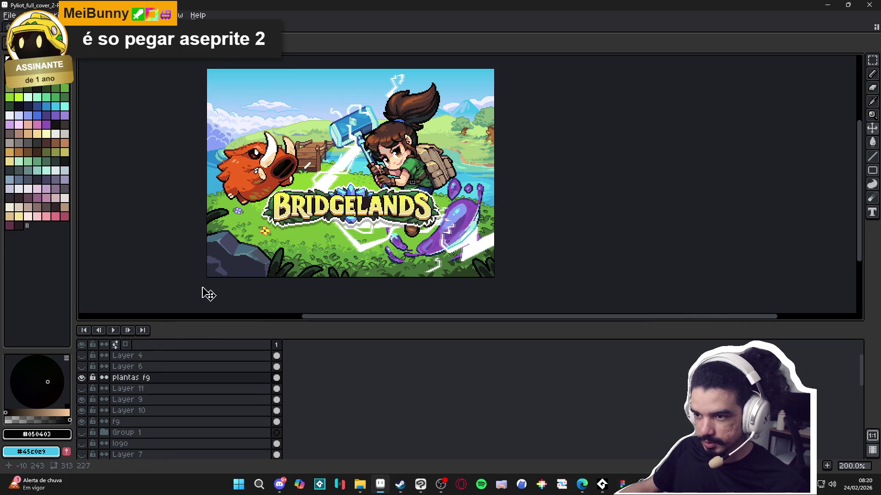
left_click(232, 260, "ctrl")
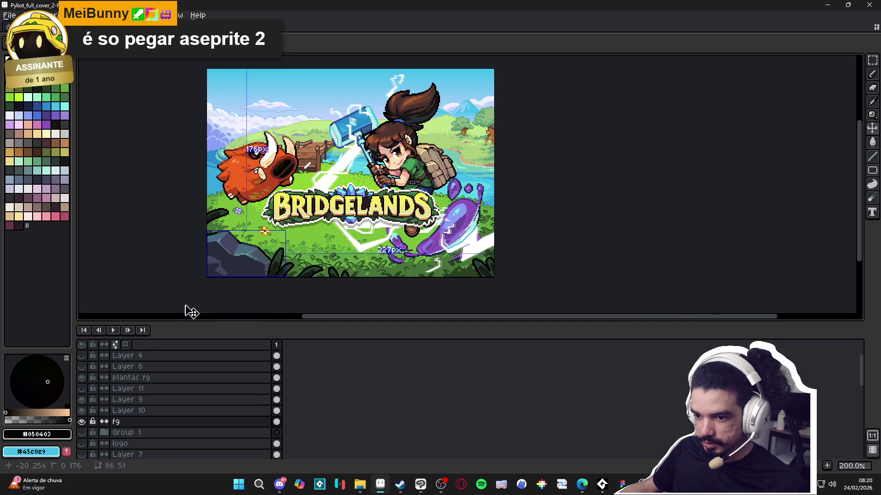
left_click(138, 423)
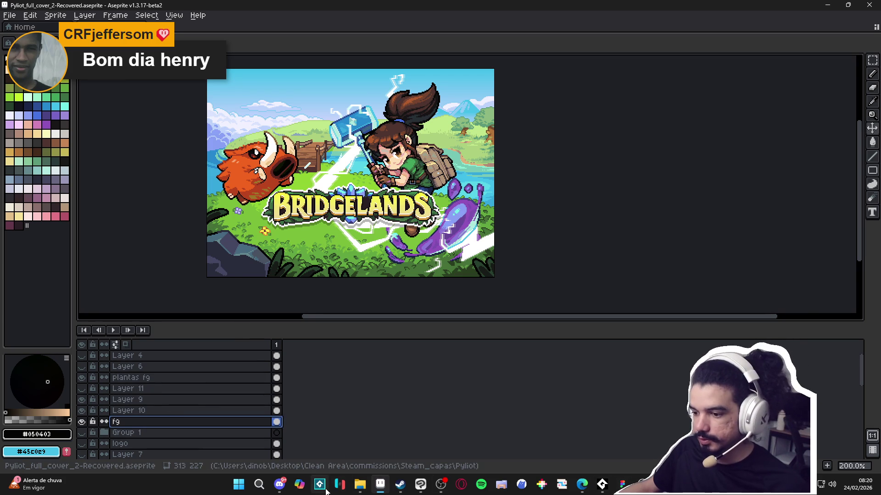
Step: Glance at the Clip Studio Paint cover, then return to Aseprite's Sprite commands
left_click(421, 490)
left_click(30, 16)
left_click(658, 21)
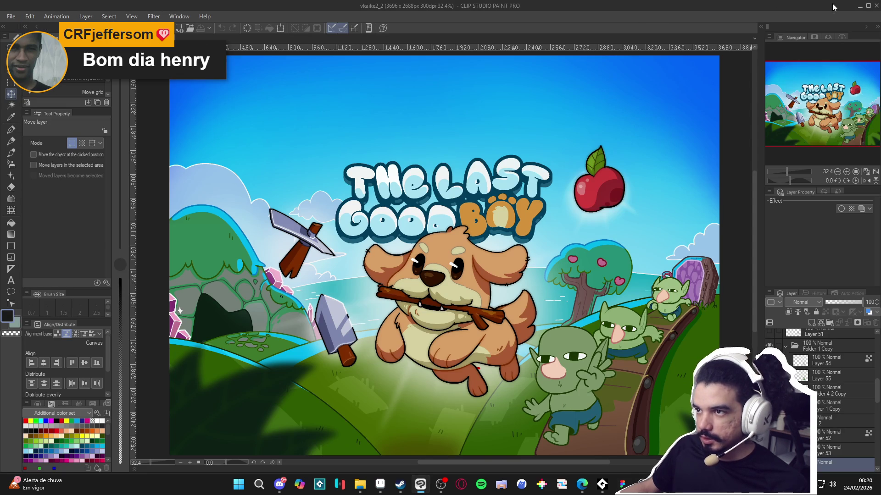
left_click(860, 6)
left_click(55, 15)
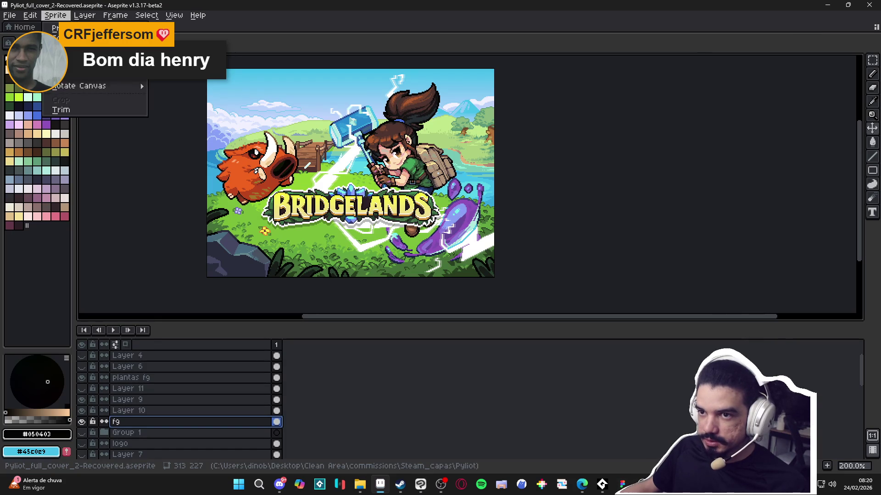
left_click(73, 62)
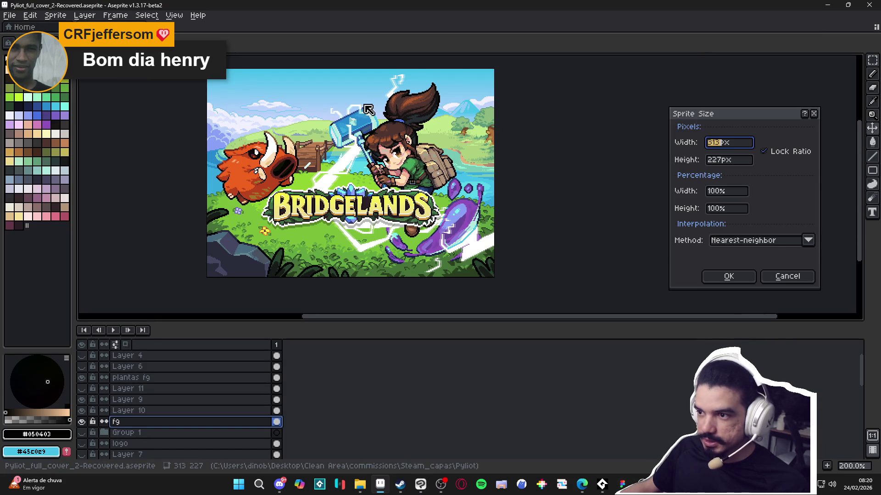
left_click(723, 192)
type("1000")
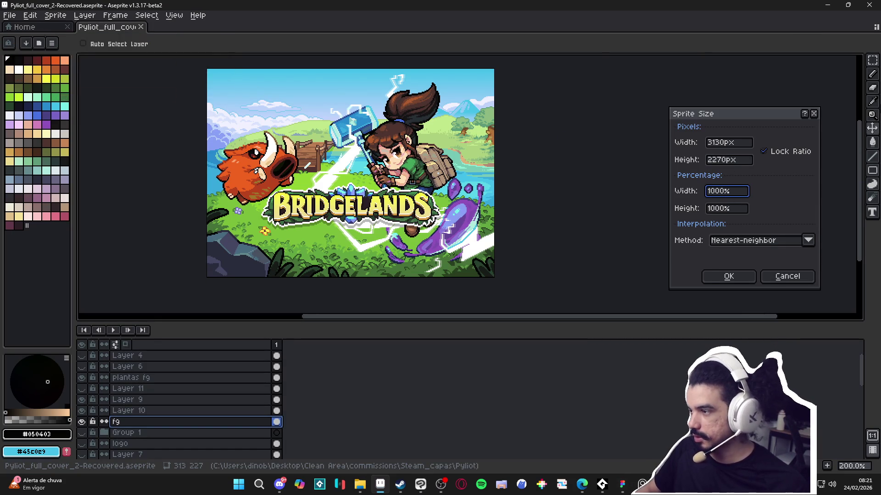
key("BackSpace")
key("BackSpace")
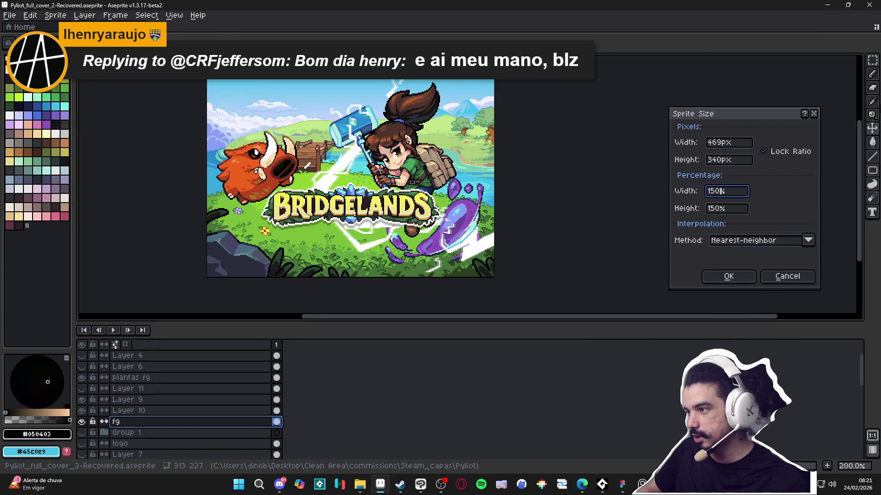
key("BackSpace")
key("BackSpace")
key("BackSpace")
type("300")
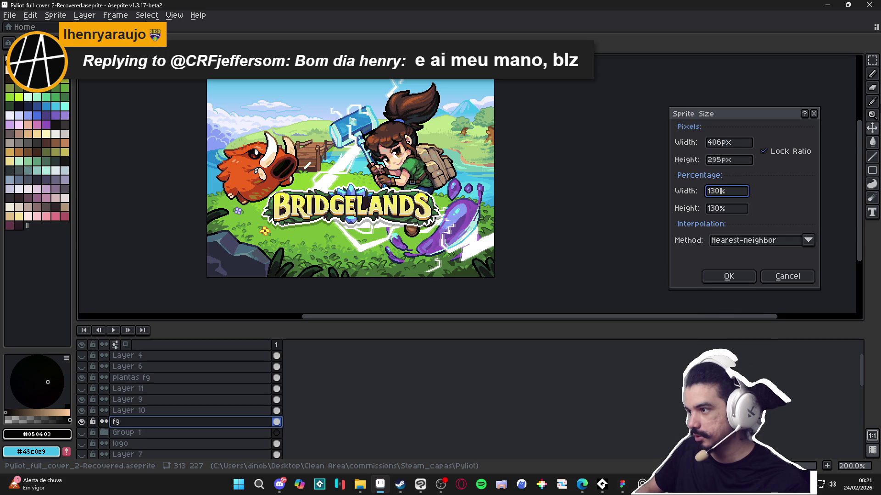
type("00")
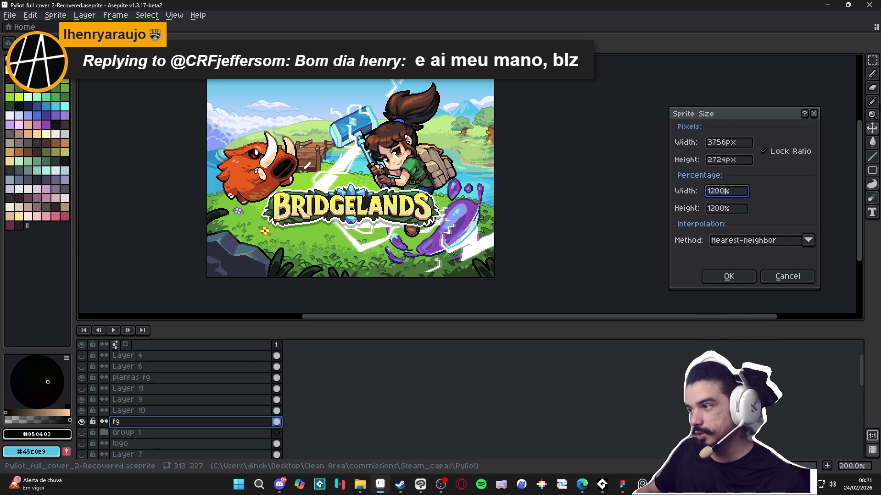
left_click(783, 277)
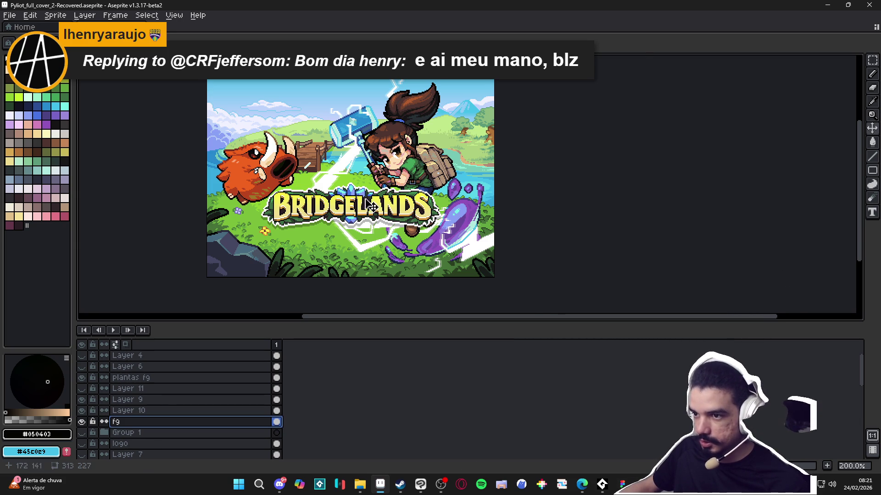
scroll(313, 161, "up", 1)
Step: Nudge the sky layer and merge the clouds layer down into sky
left_click(314, 161, "ctrl")
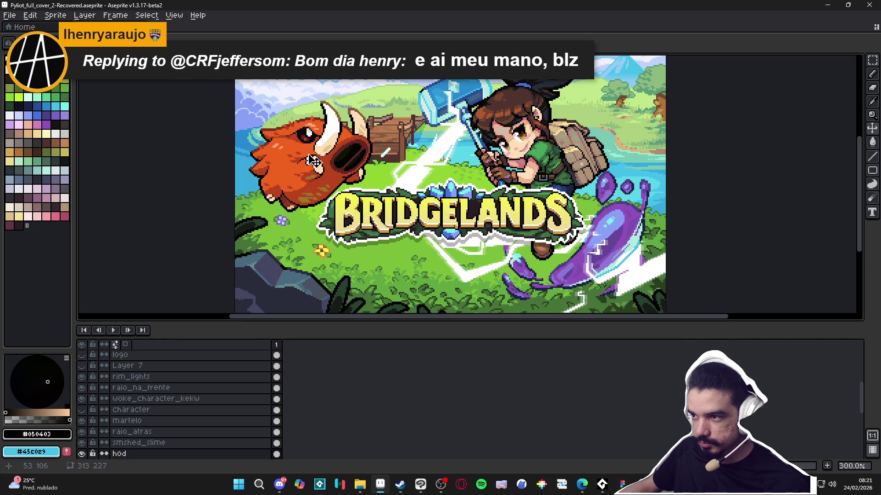
scroll(325, 171, "down", 1)
mouse_move(404, 95)
left_mouse_down()
mouse_move(451, 93)
mouse_move(404, 96)
left_mouse_up()
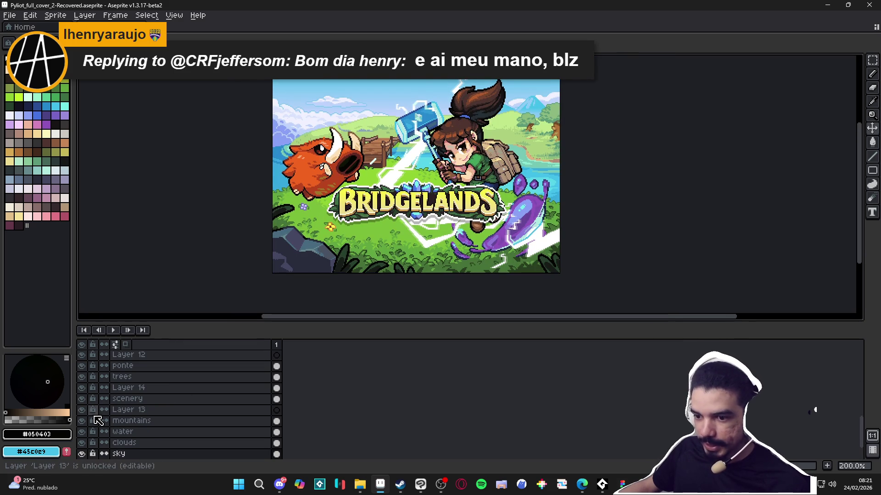
scroll(83, 458, "down", 1)
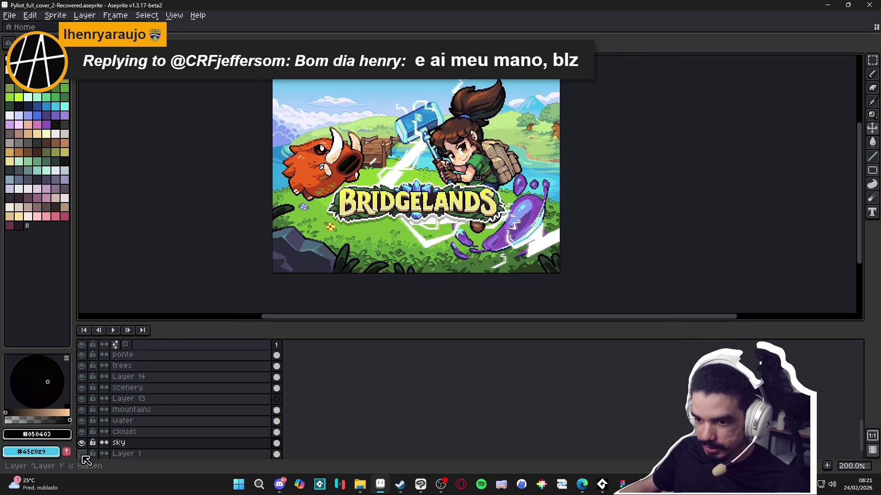
right_click(148, 440)
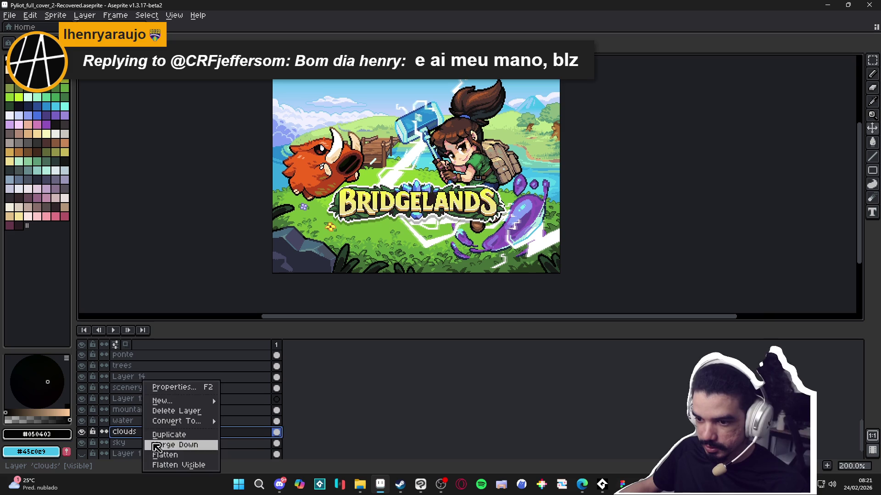
left_click(154, 451)
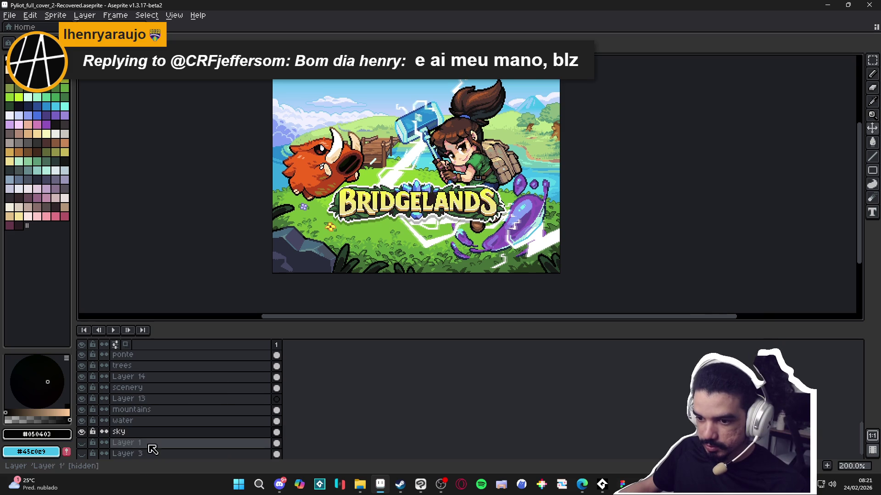
Step: Merge the water layer down into sky and toggle sky's visibility to check
left_click(81, 421)
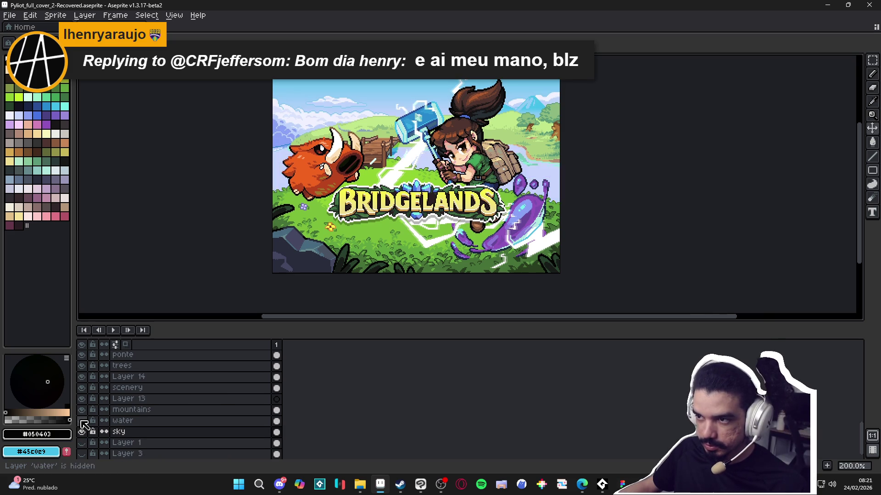
right_click(118, 421)
left_click(148, 445)
double_click(82, 421)
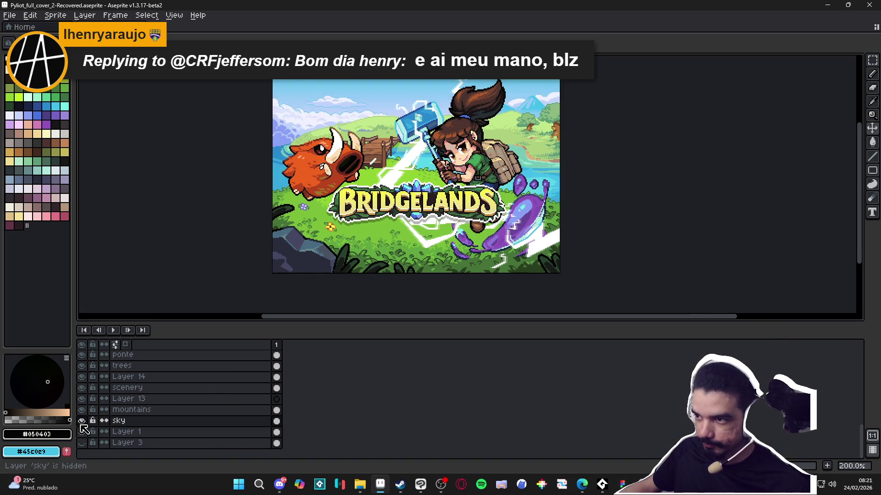
left_click(82, 420)
left_click(82, 420)
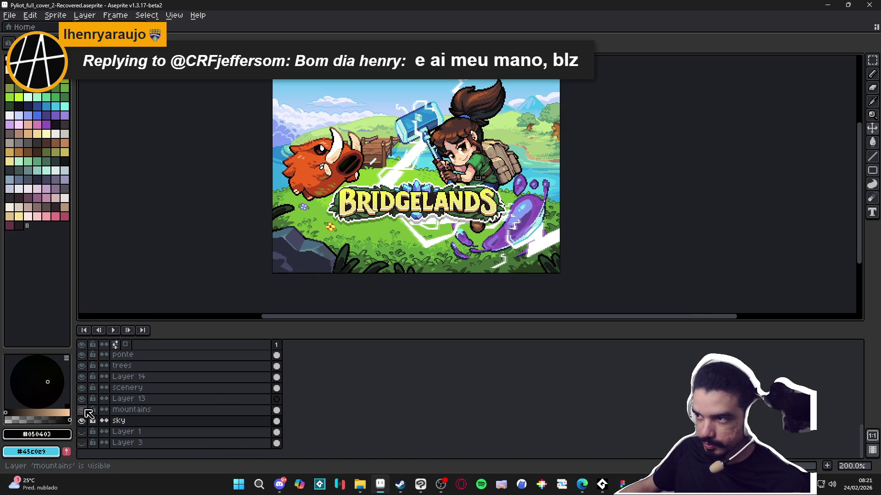
Step: Merge mountains down into sky, compare visibility, and move the scenery layer below Layer 13
left_click(129, 409)
right_click(130, 409)
left_click(164, 444)
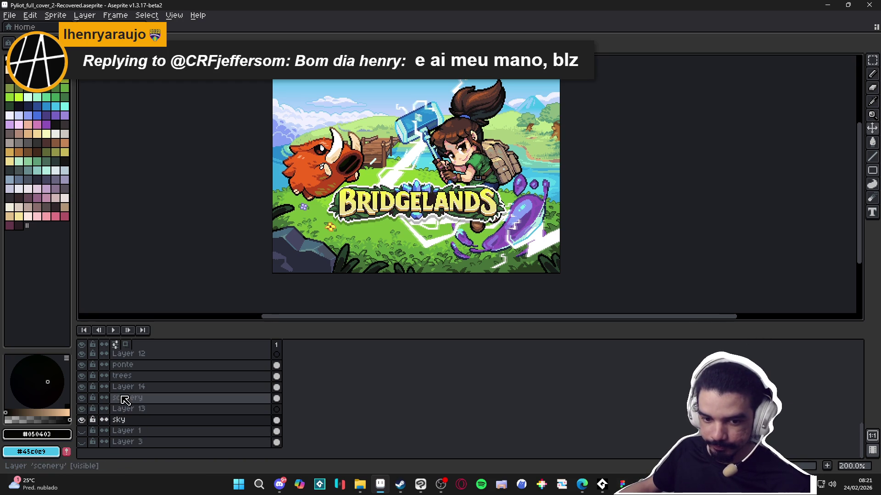
left_click(83, 420)
left_click(82, 420)
left_click(82, 420)
left_click(82, 420)
left_click(82, 409)
left_click(82, 410)
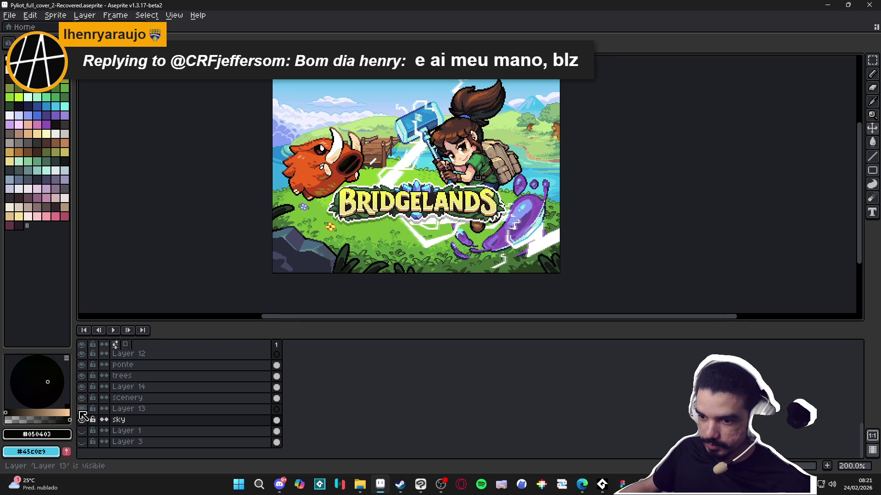
left_click(135, 398)
left_click_drag(146, 410, 138, 415)
Step: Merge the scenery layer down into sky and toggle sky to verify
left_click(82, 409)
left_click(83, 410)
right_click(125, 416)
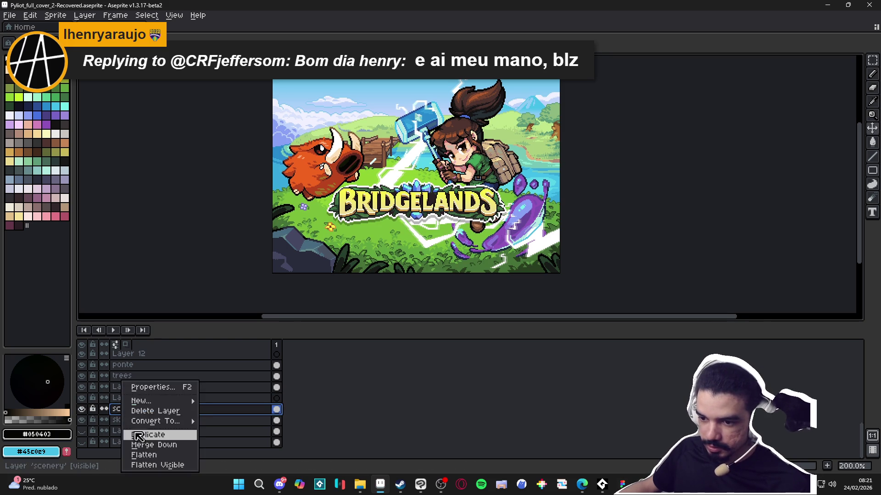
left_click(138, 443)
left_click(85, 421)
left_click(86, 421)
left_click(85, 421)
left_click(86, 421)
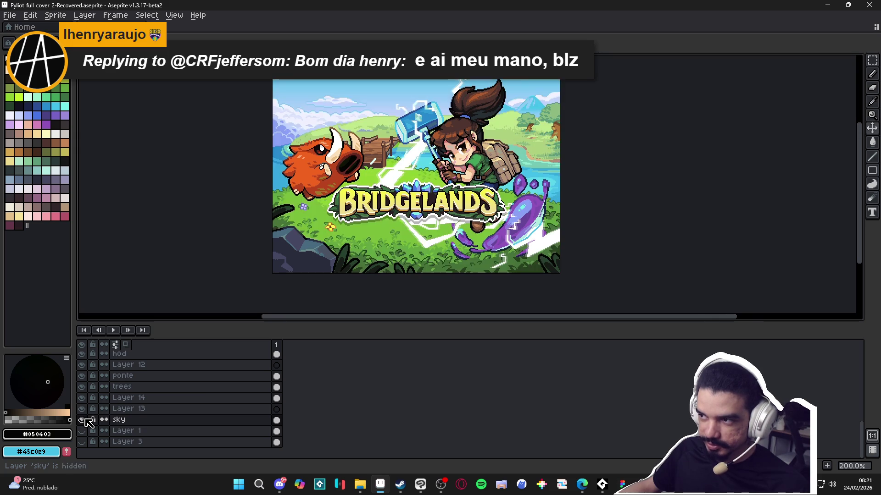
left_click(85, 421)
left_click(85, 421)
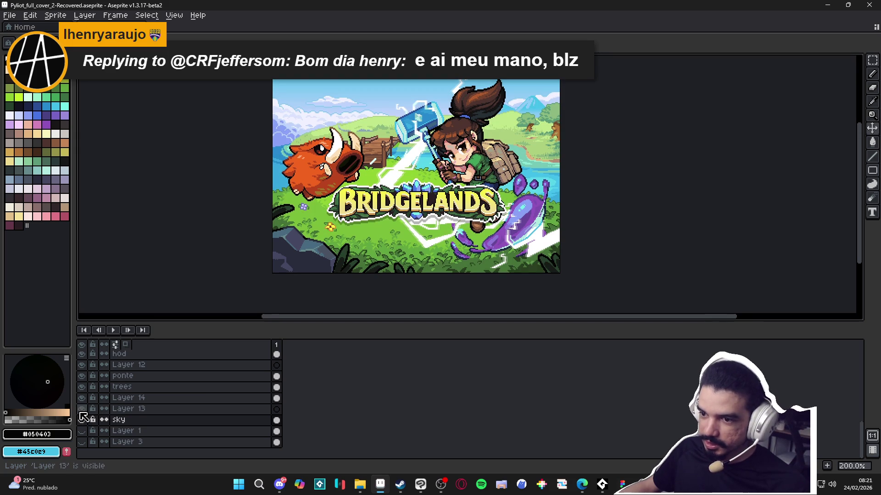
Step: Move Layer 14 below Layer 13 and merge it down into sky
mouse_move(119, 398)
left_mouse_down()
mouse_move(147, 409)
mouse_move(147, 417)
mouse_move(128, 418)
left_mouse_up()
right_click(123, 413)
left_click(142, 443)
left_click(85, 421)
left_click(85, 420)
left_click(85, 421)
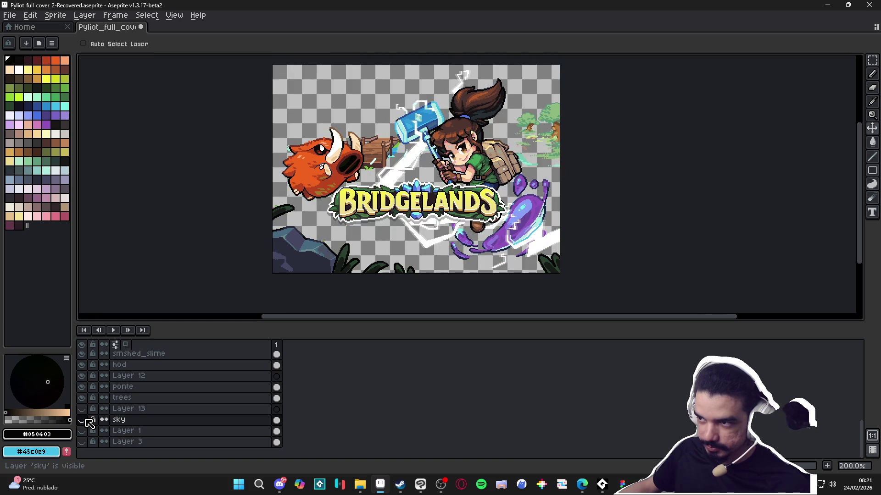
left_click(86, 420)
left_click(86, 420)
left_click(86, 420)
Step: Merge the ponte bridge layer down into the trees layer
left_click(120, 388)
left_click(85, 390)
left_click(85, 390)
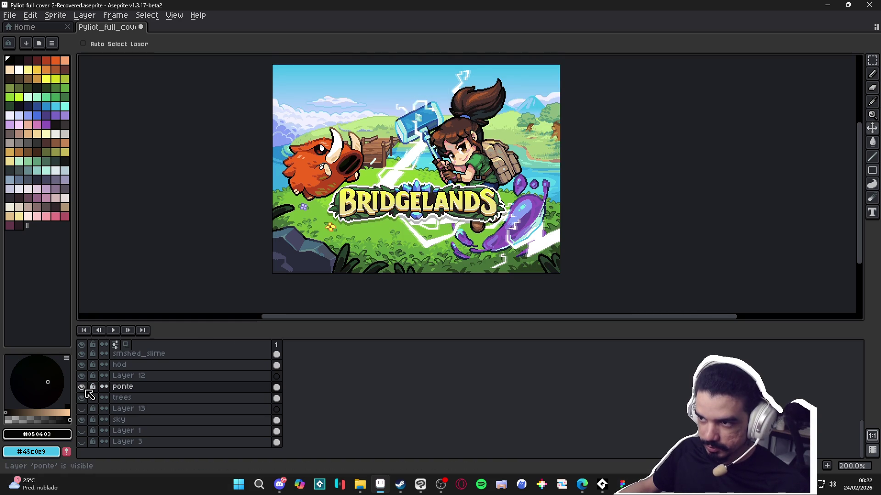
right_click(130, 388)
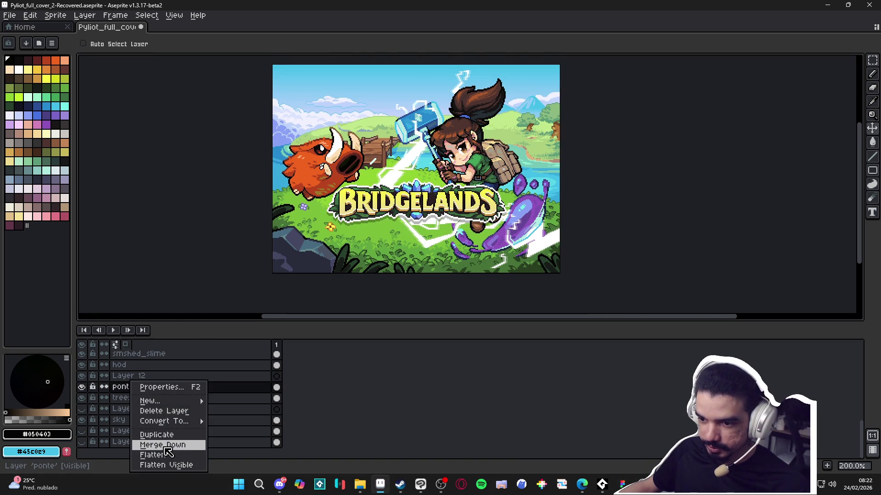
left_click(146, 445)
left_click(82, 399)
left_click(81, 399)
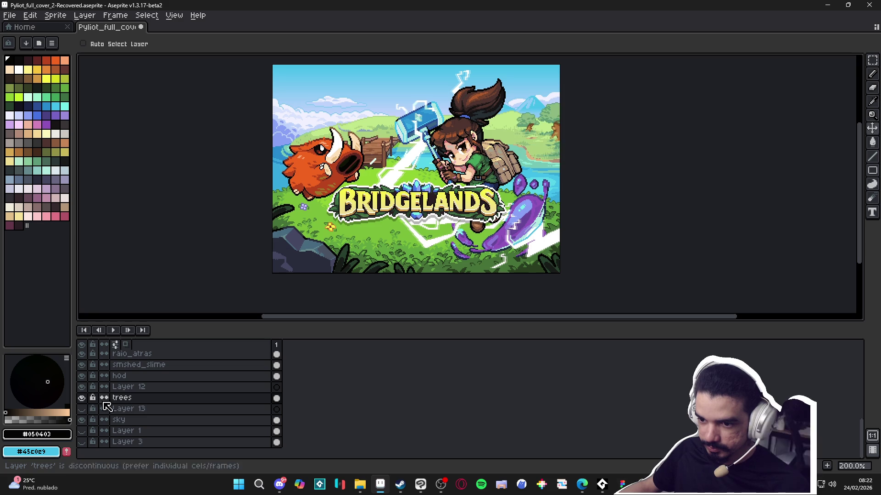
Step: Move trees below Layer 13, merge it into sky, and toggle sky to compare
mouse_move(152, 399)
left_mouse_down()
mouse_move(151, 416)
mouse_move(94, 413)
left_mouse_up()
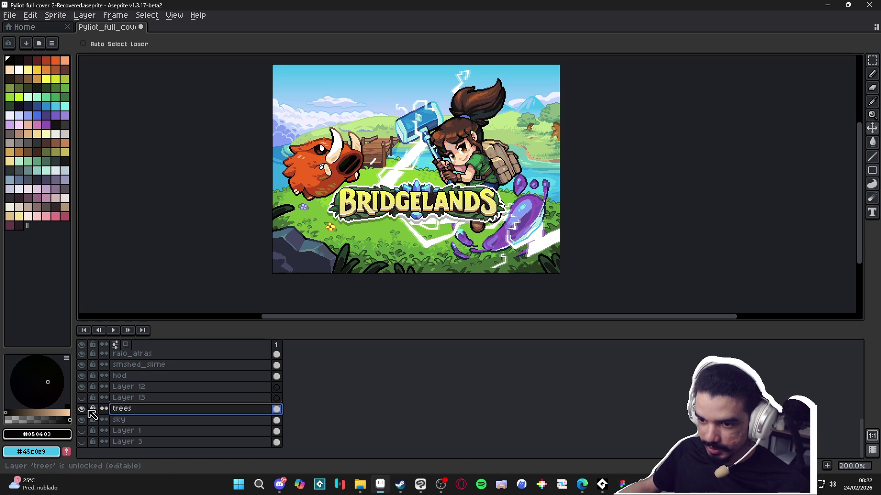
right_click(132, 408)
left_click(142, 443)
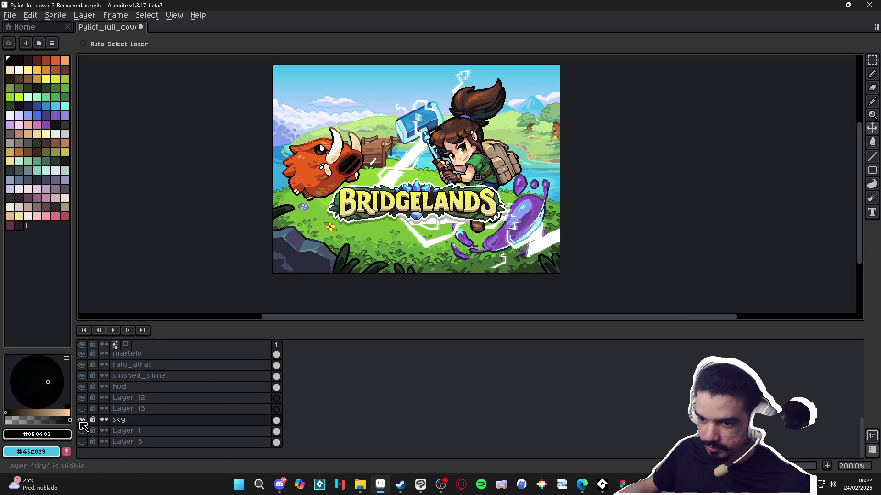
left_click(81, 420)
left_click(81, 421)
left_click(81, 421)
left_click(81, 421)
left_click(81, 421)
left_click(80, 421)
left_click(81, 421)
left_click(81, 421)
left_click(80, 421)
left_click(81, 421)
left_click(81, 421)
left_click(81, 421)
Step: Toggle the sky background on and off to compare, then switch to the browser loading Coldfox.co
key("ctrl")
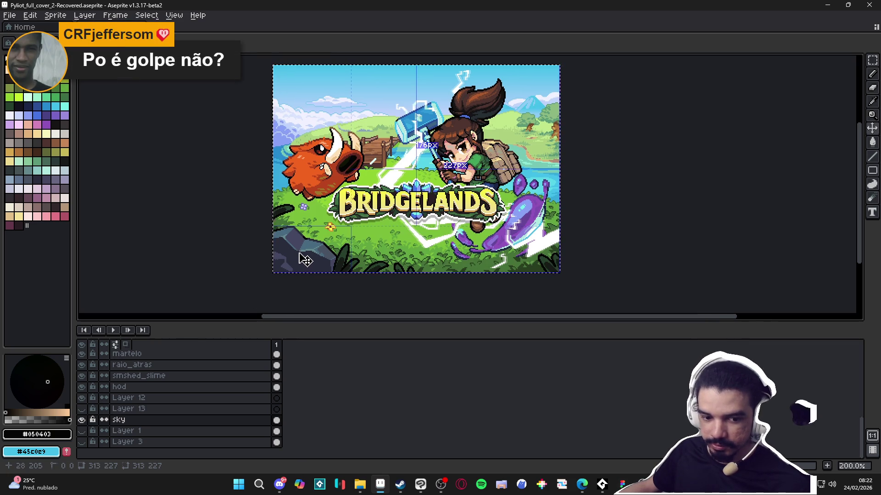
left_click(82, 421)
left_click(81, 421)
left_click(82, 420)
left_click(82, 420)
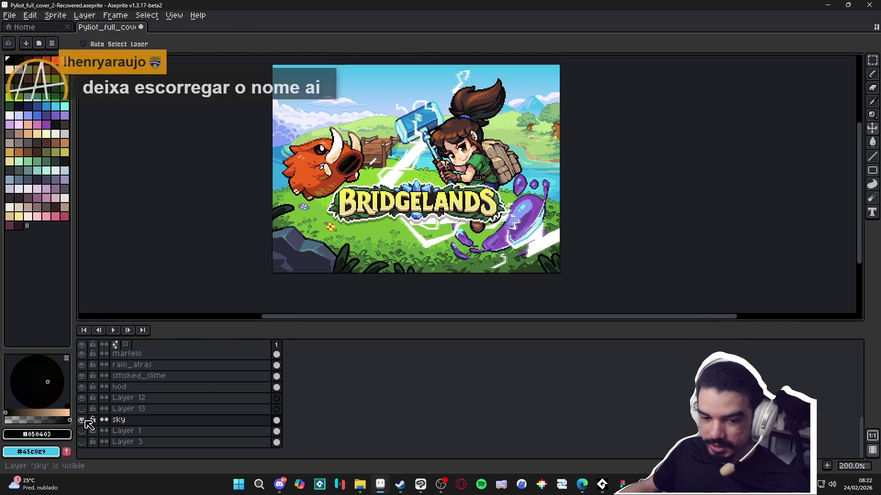
left_click(85, 421)
left_click(85, 421)
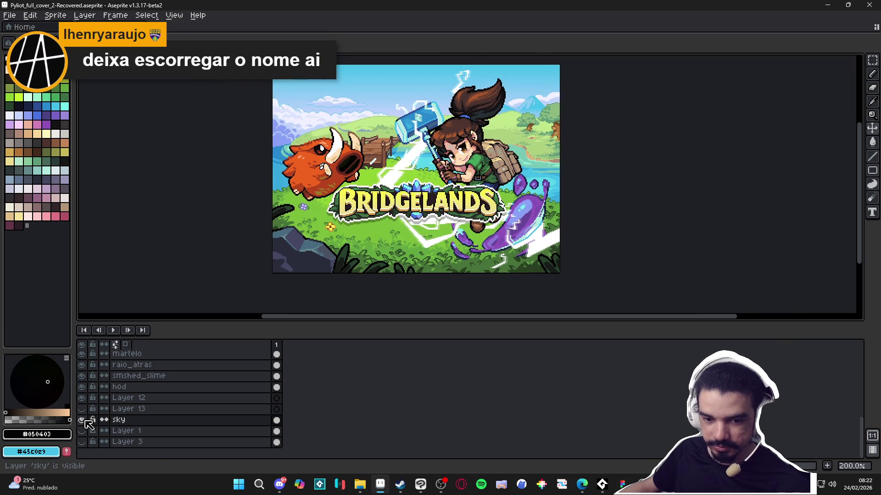
key("alt+Tab")
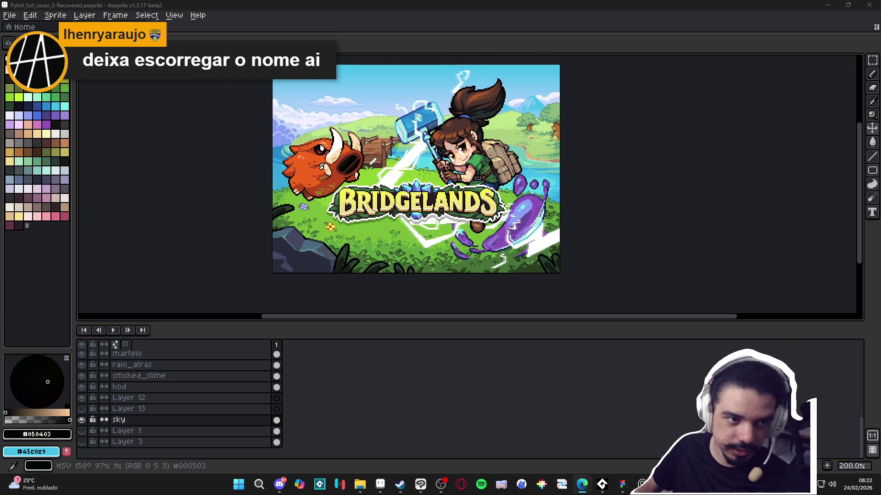
key("alt+Tab")
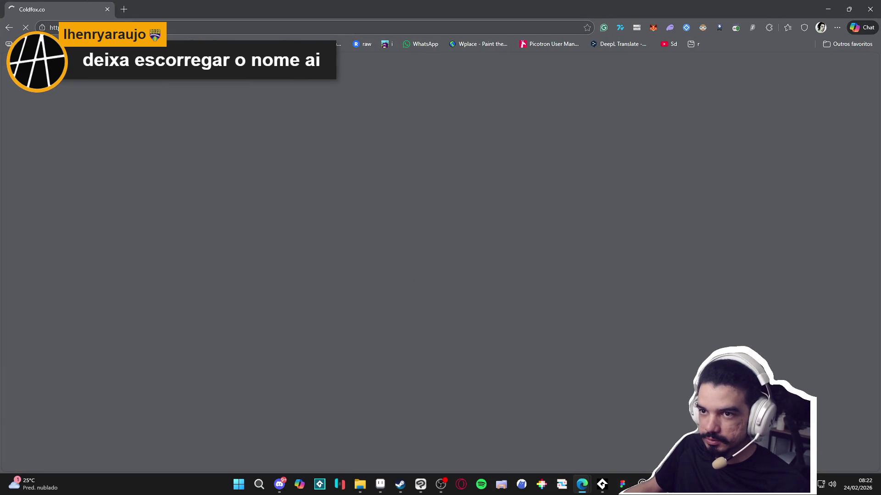
Step: Scroll the Coldfox.co product list and view the Draw Pixel Art Online page
left_click(92, 28)
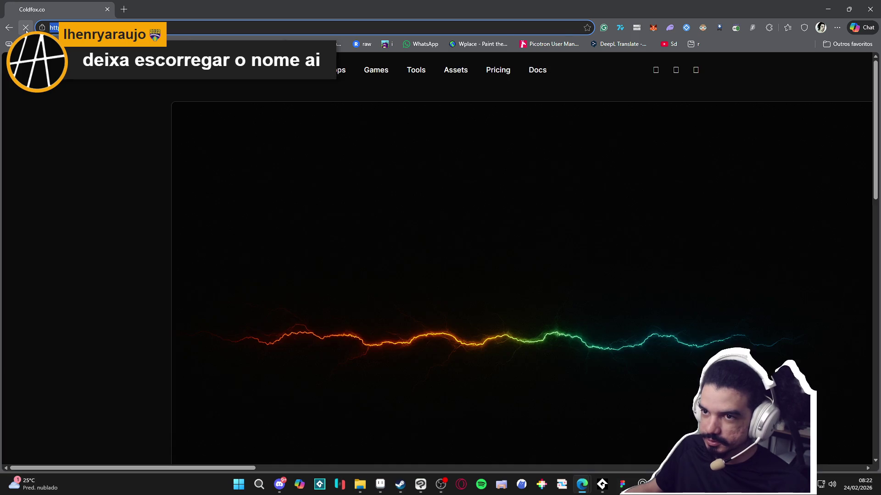
scroll(481, 274, "down", 5)
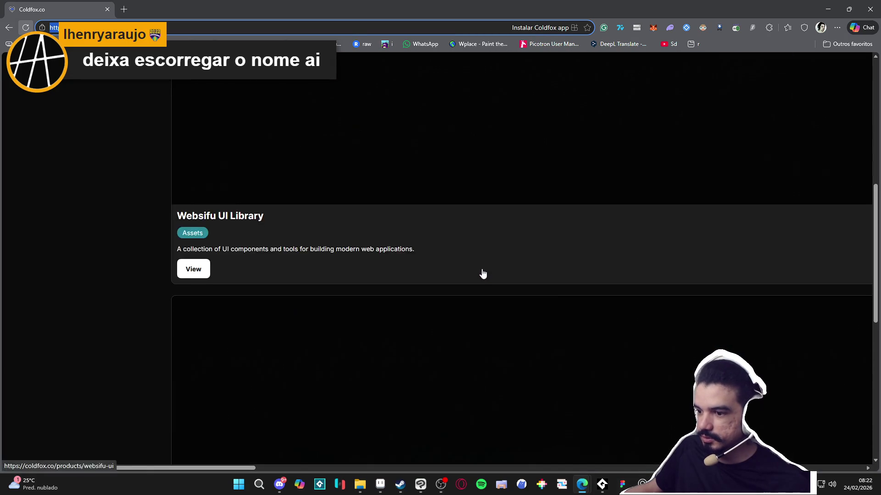
scroll(481, 274, "up", 7)
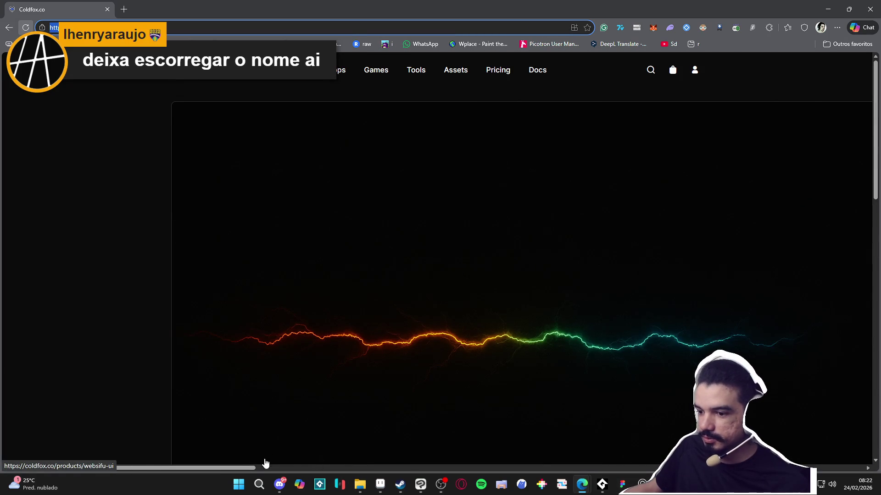
left_click(271, 468)
scroll(306, 345, "down", 8)
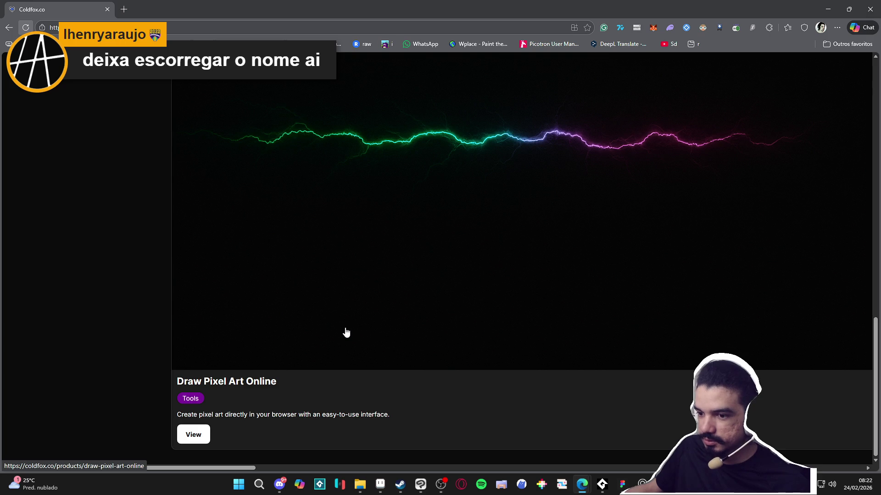
scroll(344, 332, "up", 7)
scroll(344, 332, "down", 7)
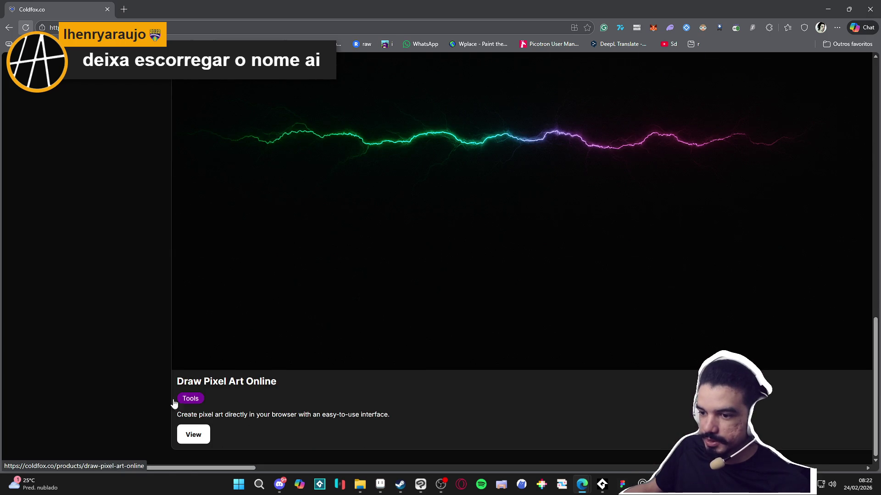
left_click(194, 445)
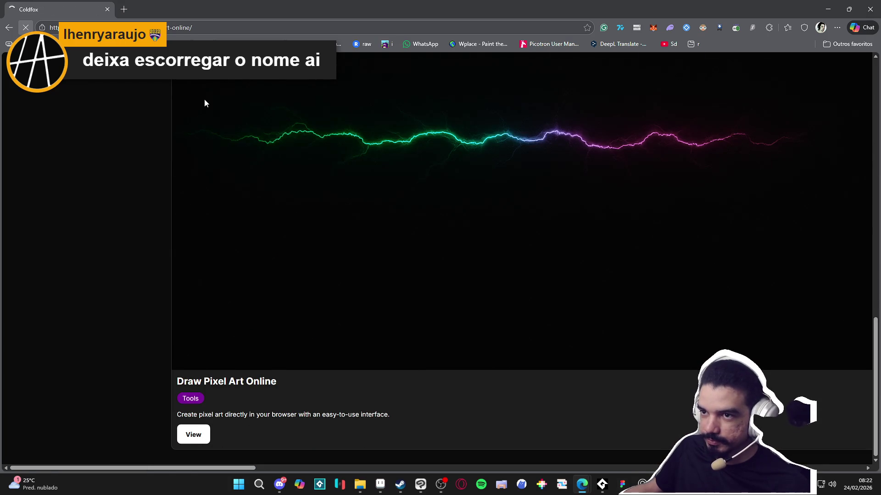
left_click_drag(209, 121, 170, 105)
left_click(205, 157)
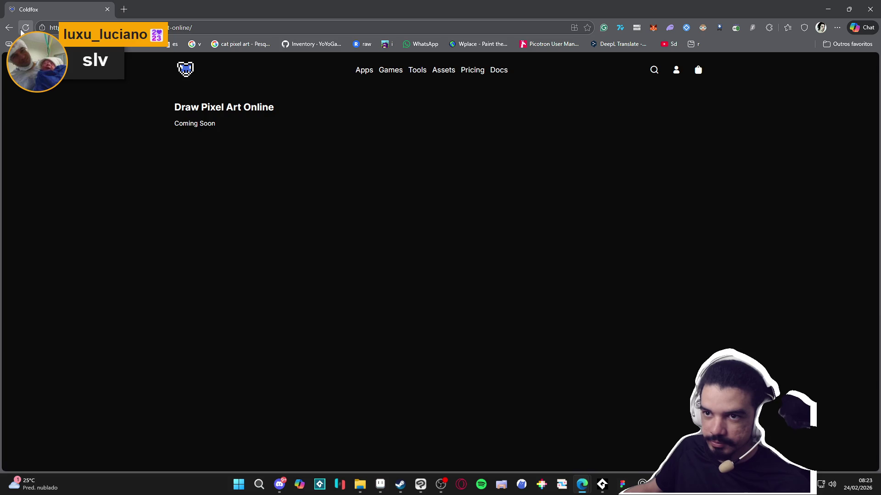
Step: Go back to the product list, browse the site navigation, and close Edge
left_click(9, 28)
scroll(532, 207, "up", 4)
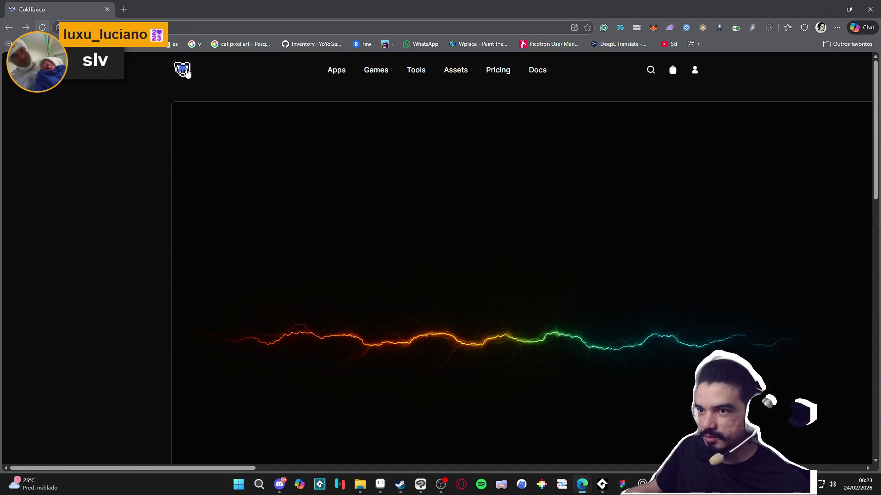
left_click_drag(138, 468, 854, 467)
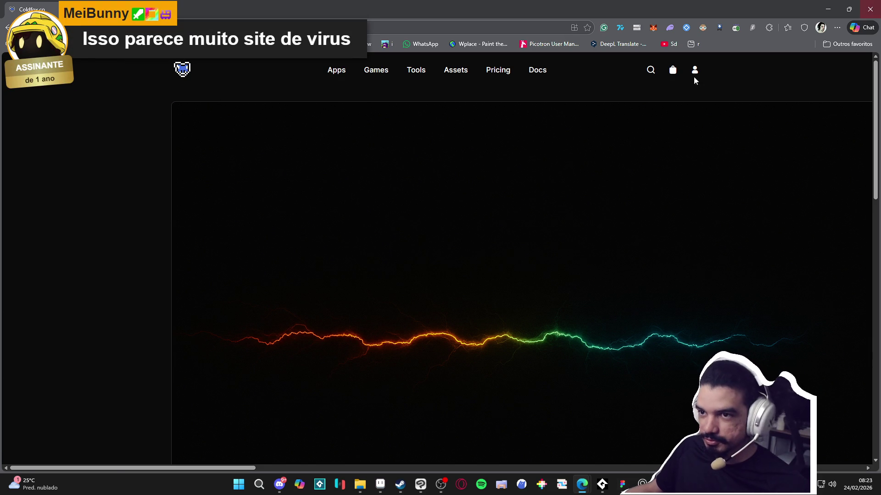
scroll(684, 146, "down", 10)
scroll(706, 151, "up", 15)
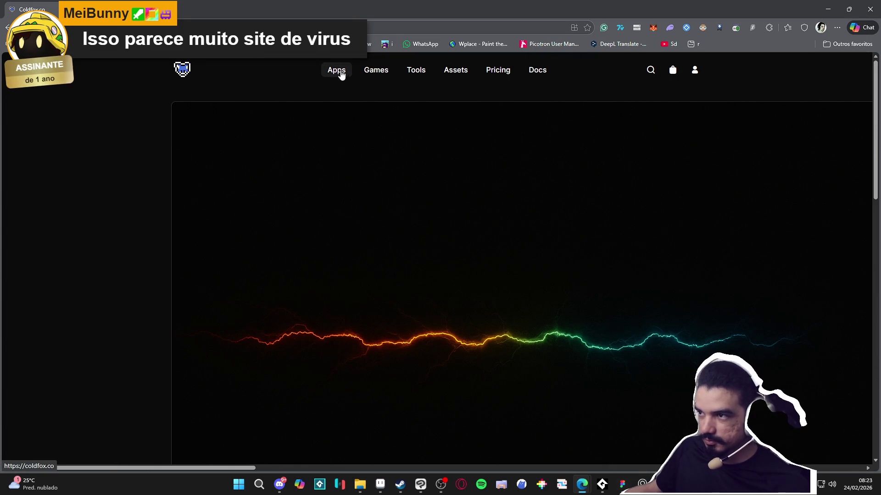
left_click(504, 77)
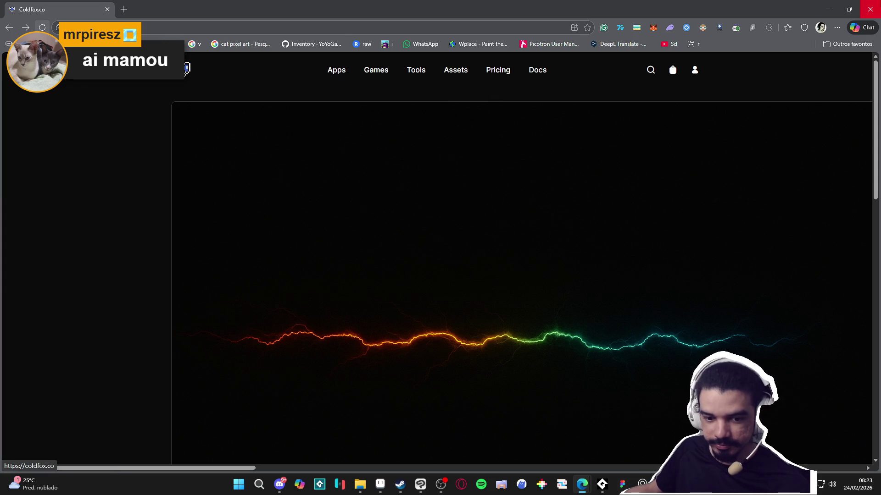
left_click(869, 9)
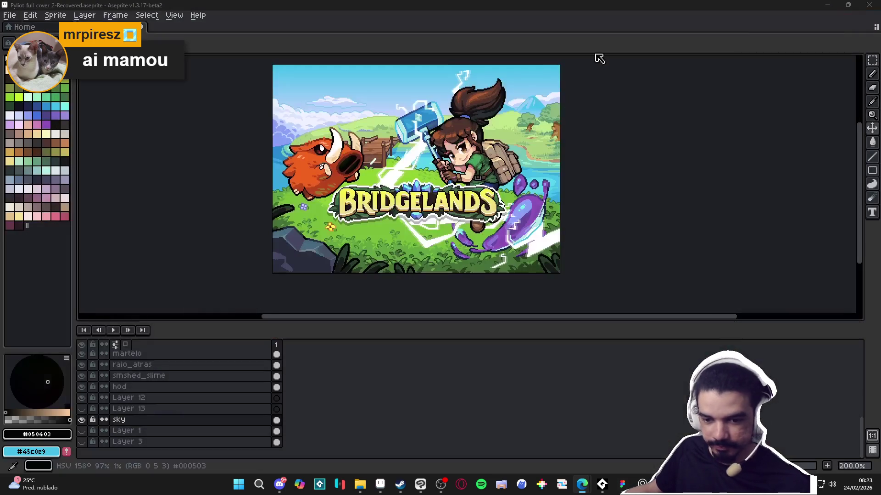
Step: Toggle the sky layer's visibility, select the whole 313×227 sprite, and open Sprite Size
key("v")
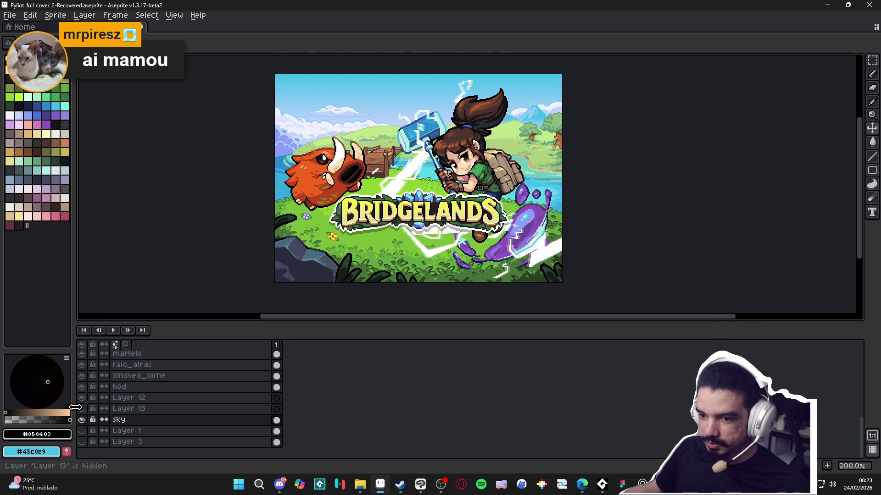
left_click(82, 420)
left_click(82, 420)
left_click(82, 420)
left_click(82, 420)
key("ctrl+a")
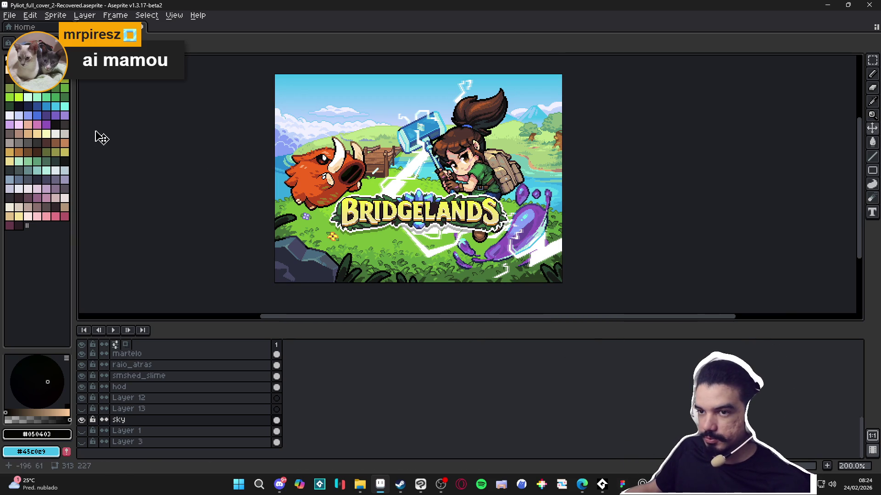
left_click(55, 15)
left_click(69, 56)
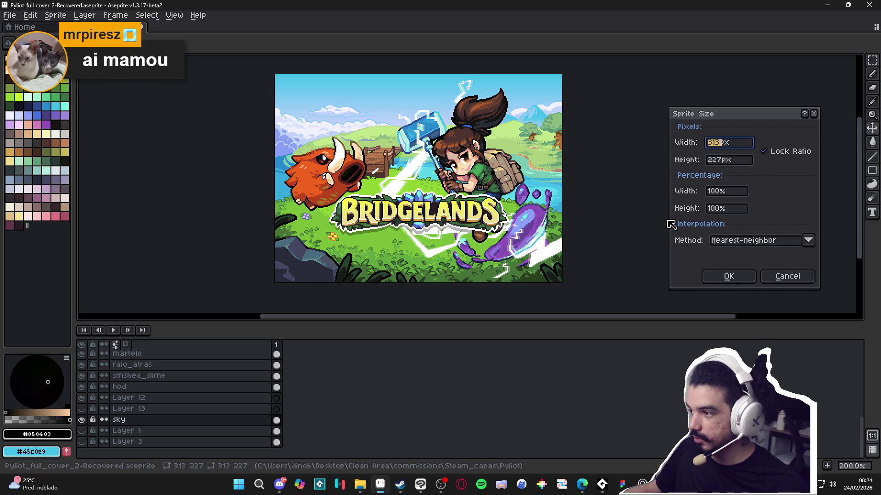
Step: Try a 1300% width (4069×2951), cancel to keep 313×227, and switch to Figma
left_click(731, 191)
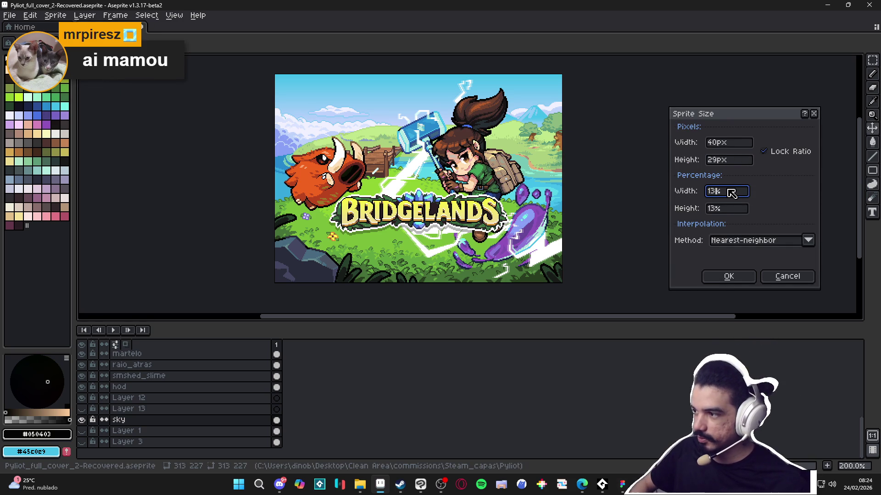
left_click(806, 278)
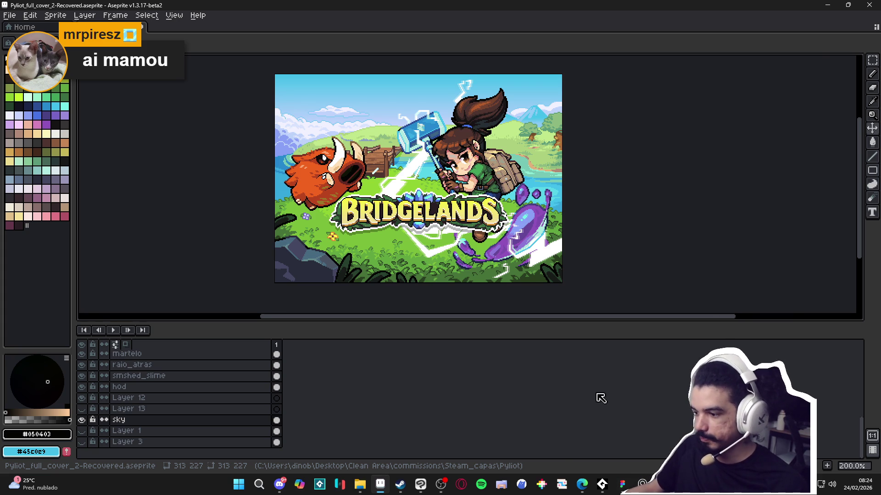
left_click(622, 486)
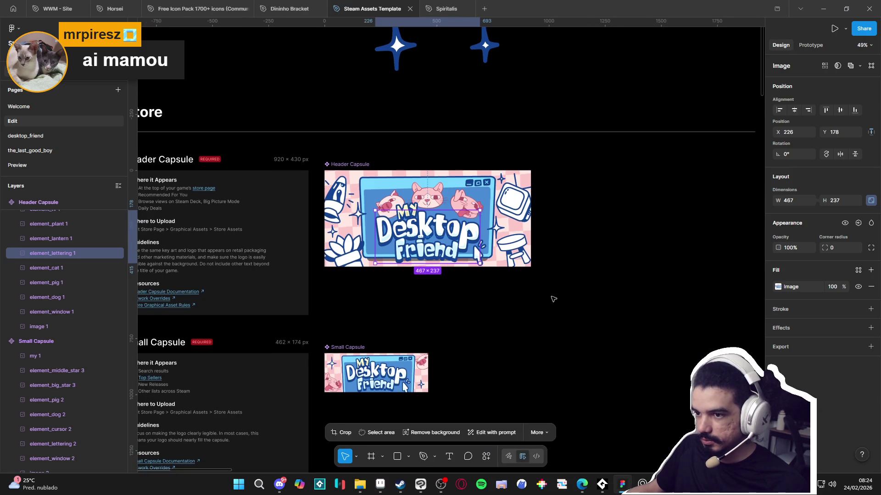
Step: Paste the landscape image into Figma, undoing two accidental position changes
left_click(555, 299)
scroll(564, 301, "down", 3)
scroll(495, 303, "up", 5)
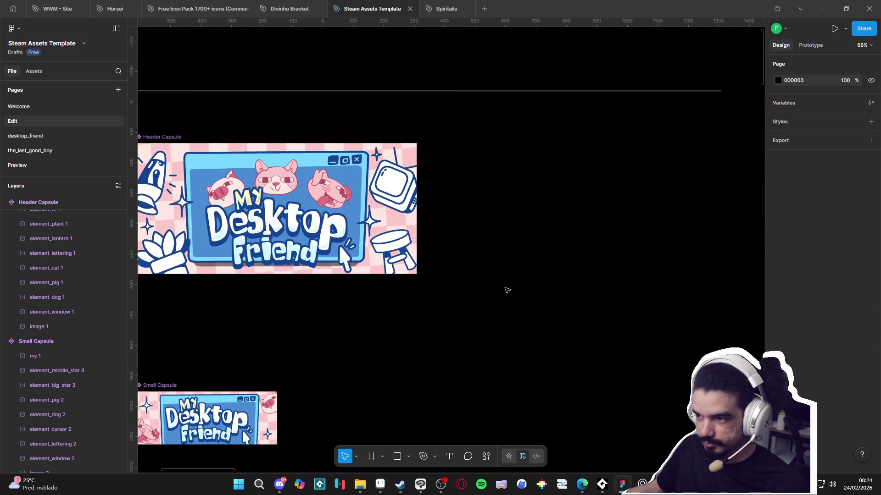
key("ctrl+v")
left_click_drag(464, 252, 543, 216)
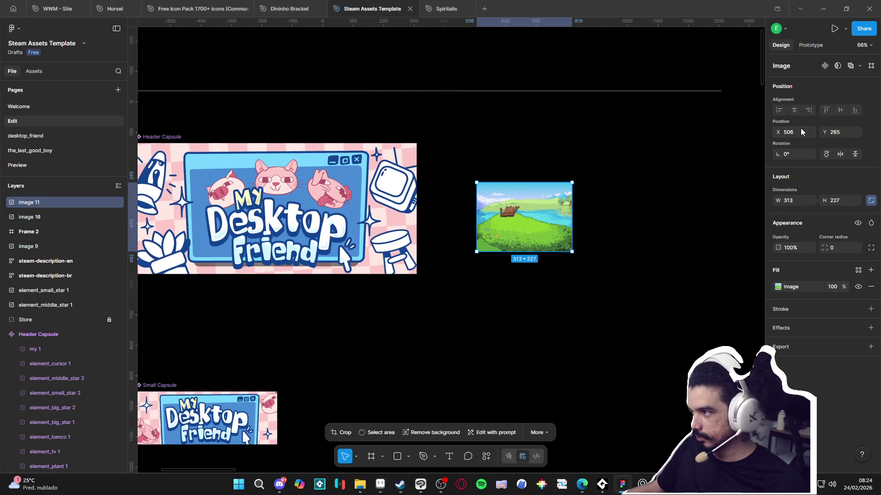
type("6072")
type("1200")
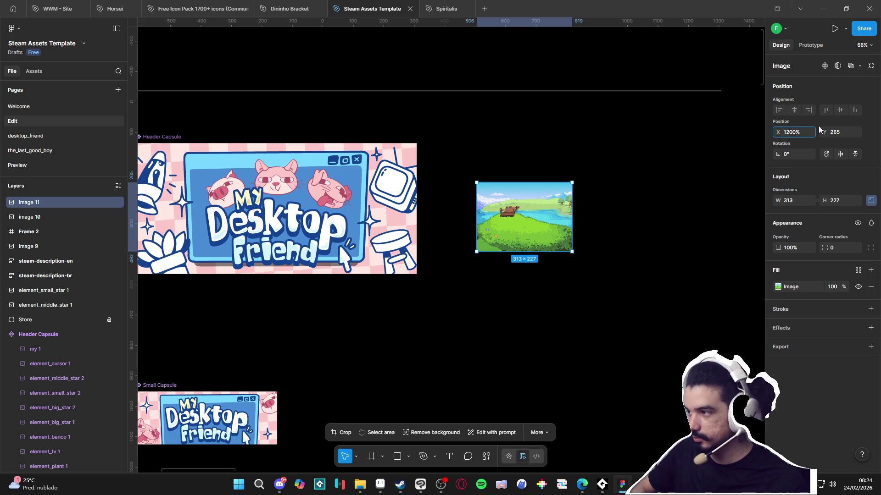
key("Return")
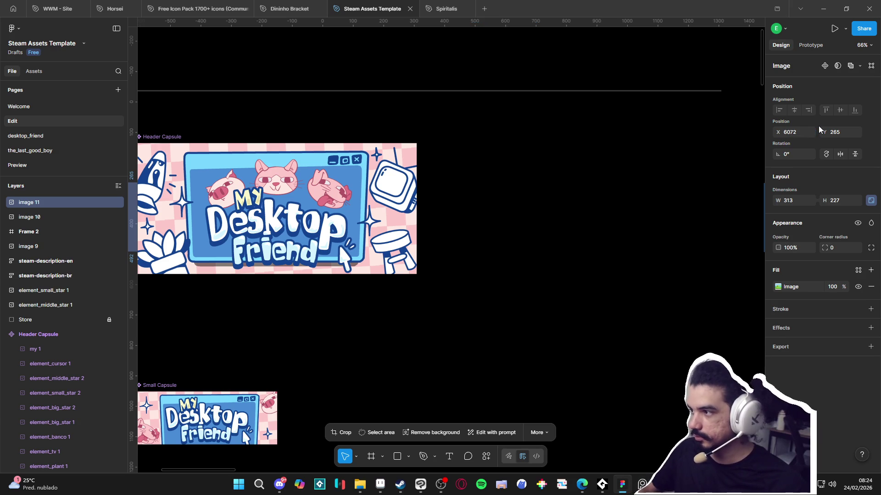
key("ctrl+z")
scroll(518, 197, "down", 5)
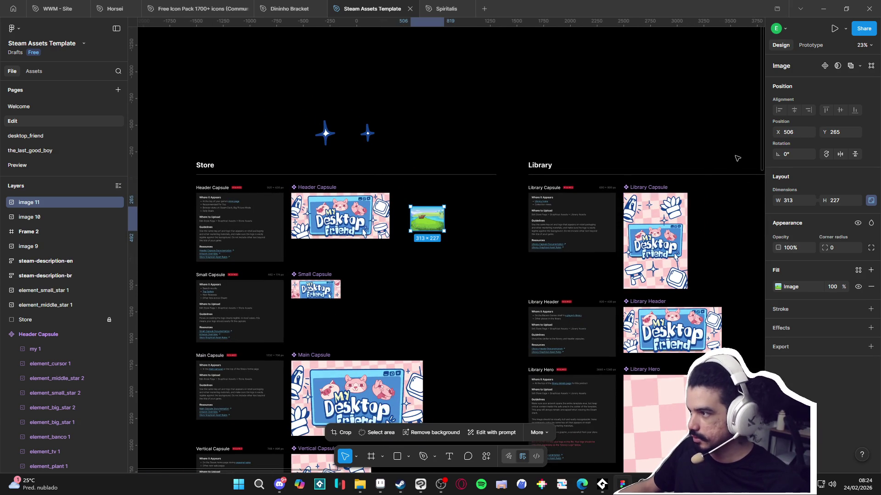
scroll(483, 227, "up", 5)
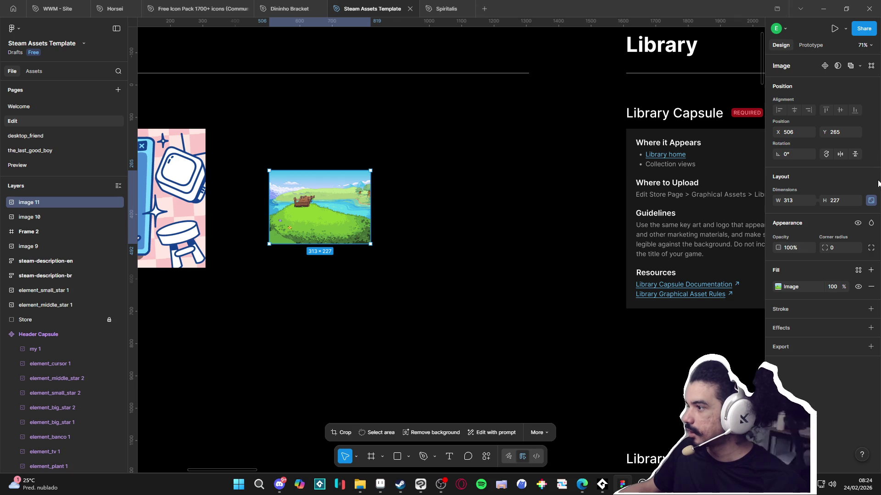
left_click_drag(401, 256, 721, 276)
type("1200")
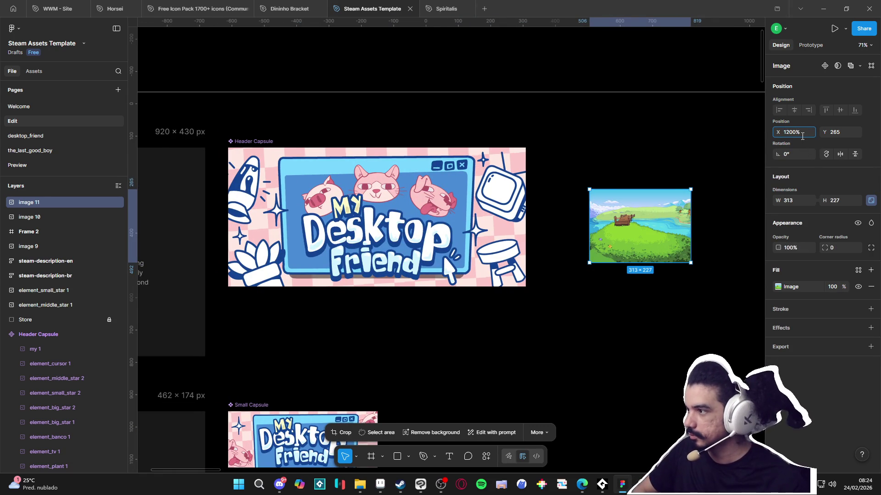
key("Return")
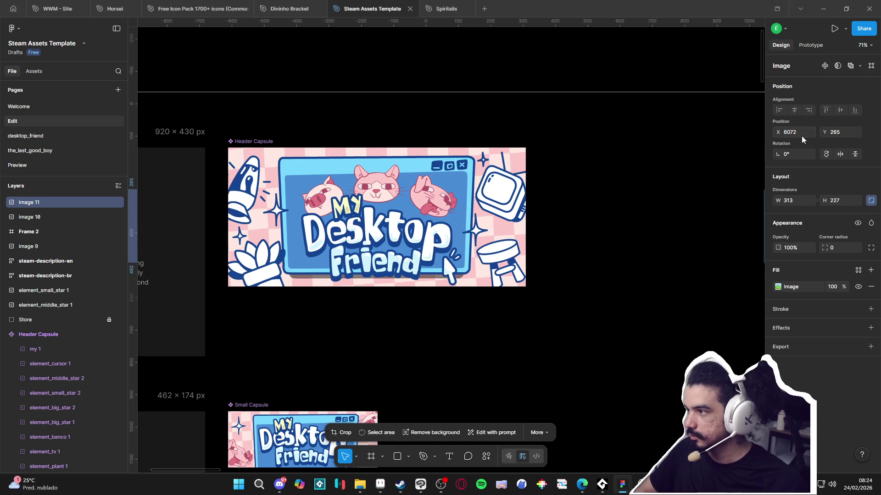
scroll(667, 183, "down", 10)
key("ctrl+z")
Step: Scale the landscape to 1200% (3756 × 2724) and place it left of the capsules
left_click(797, 205)
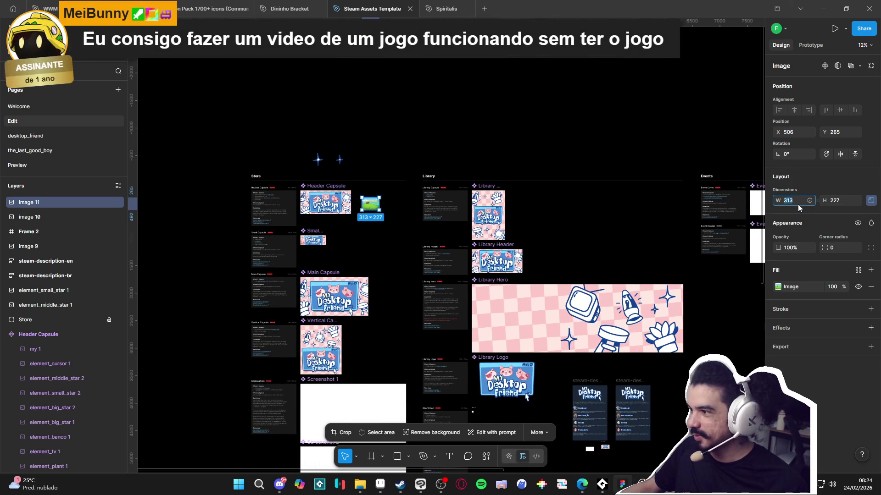
type("1200%")
key("Return")
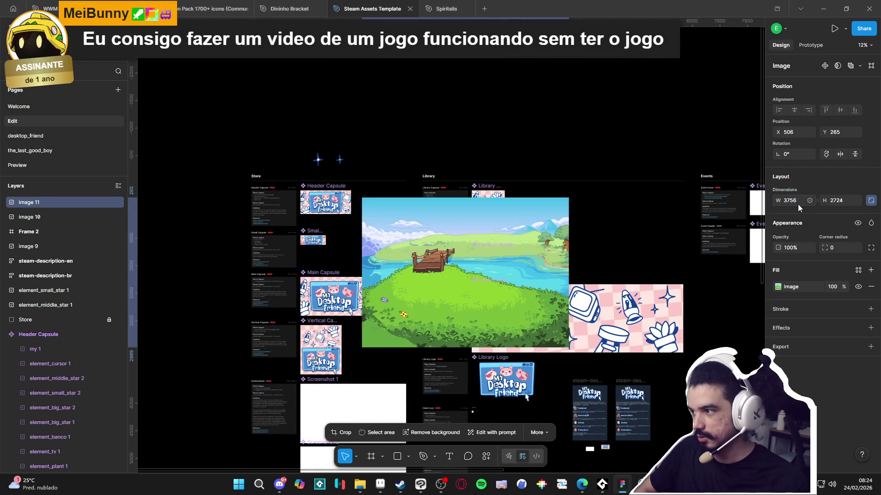
mouse_move(441, 252)
left_mouse_down()
mouse_move(319, 166)
mouse_move(325, 146)
mouse_move(231, 213)
mouse_move(240, 247)
mouse_move(254, 247)
left_mouse_up()
scroll(283, 183, "down", 3)
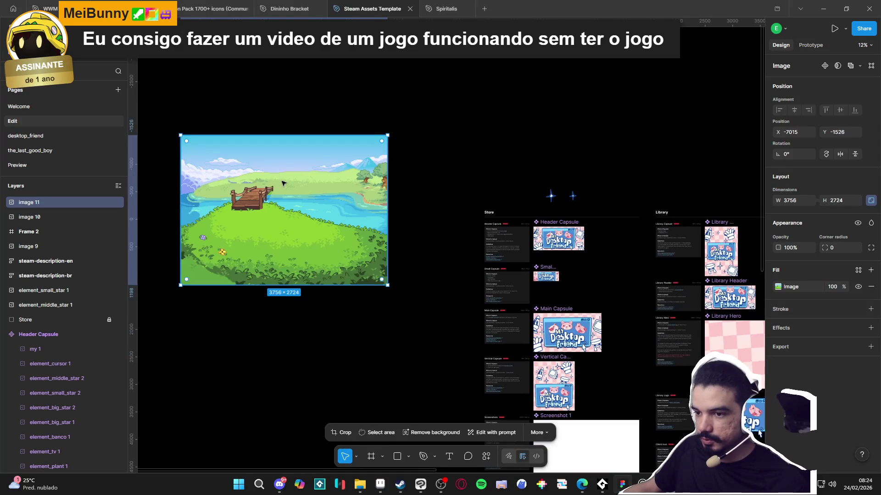
left_click(415, 163)
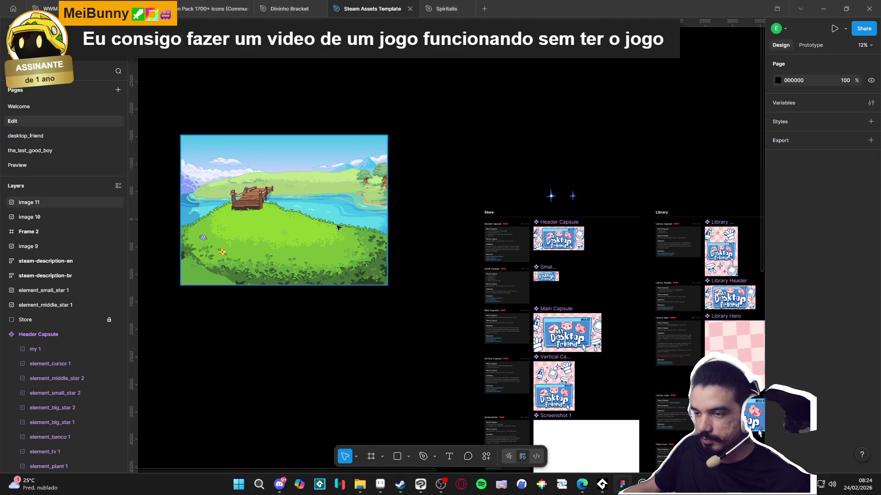
key("ctrl+z")
Step: Merge Layer 9 down into Layer 10 and make Layer 10 visible
left_click(347, 263)
key("alt+Tab")
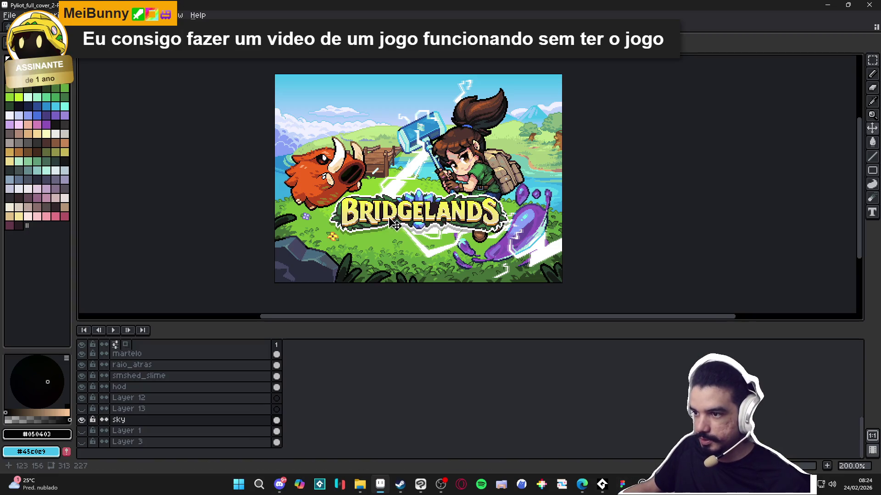
scroll(240, 340, "up", 5)
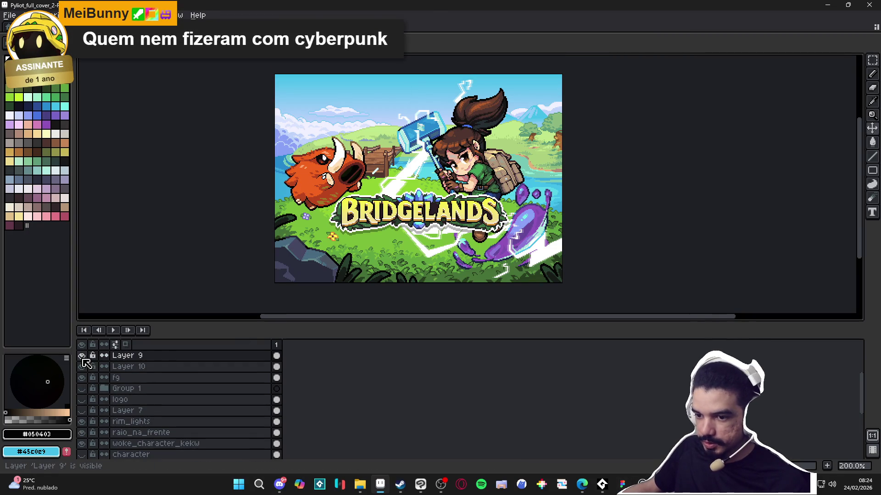
scroll(86, 362, "up", 1)
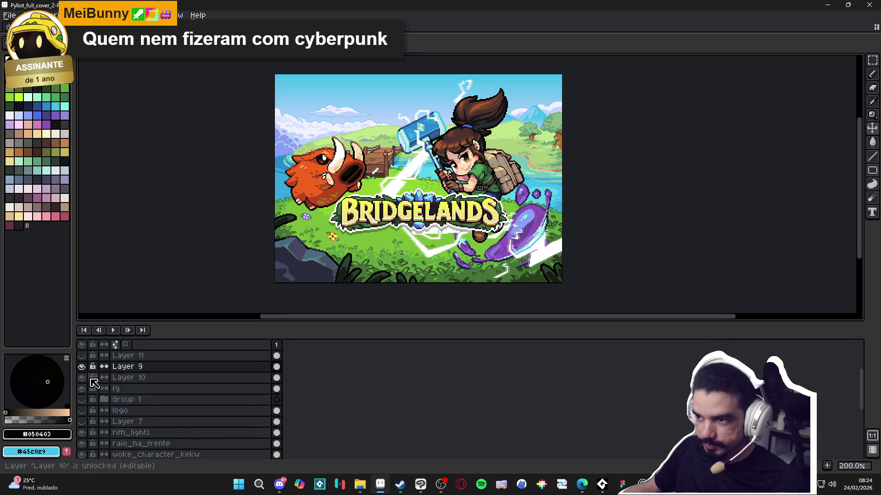
right_click(133, 366)
left_click(147, 429)
left_click(82, 366)
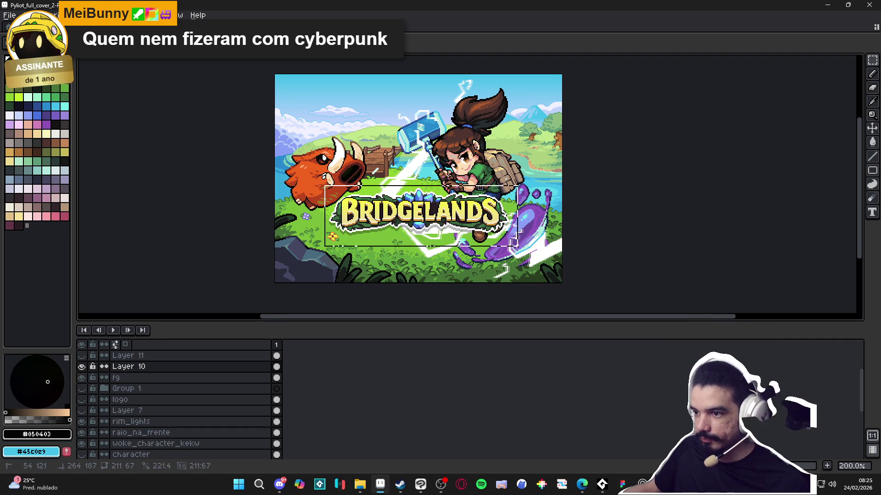
Step: Paste the BRIDGELANDS logo into a new sprite and trim it to 196 × 52
left_click(10, 15)
left_click(20, 22)
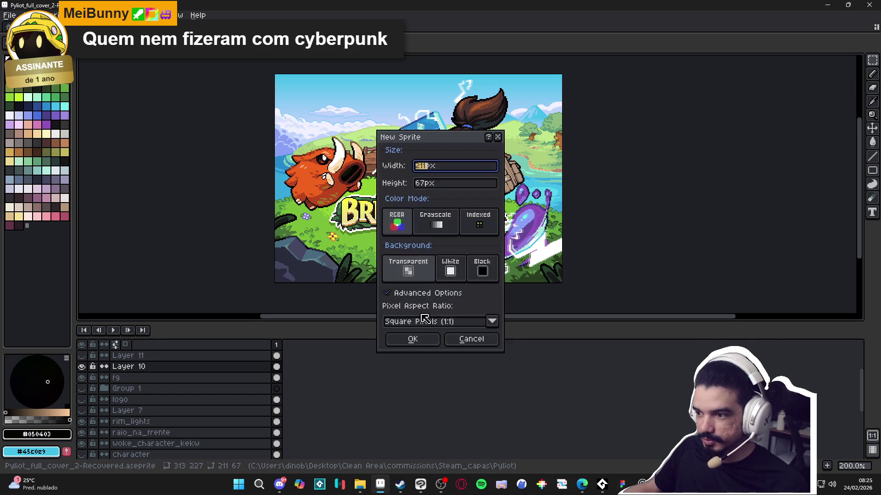
key("Return")
key("ctrl+v")
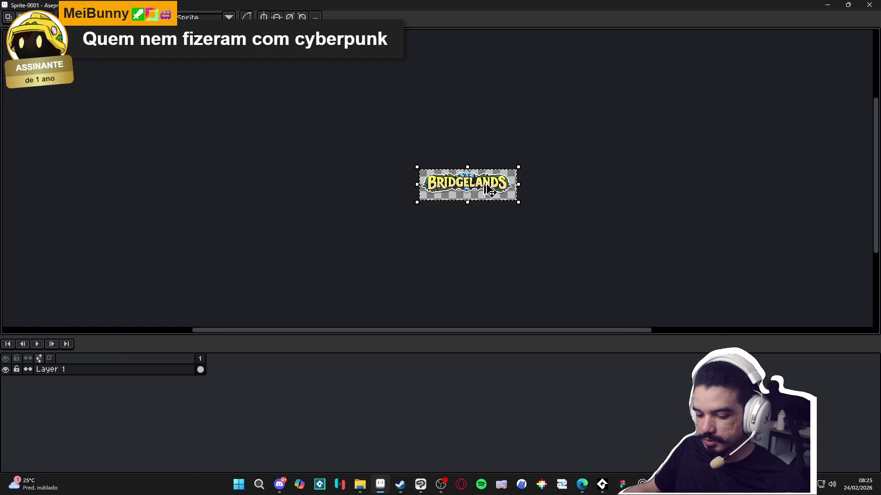
key("ctrl+f")
key("3")
key("Return")
left_click(54, 15)
left_click(92, 111)
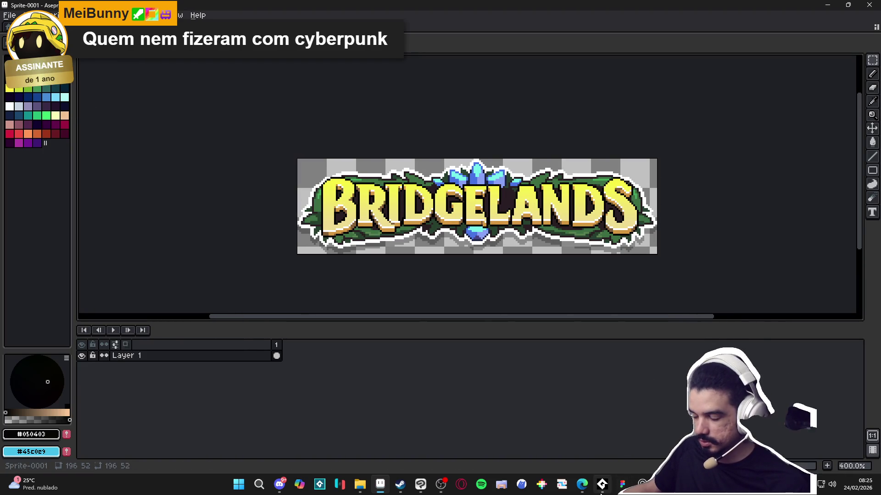
left_click(622, 485)
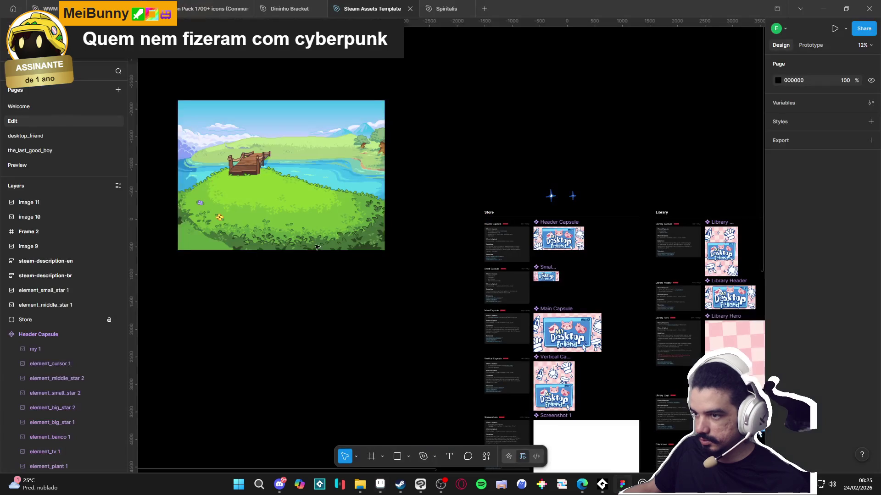
Step: Paste the logo into Figma, scale it to 2352 × 624, and place it below the landscape
key("ctrl+v")
left_click(794, 201)
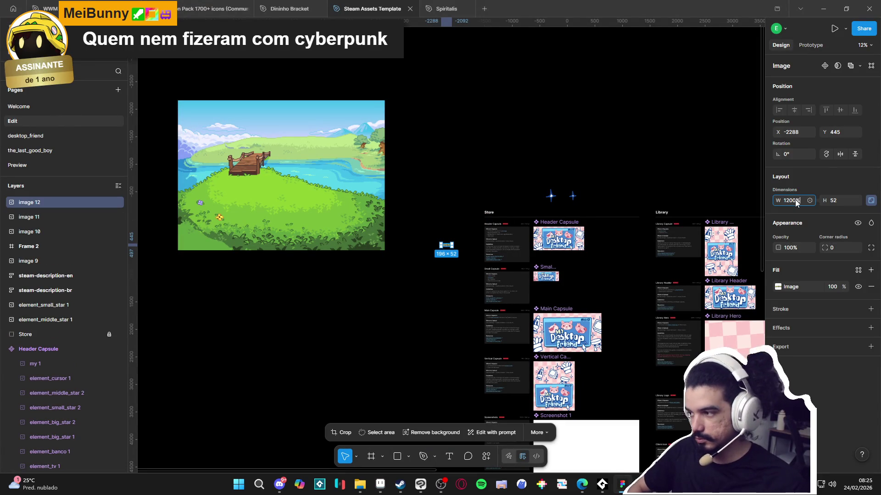
key("Return")
mouse_move(503, 263)
left_mouse_down()
mouse_move(330, 320)
mouse_move(242, 279)
left_mouse_up()
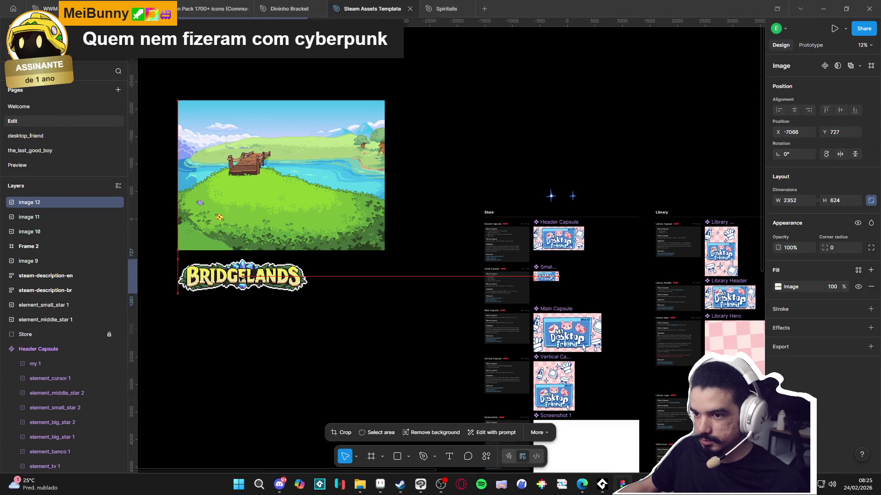
left_click(344, 349)
left_click(380, 484)
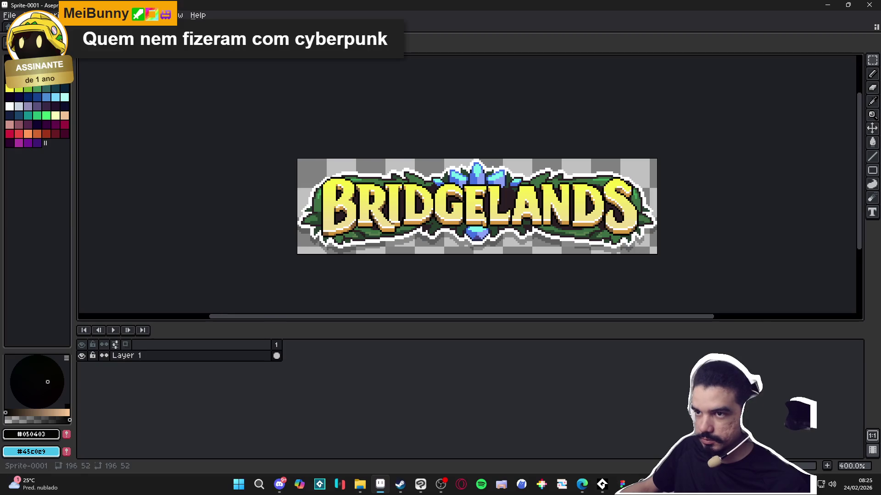
Step: Undo the last move and check the rim_lights, raio_na_frente and girl layers by toggling visibility
left_click(69, 42)
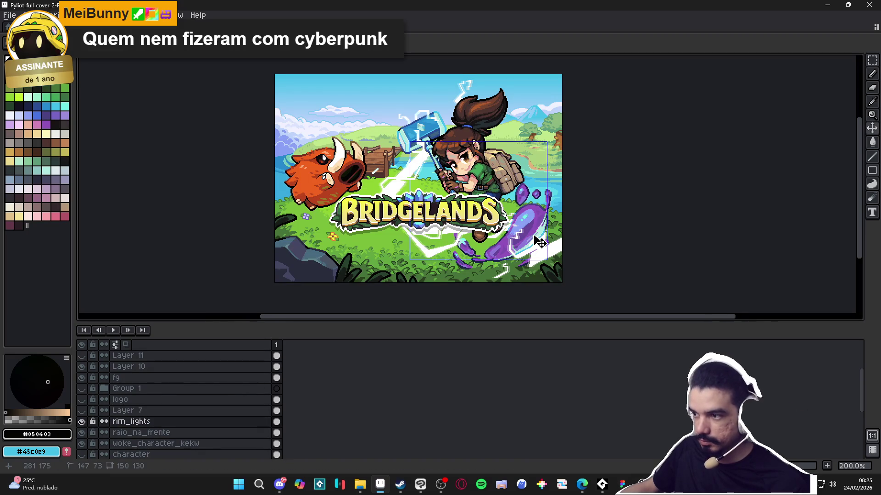
key("ctrl+z")
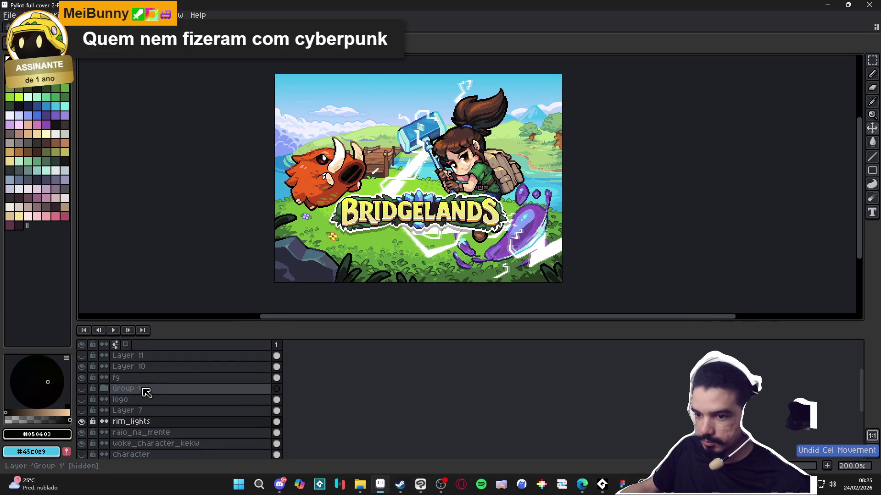
left_click(82, 422)
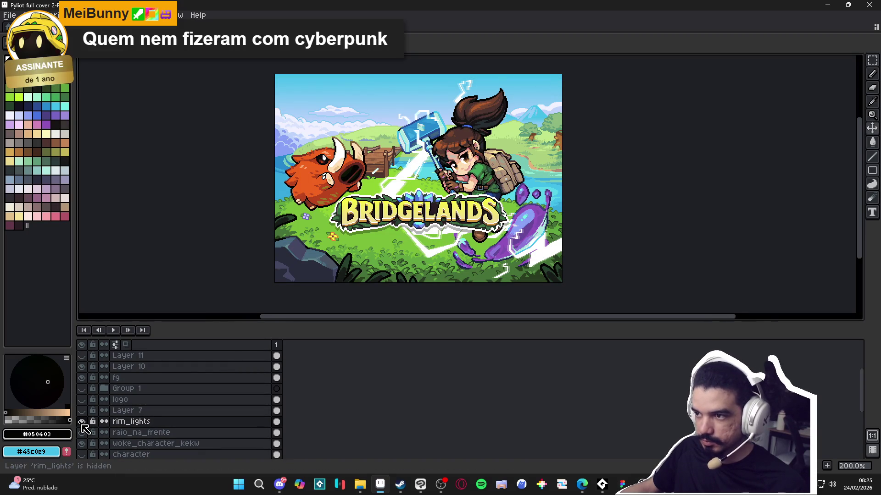
left_click(82, 433)
right_click(134, 428)
key("Escape")
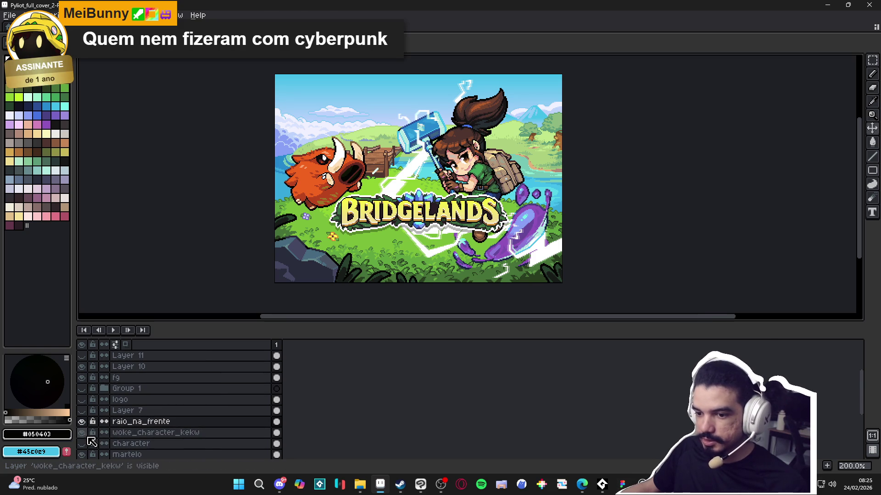
left_click(82, 432)
left_click(87, 434)
left_click(87, 434)
left_click(87, 434)
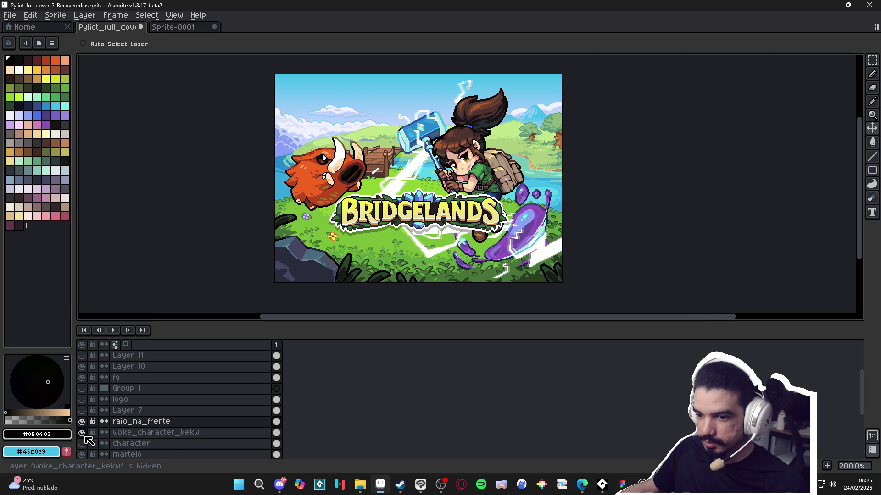
left_click(83, 423)
left_click(82, 422)
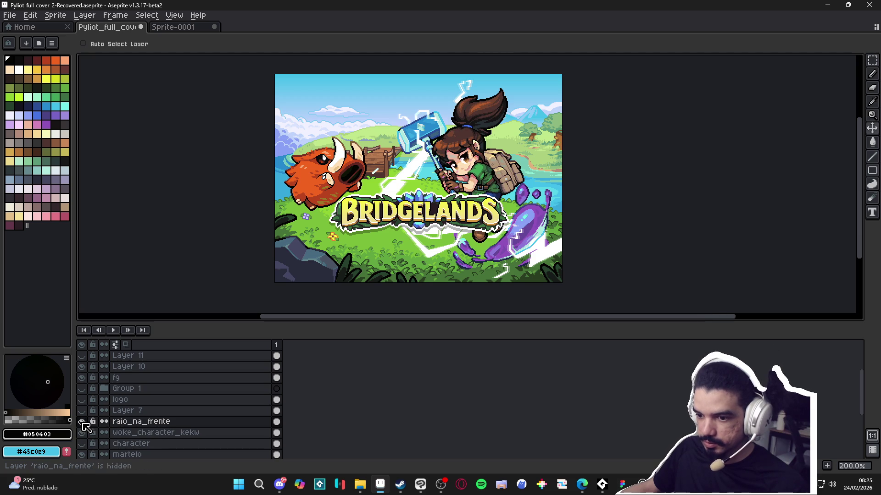
Step: Move the martelo layer above the character layer and delete the woke_character_kekw layer
left_click(150, 455)
mouse_move(149, 455)
left_mouse_down()
mouse_move(152, 444)
mouse_move(162, 459)
mouse_move(158, 445)
left_mouse_up()
left_click(153, 432)
right_click(153, 432)
key("Escape")
key("Delete")
left_click(82, 433)
left_click(82, 432)
scroll(444, 152, "up", 3)
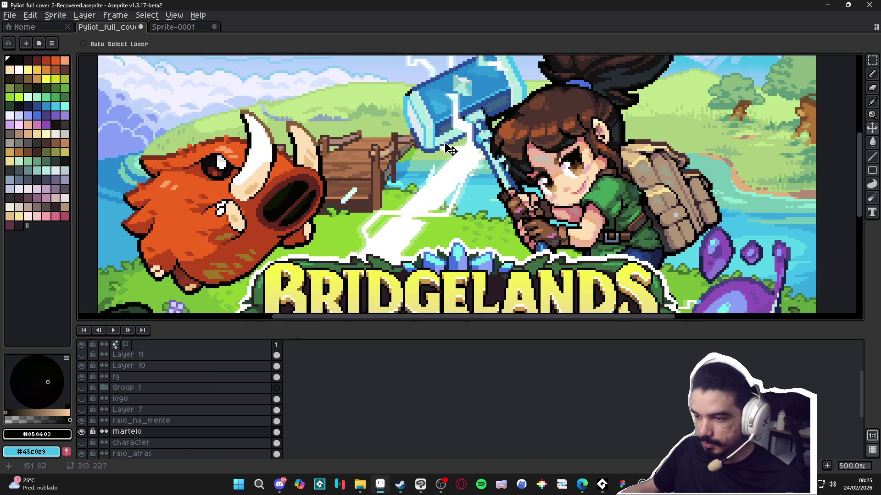
scroll(449, 149, "down", 2)
Step: Clear a rectangle of pixels around the hammer, then undo it
key("m")
left_click_drag(408, 95, 520, 209)
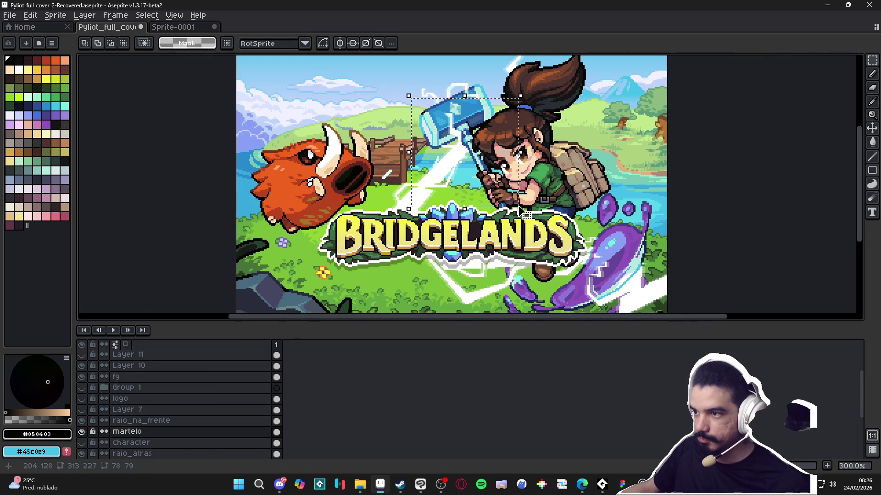
key("Delete")
key("ctrl+z")
scroll(462, 141, "up", 2)
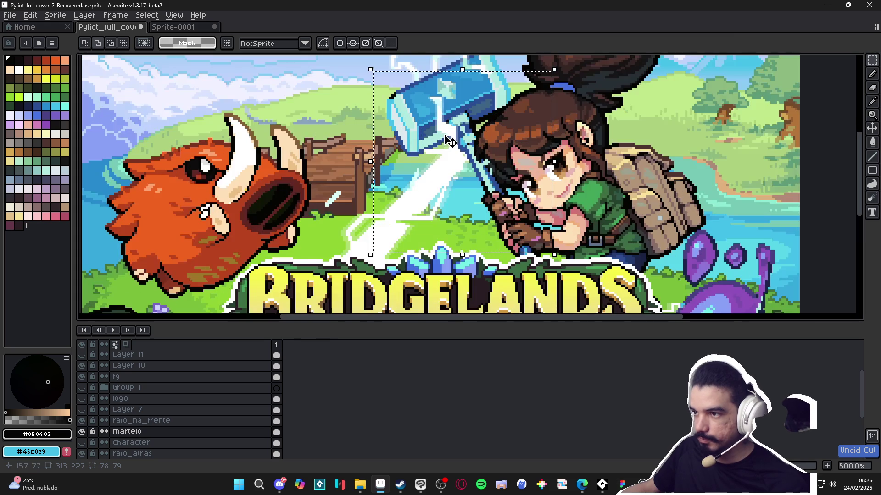
key("v")
Step: Try erasing the front lightning over the hammer, then undo and drop the selection
left_click(433, 146)
key("m")
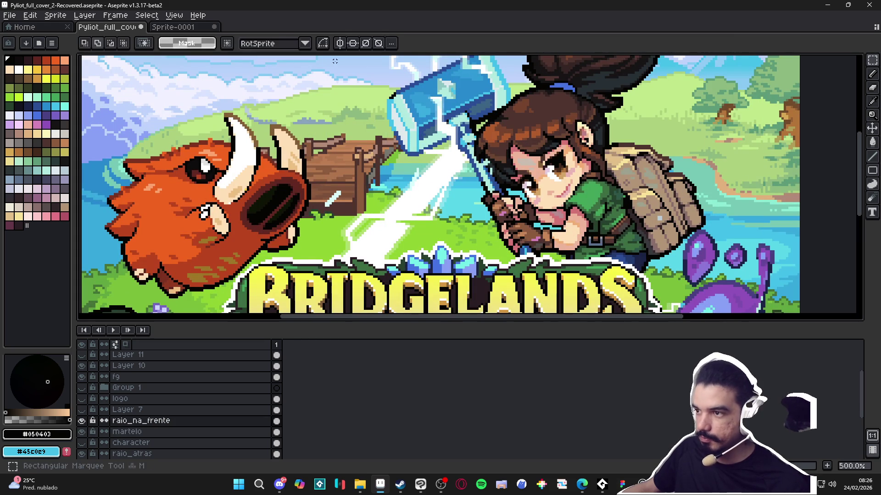
left_click_drag(360, 77, 557, 252)
key("Delete")
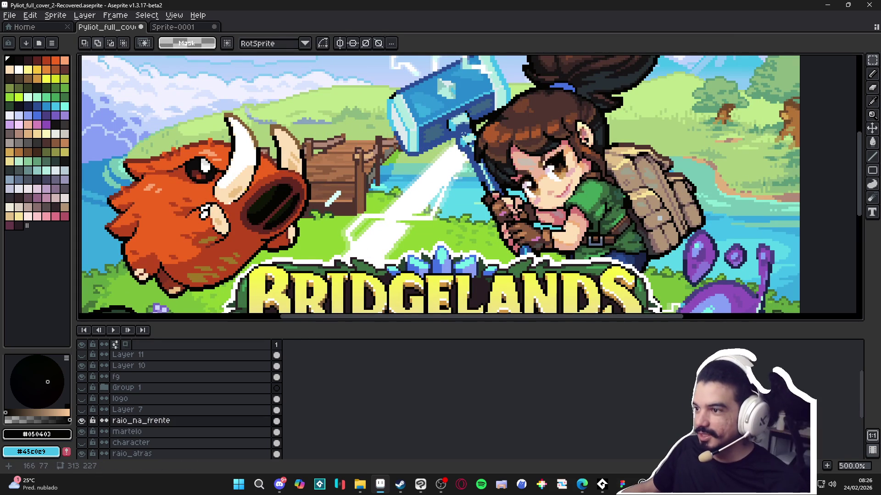
key("ctrl+z")
key("v")
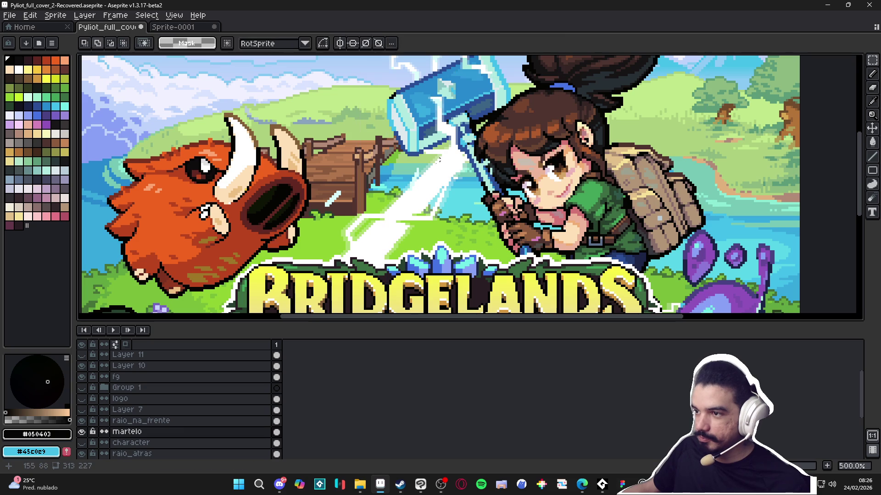
scroll(424, 209, "down", 3)
scroll(482, 210, "up", 2)
left_click(552, 188, "ctrl")
key("m")
mouse_move(486, 93)
left_mouse_down()
mouse_move(550, 239)
mouse_move(592, 269)
left_mouse_up()
left_click_drag(405, 169, 540, 275)
key("ctrl+d")
key("v")
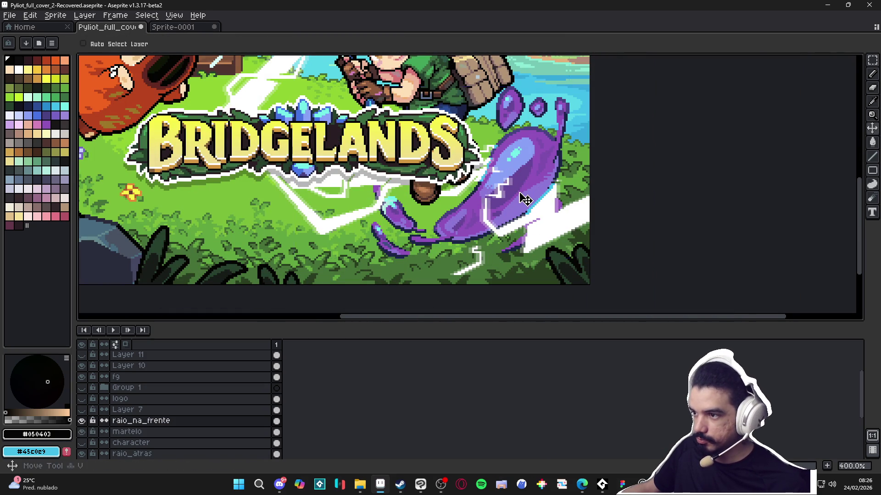
Step: Move the hammer girl up and to the left on the cover
left_click(523, 198, "ctrl")
scroll(513, 195, "down", 1)
left_click(489, 188, "ctrl")
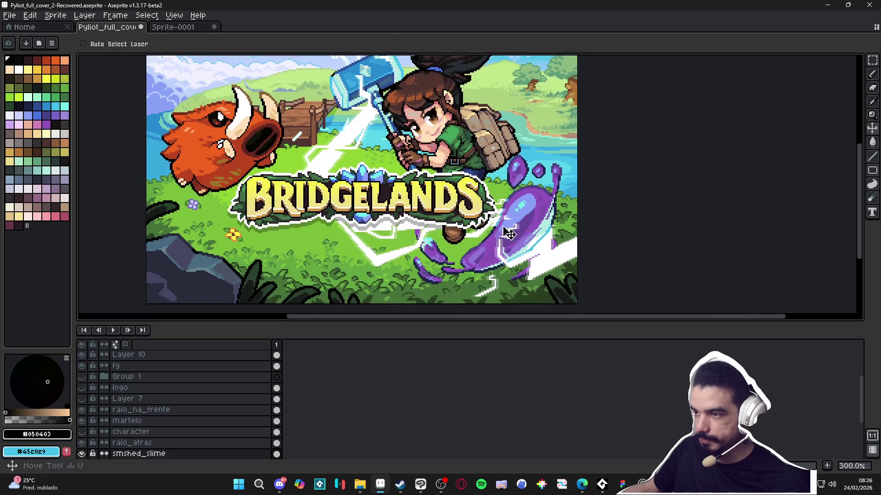
left_click_drag(489, 188, 461, 164)
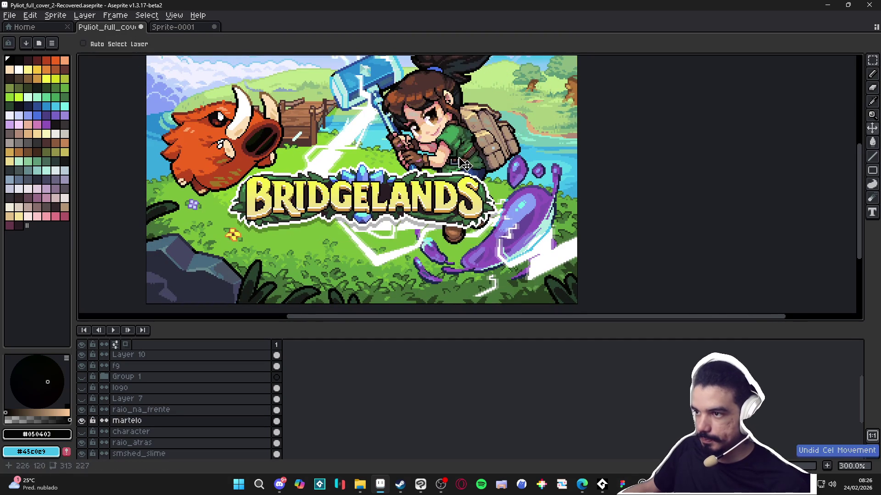
scroll(462, 164, "up", 1)
scroll(475, 181, "down", 1)
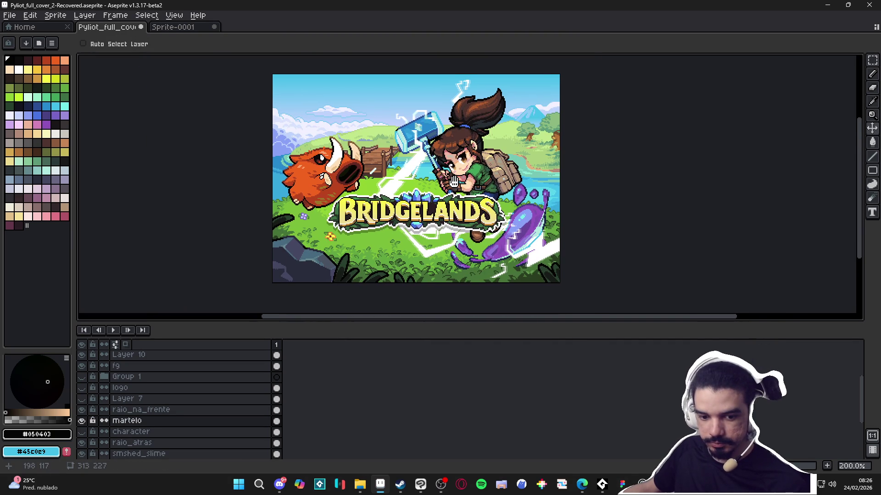
Step: Copy the whole sprite and paste it into Figma as a 313 × 227 image
key("ctrl+a")
left_click(623, 484)
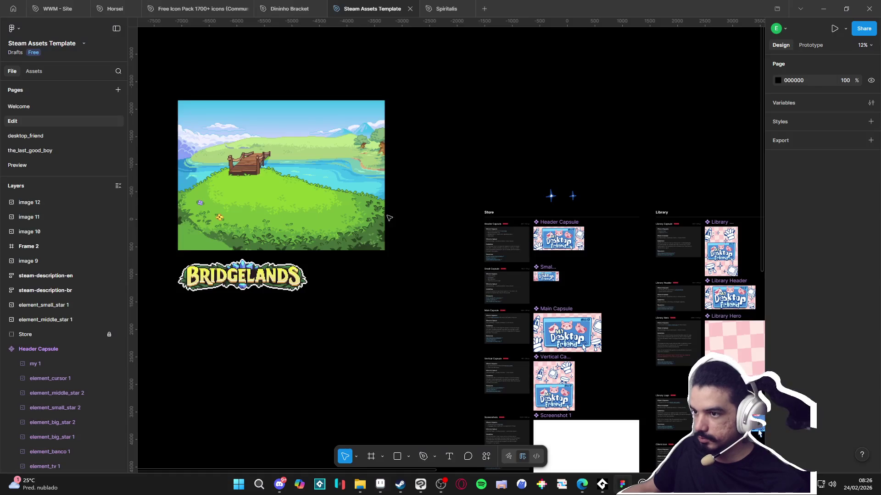
scroll(383, 318, "up", 1)
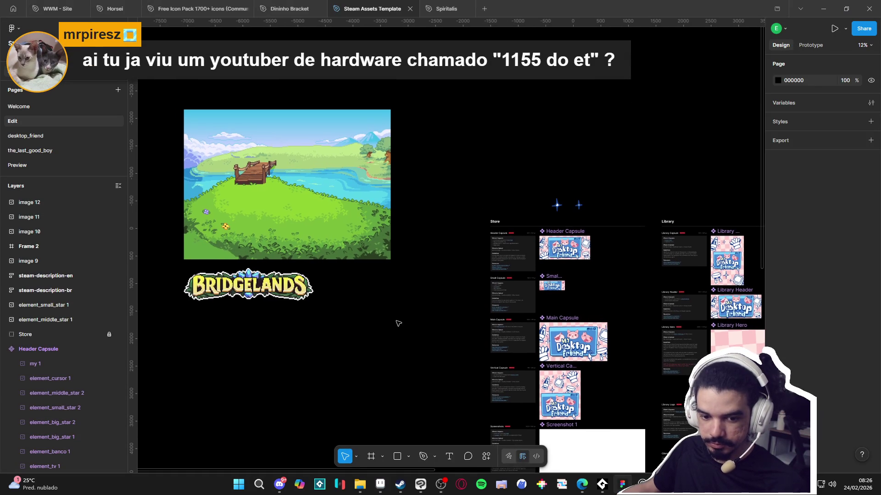
left_click_drag(398, 321, 414, 321)
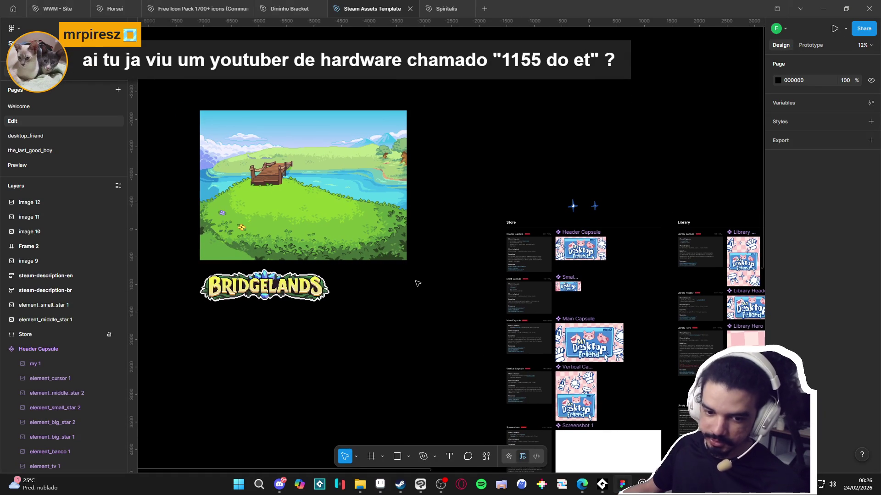
key("ctrl+v")
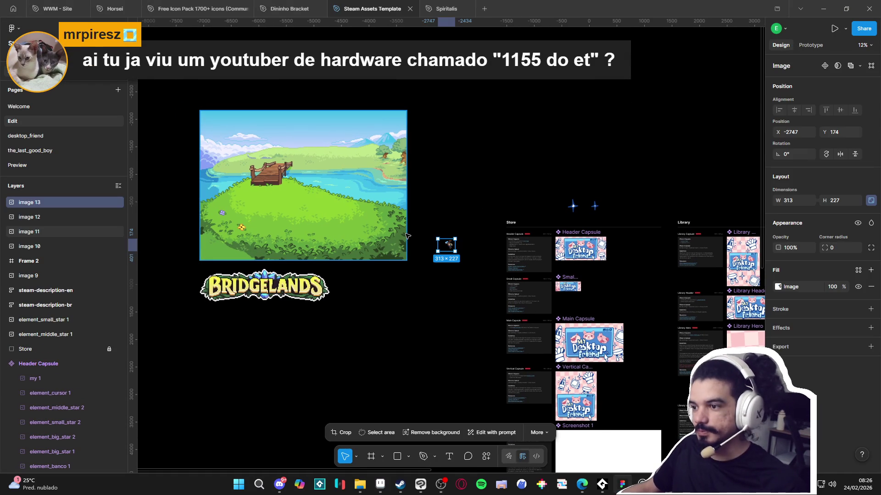
Step: Remove the full-size paste and trim the hammer girl onto her own new Aseprite sprite
scroll(460, 248, "up", 5, "ctrl")
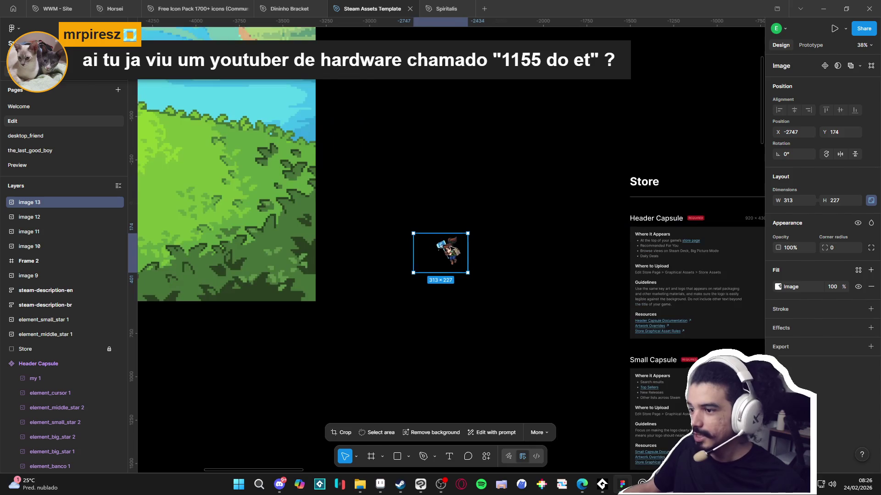
key("Delete")
key("alt+Tab")
key("alt+f")
key("n")
left_click(411, 340)
key("ctrl+v")
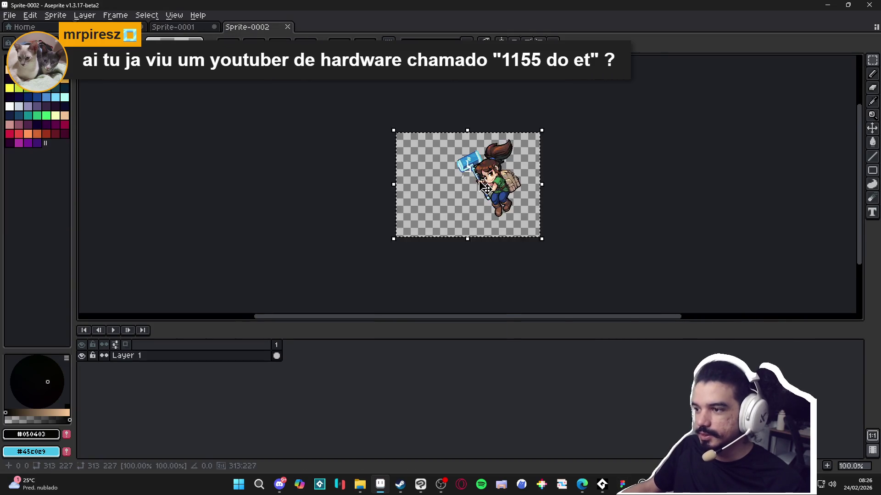
scroll(367, 165, "up", 1)
left_click(55, 15)
left_click(61, 110)
scroll(289, 156, "down", 1)
Step: Paste the trimmed girl into Figma at 1668×2028 and drag her beside the BRIDGELANDS logo
key("alt+Tab")
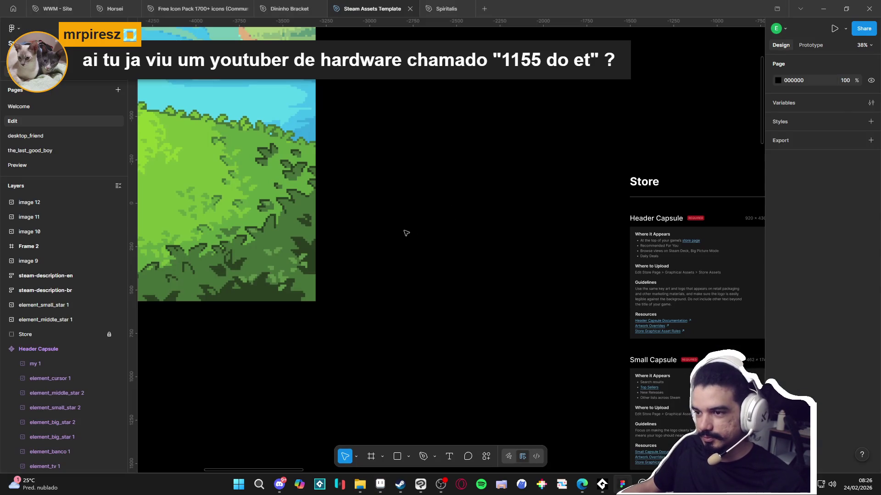
key("ctrl+v")
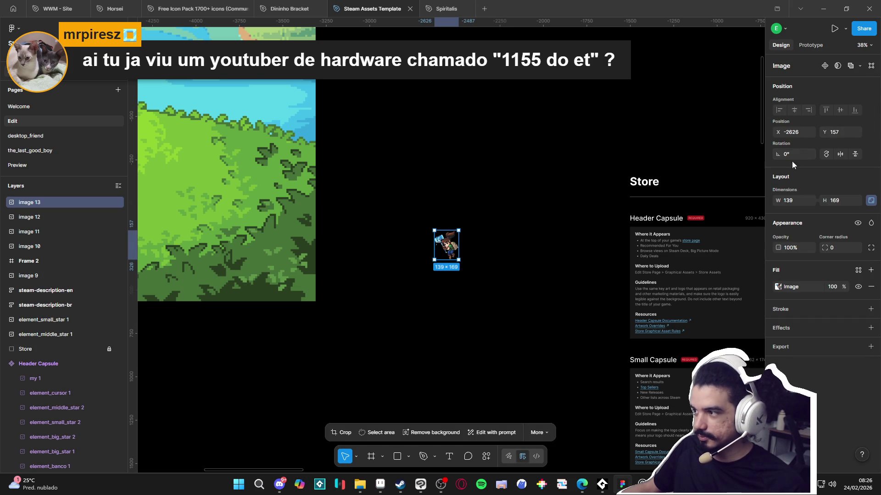
left_click(797, 200)
type("1200")
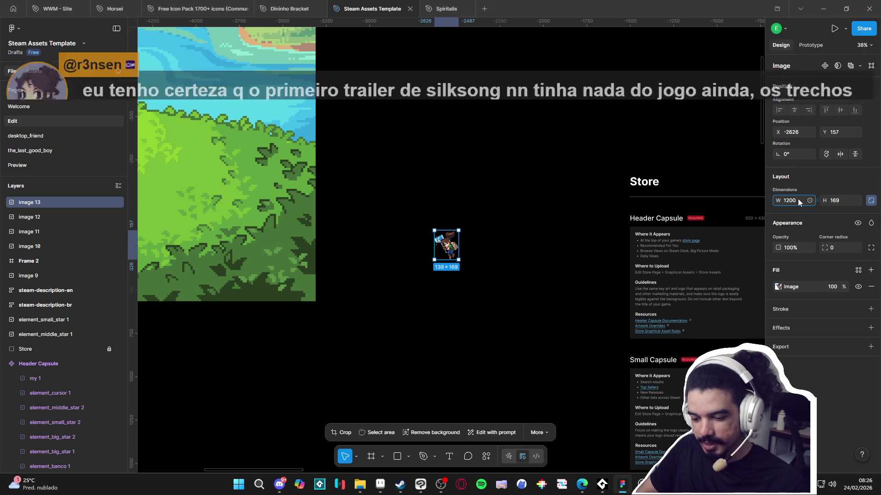
key("Return")
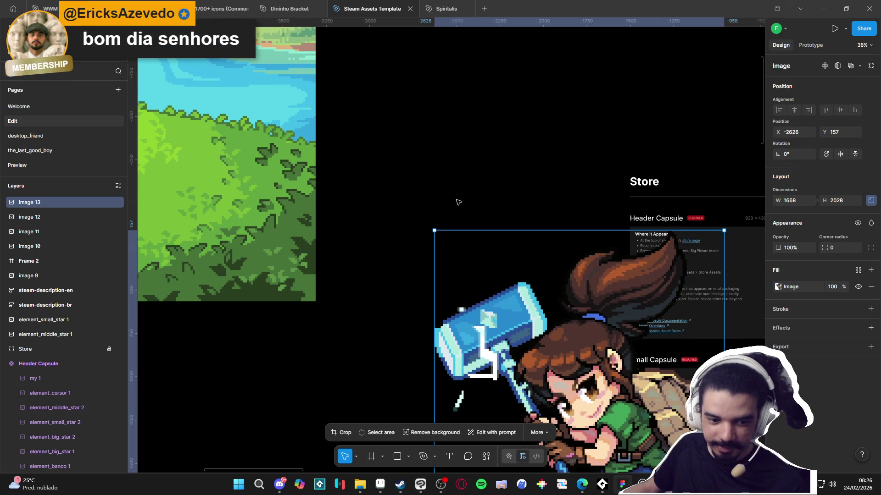
scroll(473, 204, "down", 3)
scroll(459, 215, "down", 2)
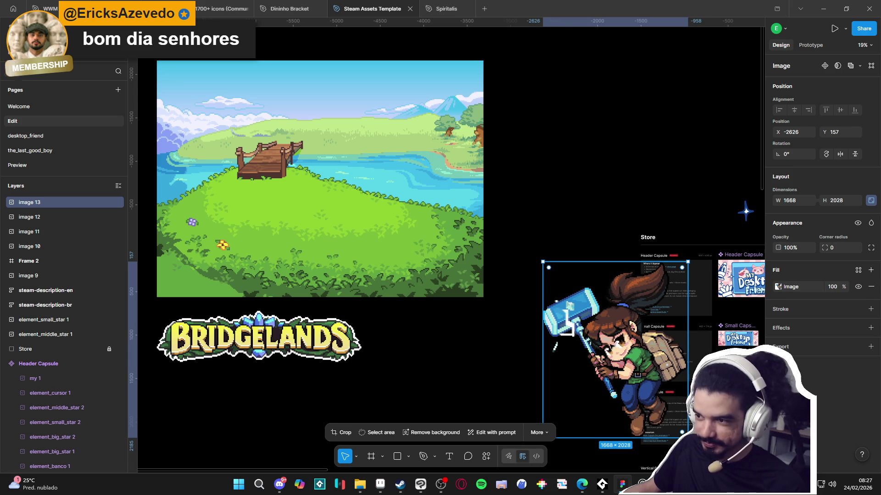
mouse_move(608, 345)
left_mouse_down()
mouse_move(565, 91)
mouse_move(429, 395)
mouse_move(426, 378)
mouse_move(434, 378)
left_mouse_up()
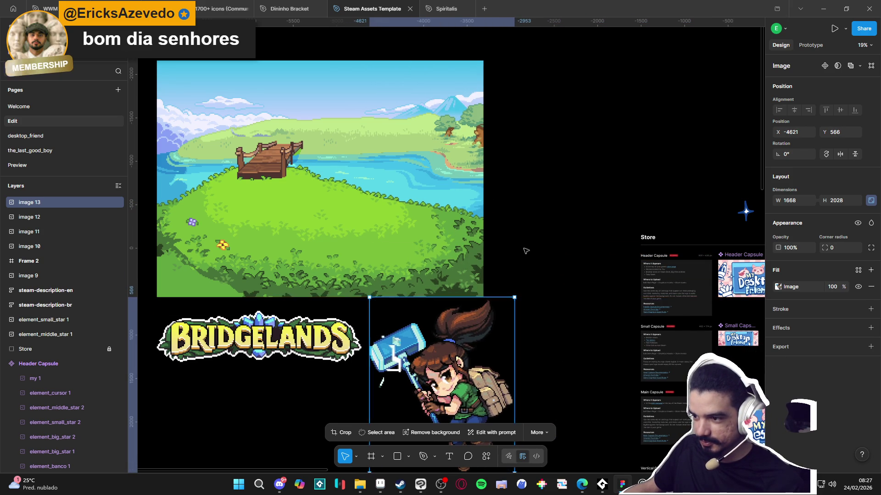
left_click(512, 286)
scroll(513, 228, "down", 2)
mouse_move(517, 229)
left_mouse_down()
mouse_move(523, 234)
mouse_move(504, 169)
left_mouse_up()
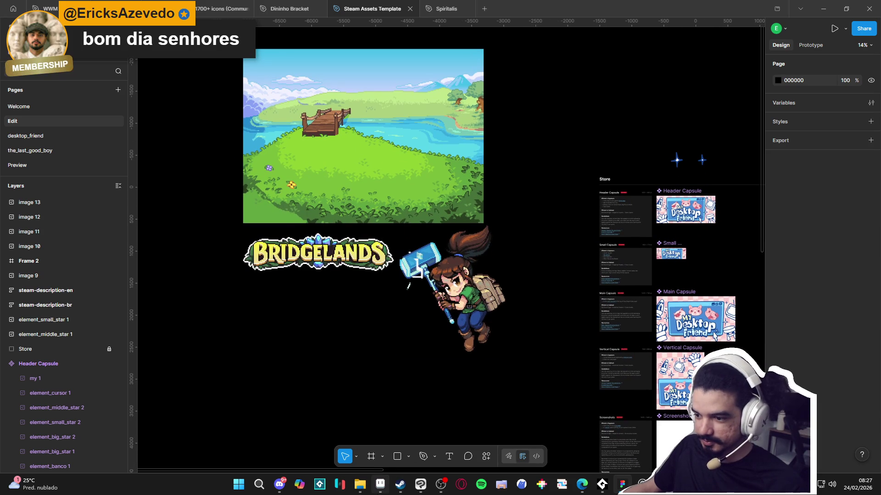
left_click(387, 489)
Step: Trim the smashed slime layer onto its own new sprite in Aseprite
key("ctrl+Tab")
key("ctrl+Tab")
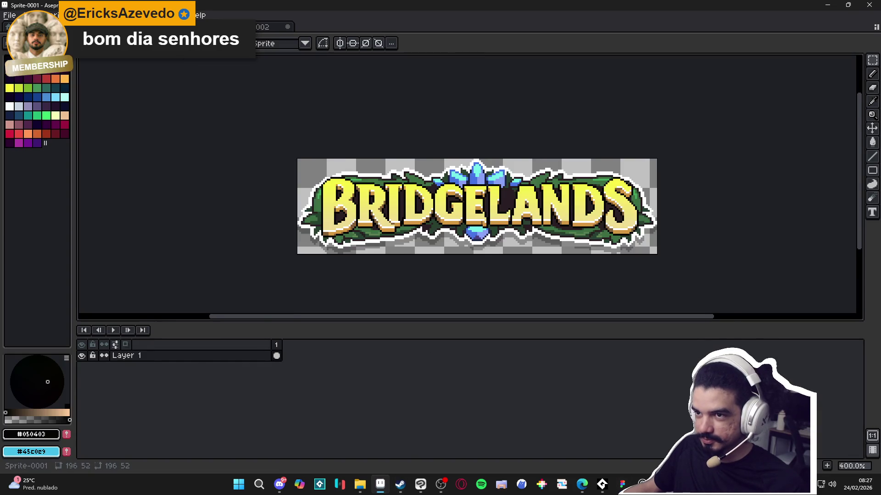
left_click(528, 227, "ctrl")
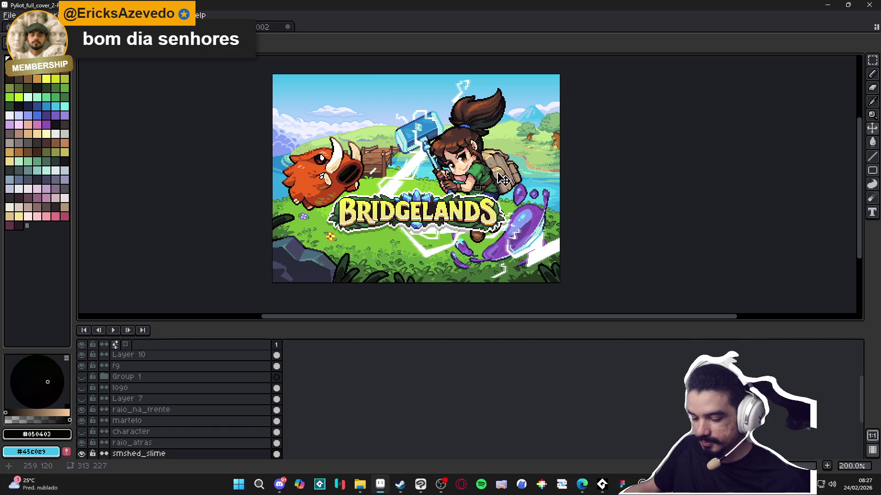
left_click(10, 15)
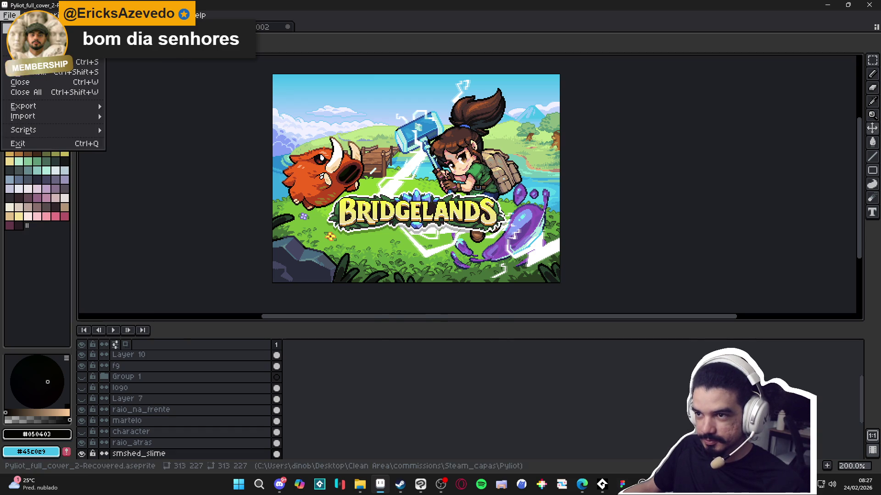
left_click(18, 26)
left_click(415, 338)
key("ctrl+v")
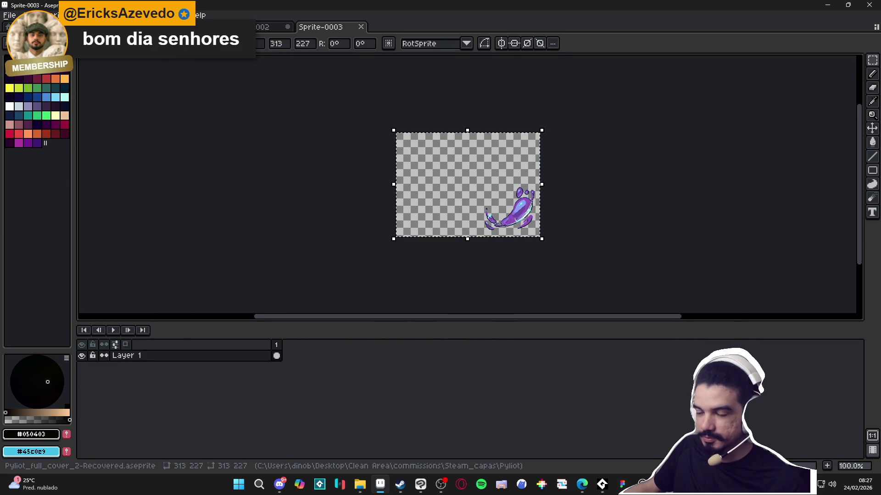
left_click(50, 15)
left_click(91, 114)
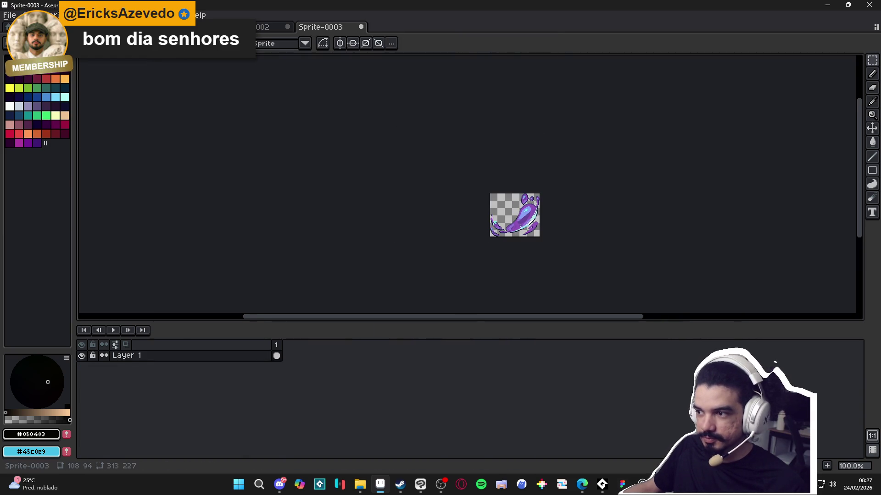
Step: Paste the slime into Figma at 1296 width and place it under the BRIDGELANDS logo
key("alt+Tab")
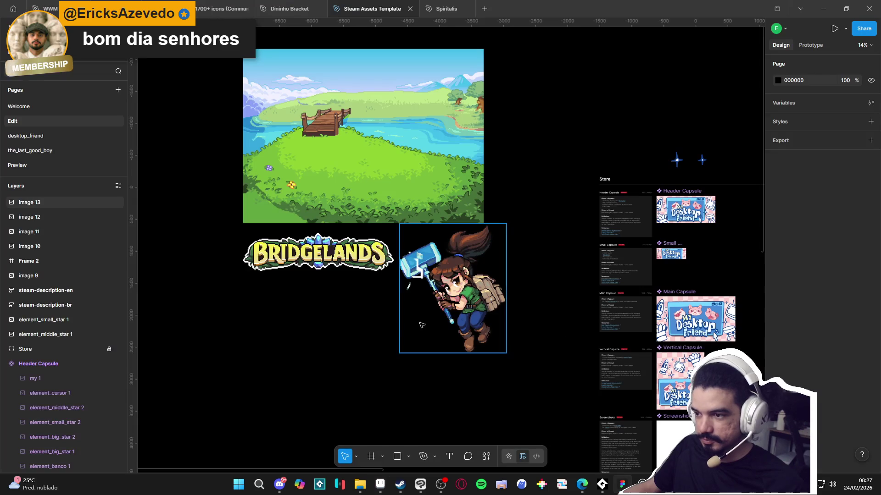
key("ctrl+v")
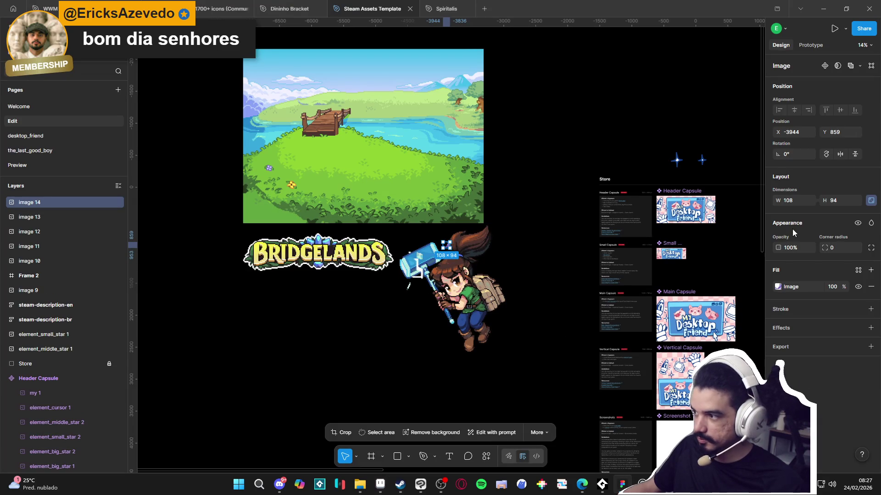
left_click(800, 201)
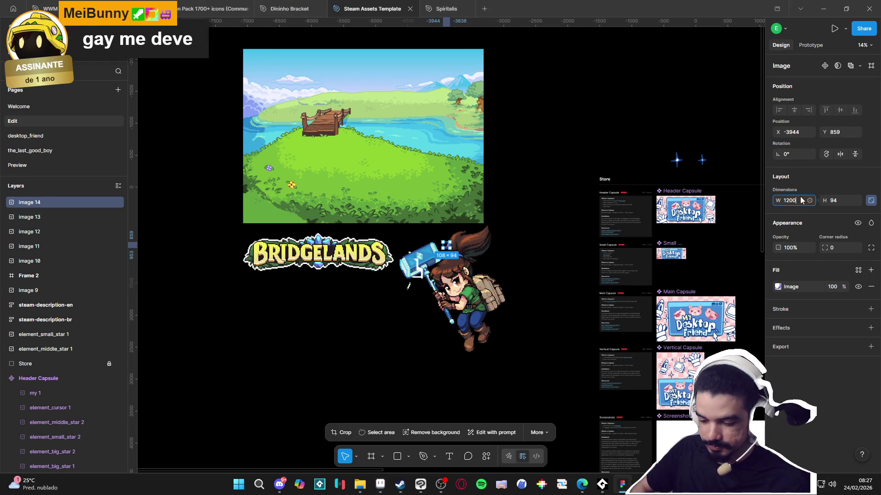
type("1296")
key("Return")
mouse_move(486, 289)
left_mouse_down()
mouse_move(411, 318)
mouse_move(273, 329)
mouse_move(289, 323)
left_mouse_up()
left_click(383, 381)
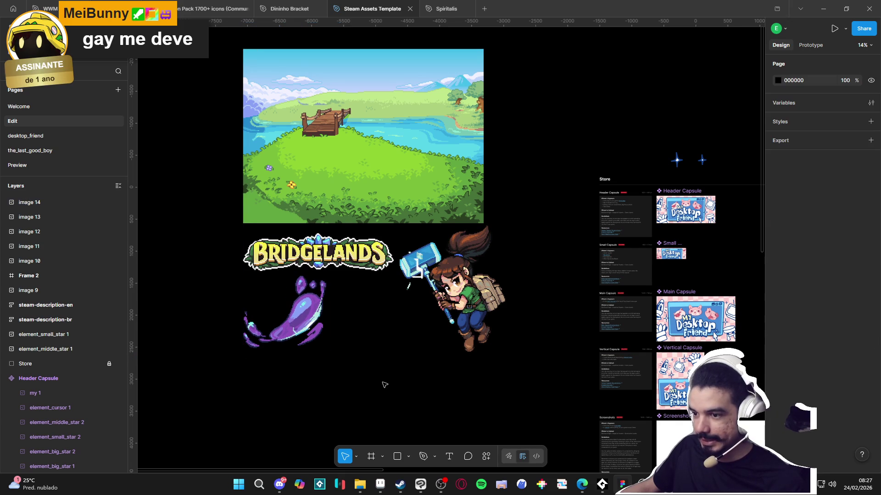
scroll(373, 357, "down", 1)
key("super+Tab")
left_click(335, 142)
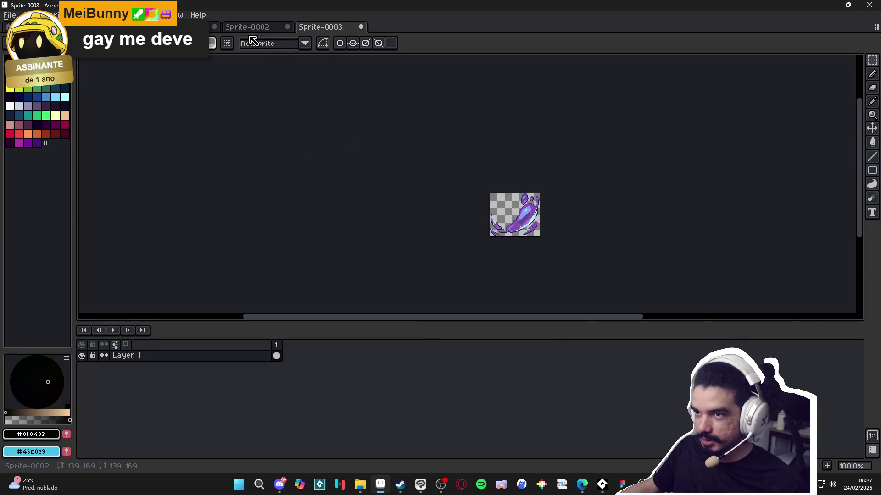
Step: Crop the copied boar onto its own new 90×81 Aseprite sprite
key("ctrl+shift+Tab")
key("ctrl+shift+Tab")
key("ctrl+shift+Tab")
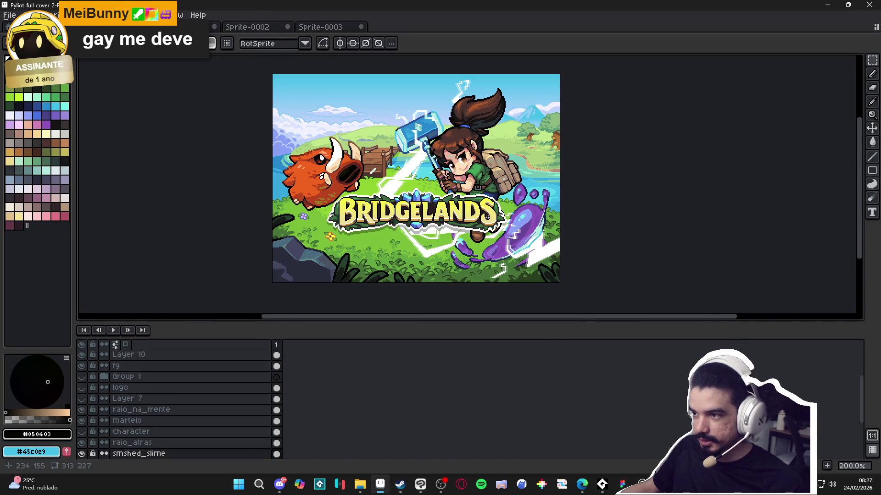
key("ctrl+a")
left_click(9, 15)
left_click(20, 33)
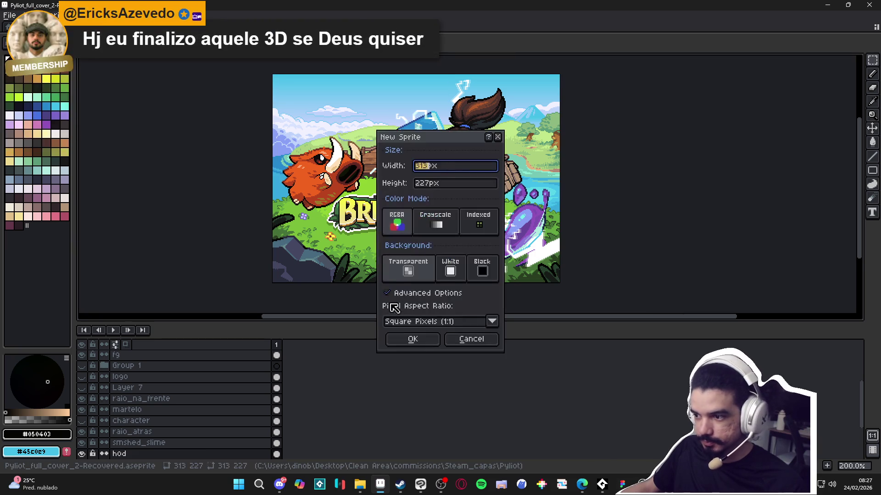
left_click(412, 342)
key("ctrl+v")
left_click(48, 15)
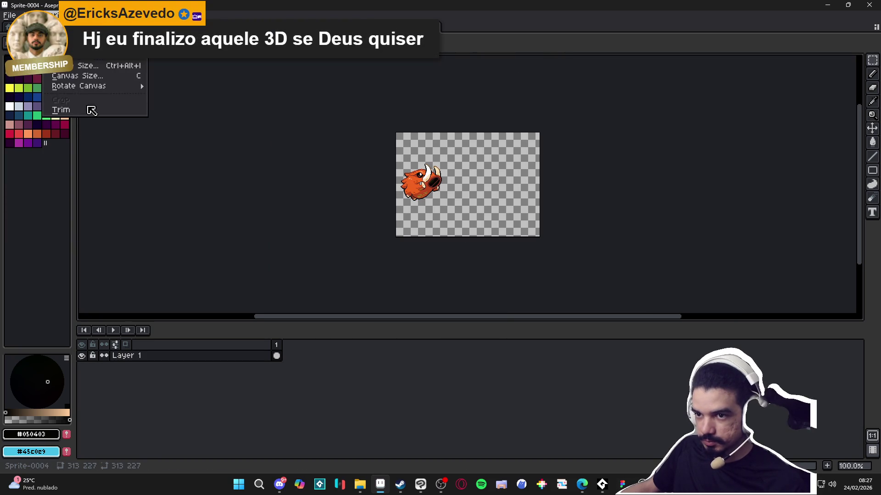
left_click(83, 111)
left_click(9, 16)
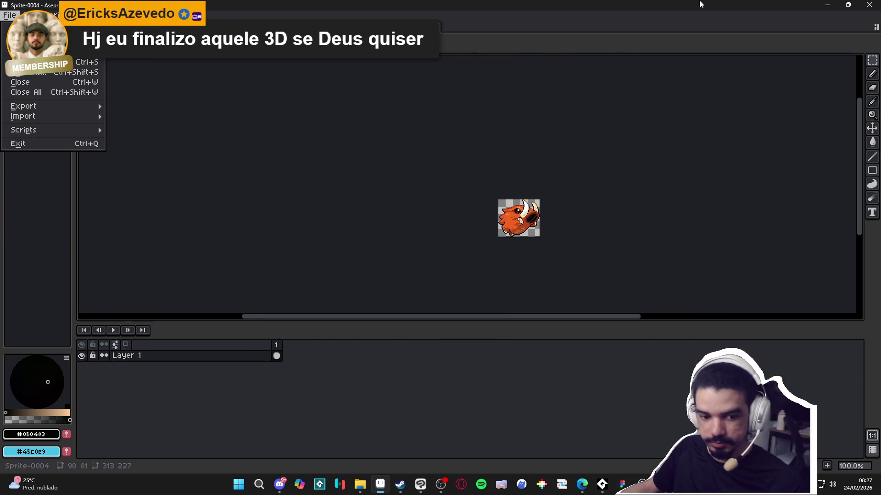
key("ctrl+a")
Step: Paste the boar into Figma at 1080 width and move it below the purple slime
key("alt+Tab")
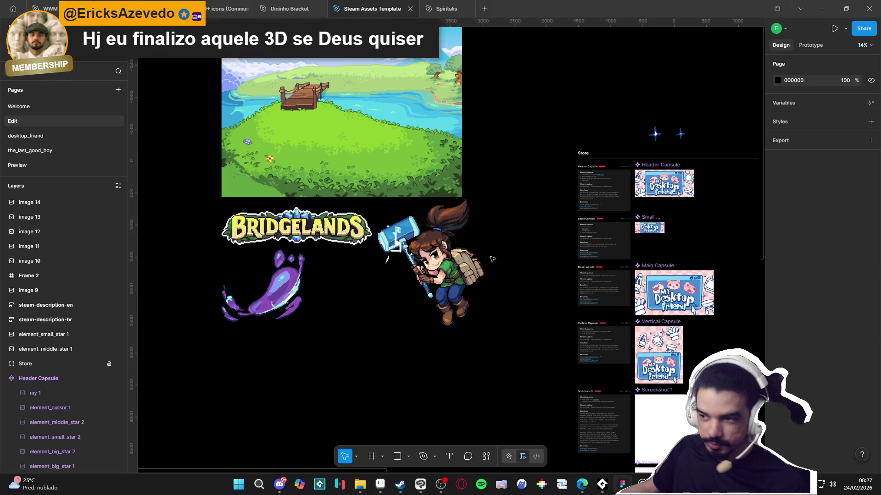
key("ctrl+v")
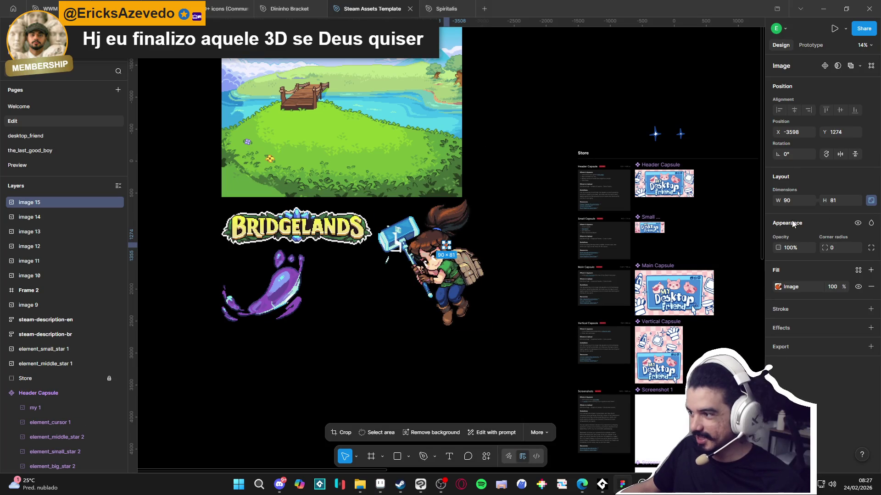
type("080")
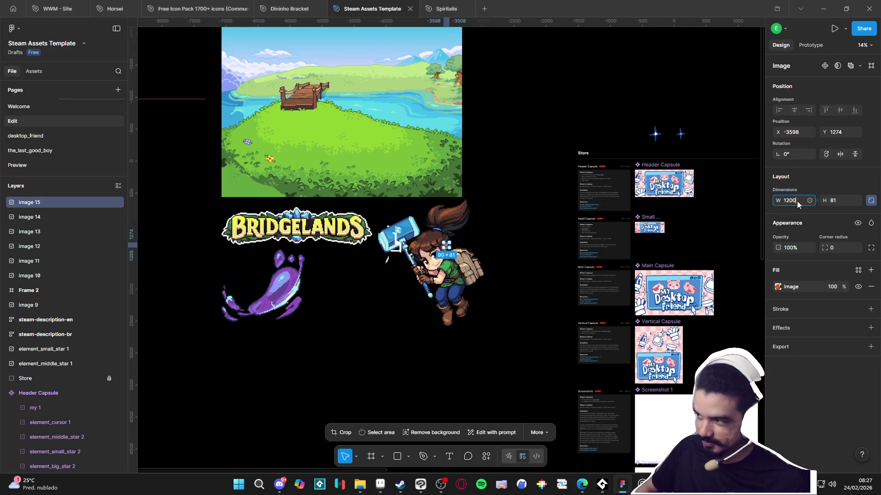
key("Return")
mouse_move(469, 282)
left_mouse_down()
mouse_move(248, 379)
mouse_move(257, 369)
left_mouse_up()
left_click(367, 371)
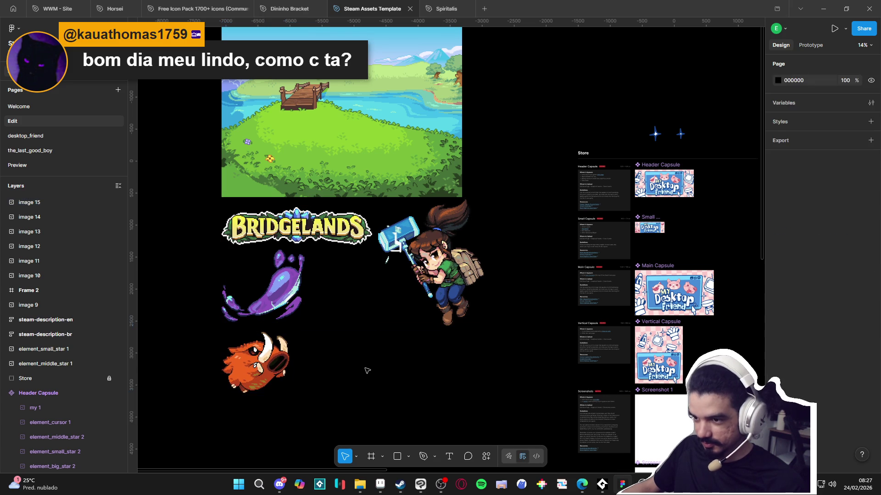
key("alt+Tab")
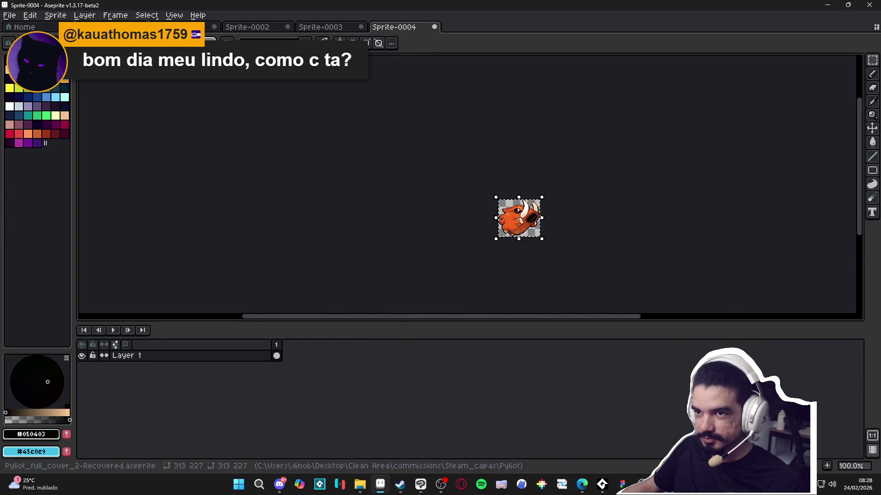
Step: Undo the accidental cel move and trim the rock fragment onto a new 86×51 sprite
key("ctrl+Tab")
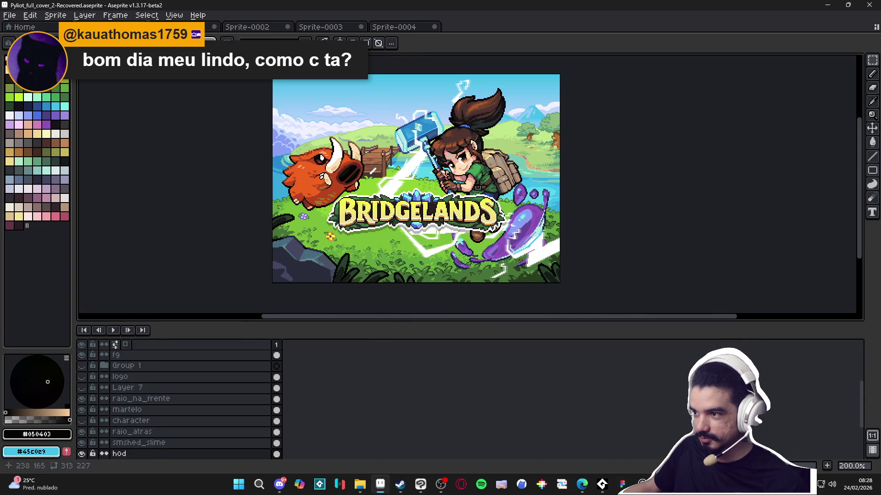
key("ctrl+z")
left_click(9, 16)
left_click(19, 27)
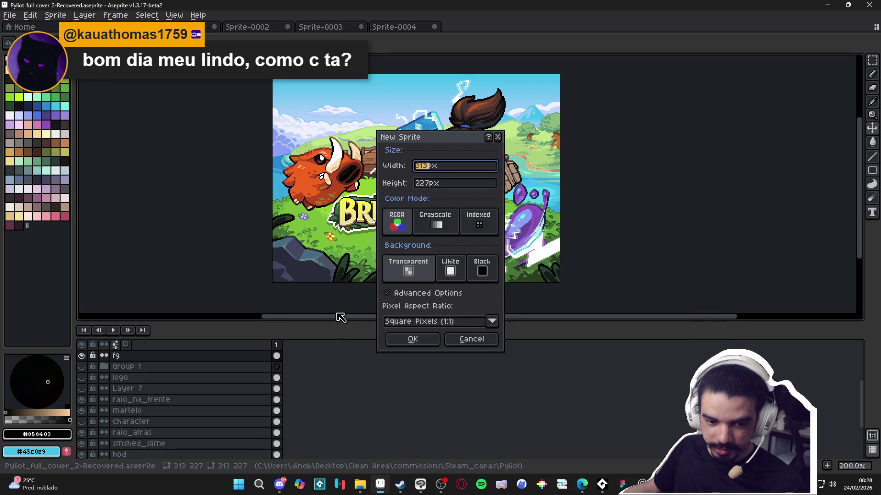
left_click(423, 343)
key("ctrl+v")
left_click(55, 15)
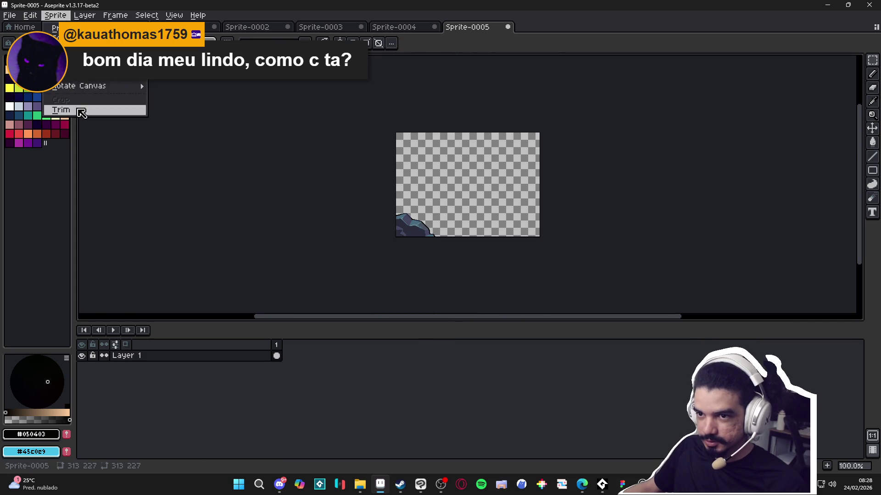
left_click(61, 110)
left_click(65, 17)
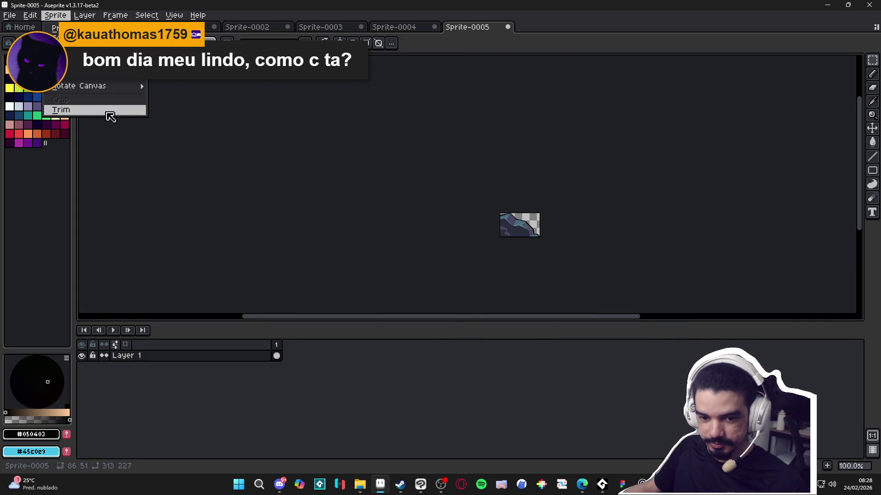
left_click(574, 34)
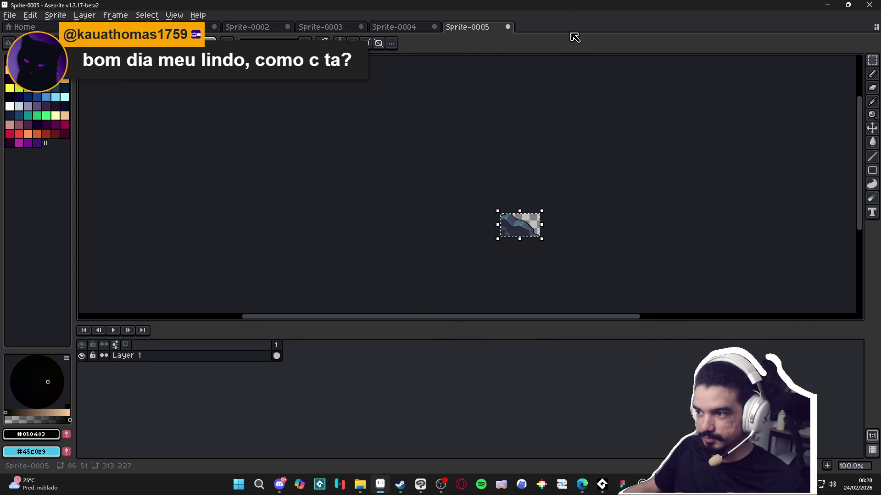
Step: Paste the rock into Figma at 1032 width and drag it next to the girl
key("alt+Tab")
key("ctrl+v")
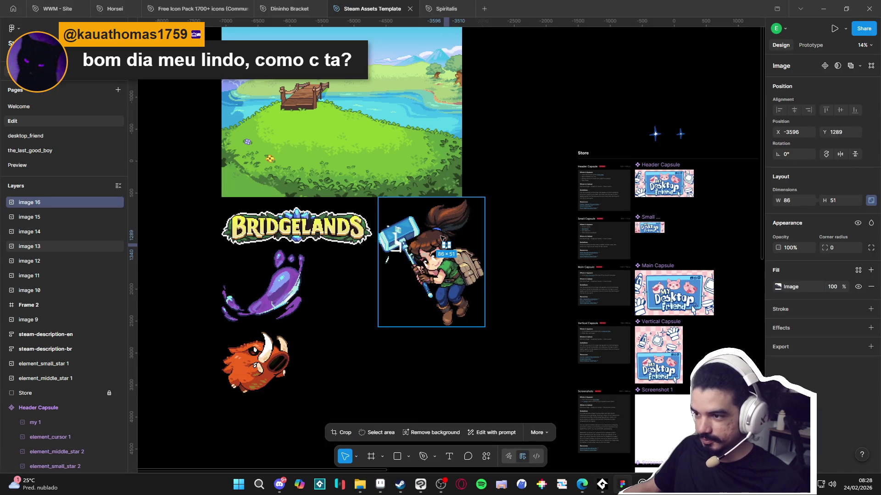
type("1032")
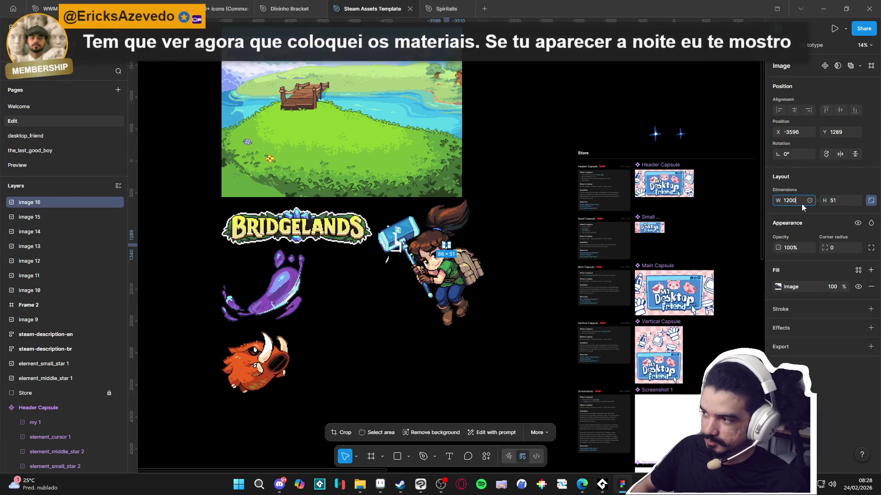
key("Return")
mouse_move(479, 265)
left_mouse_down()
mouse_move(362, 383)
mouse_move(371, 378)
left_mouse_up()
Step: Copy the foreground plants strip from the cover into a new 313×227 sprite
key("alt+Tab")
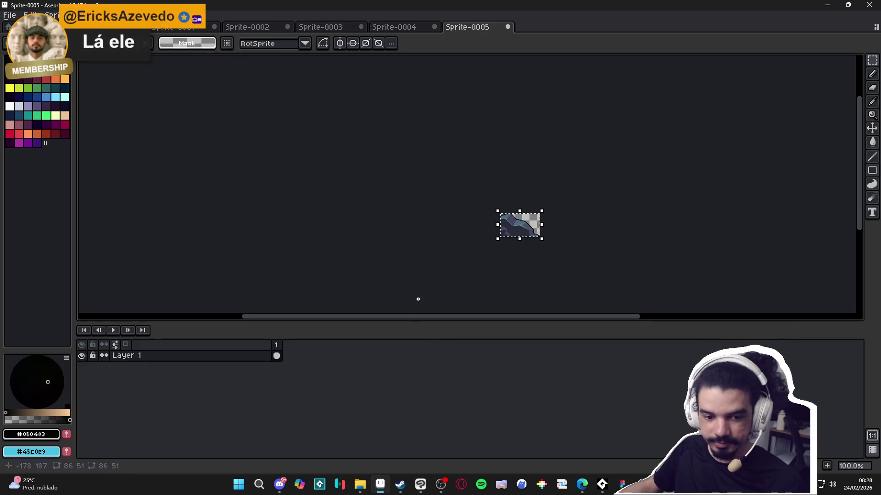
key("ctrl+Tab")
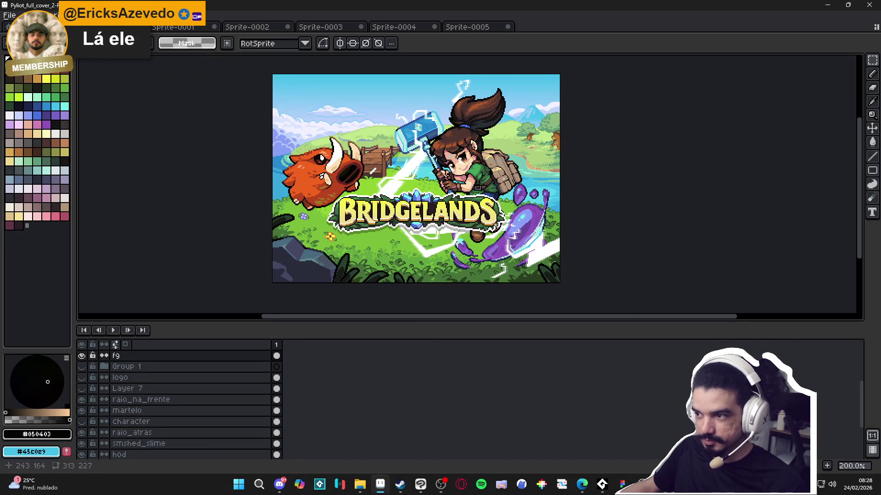
key("ctrl+v")
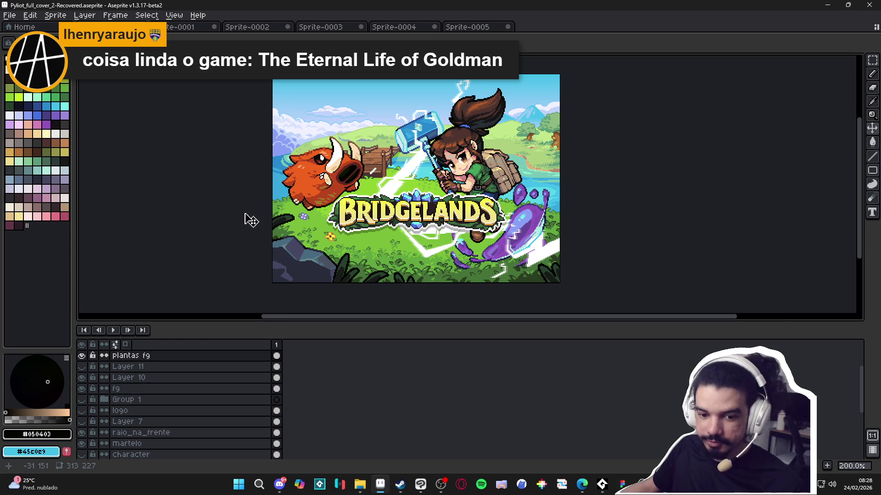
key("ctrl+n")
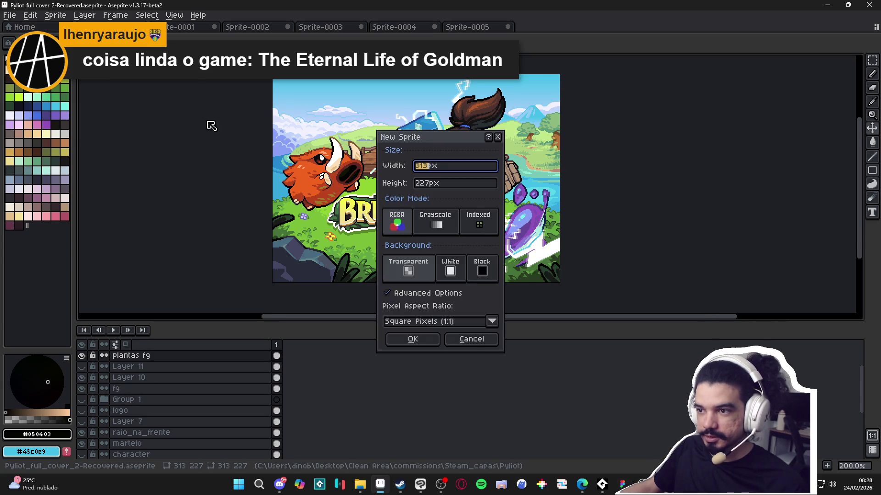
left_click(413, 339)
key("ctrl+v")
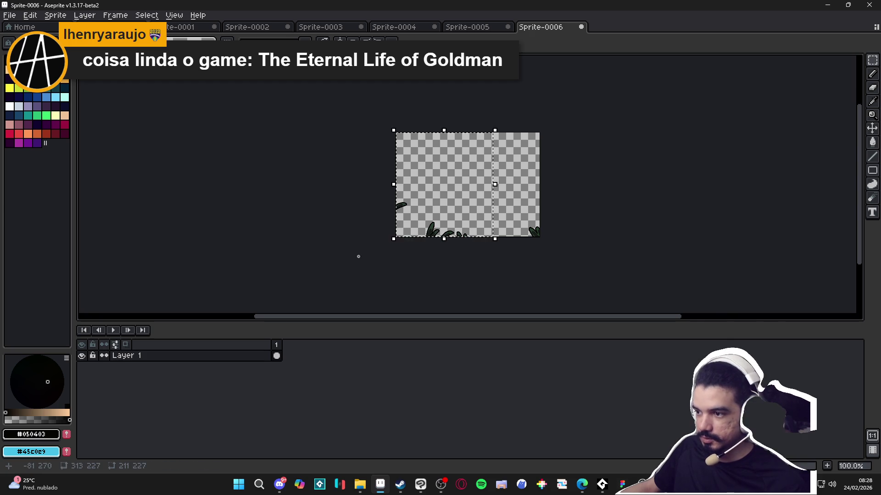
Step: Paste the plants into Figma at 2532 width and move them under the boar
key("alt+Tab")
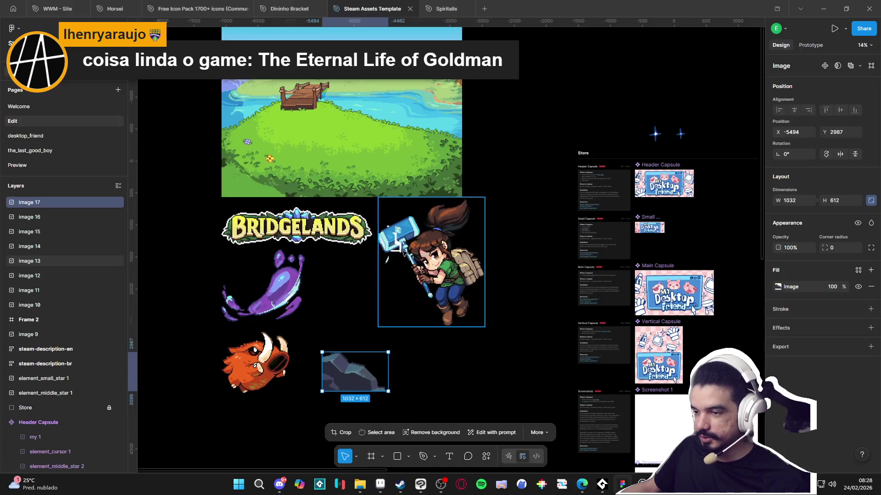
key("ctrl+v")
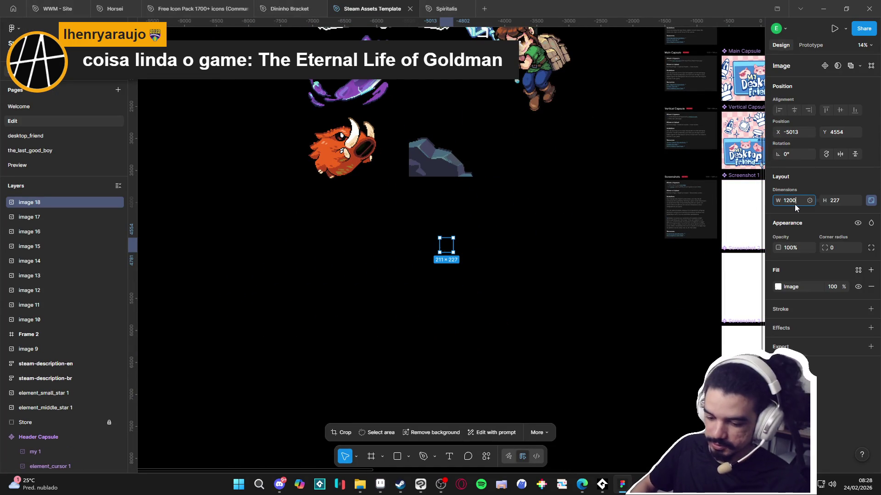
key("Return")
mouse_move(497, 297)
left_mouse_down()
mouse_move(387, 269)
mouse_move(366, 244)
left_mouse_up()
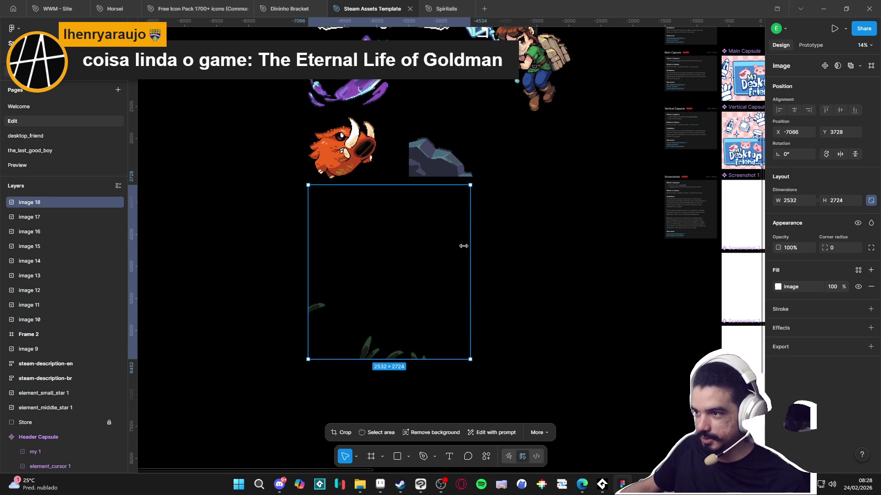
Step: Trim the plant tuft onto its own new sprite and copy it
key("alt+Tab")
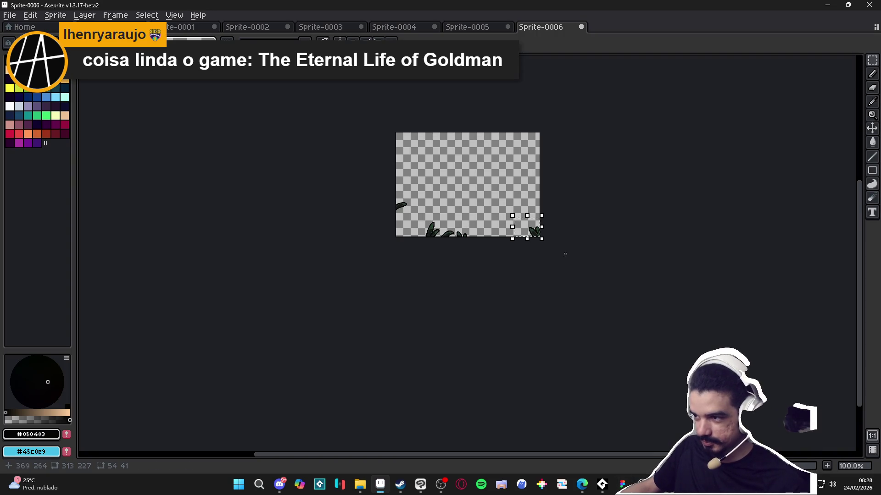
left_click(10, 15)
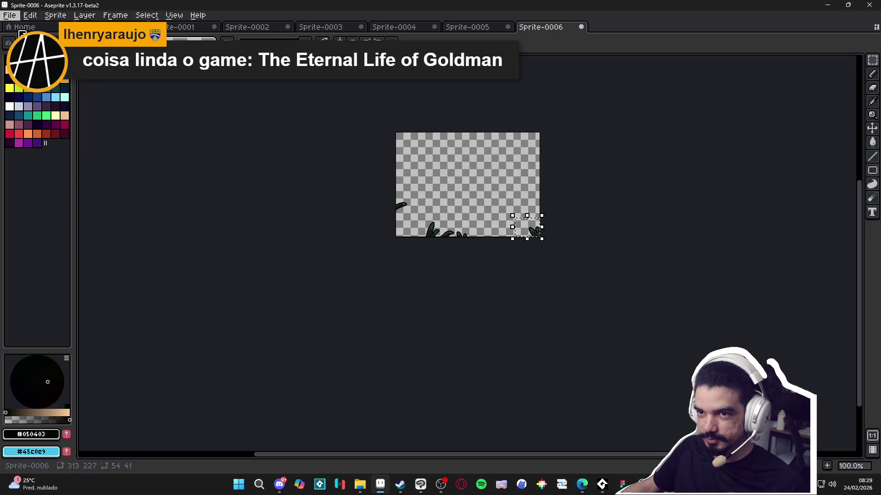
left_click(19, 25)
left_click(405, 336)
left_click(55, 15)
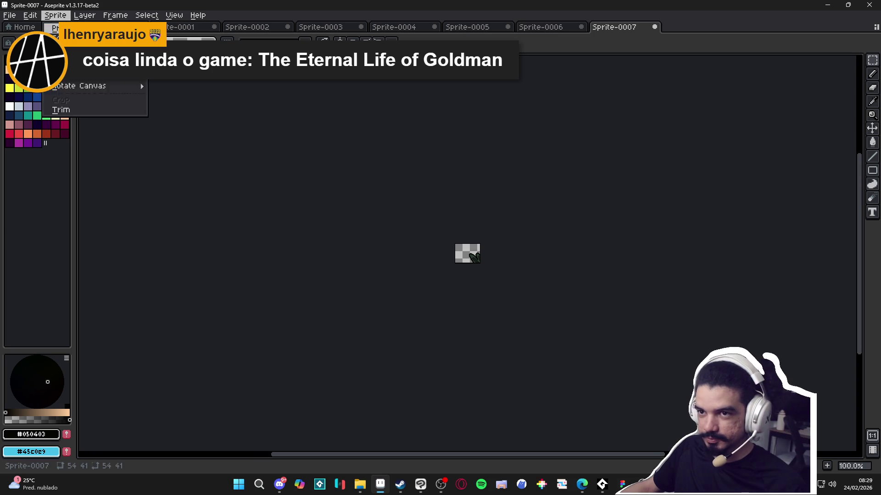
left_click(74, 105)
left_click(10, 15)
key("Escape")
key("ctrl+a")
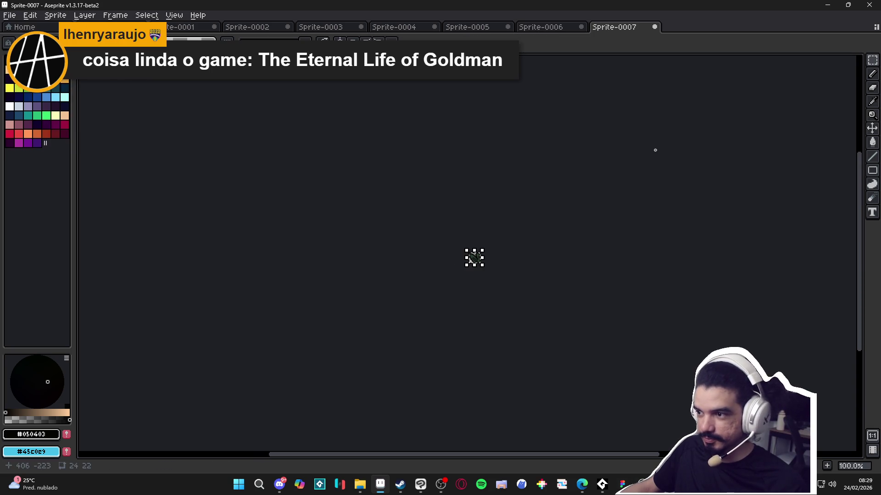
Step: Paste the plant tuft into Figma at 288 width and move image 19 toward the lower right
key("alt+Tab")
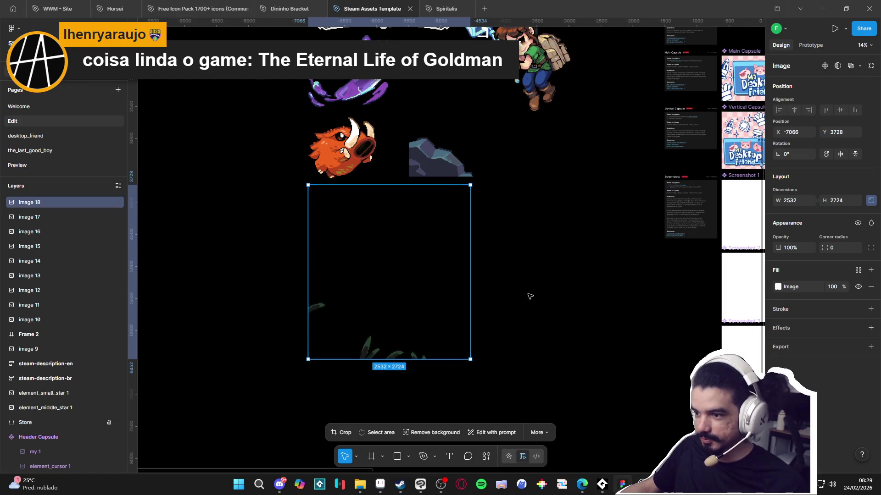
key("Escape")
key("ctrl+v")
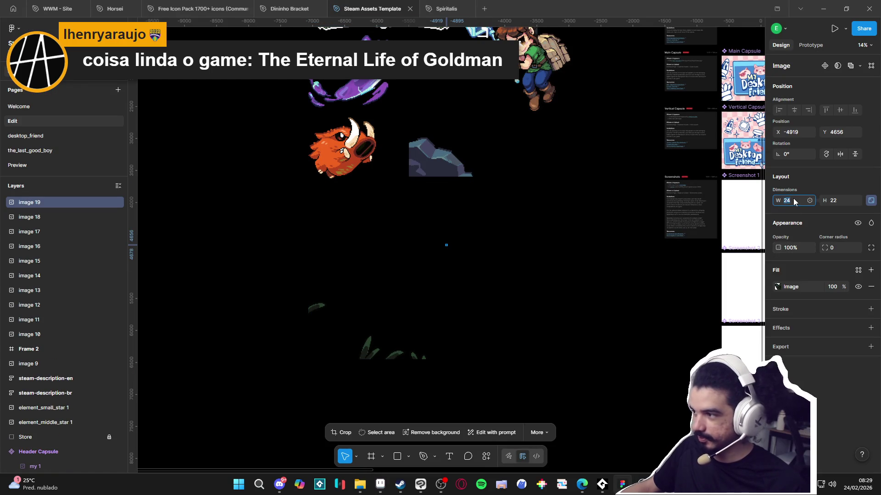
type("288")
key("Return")
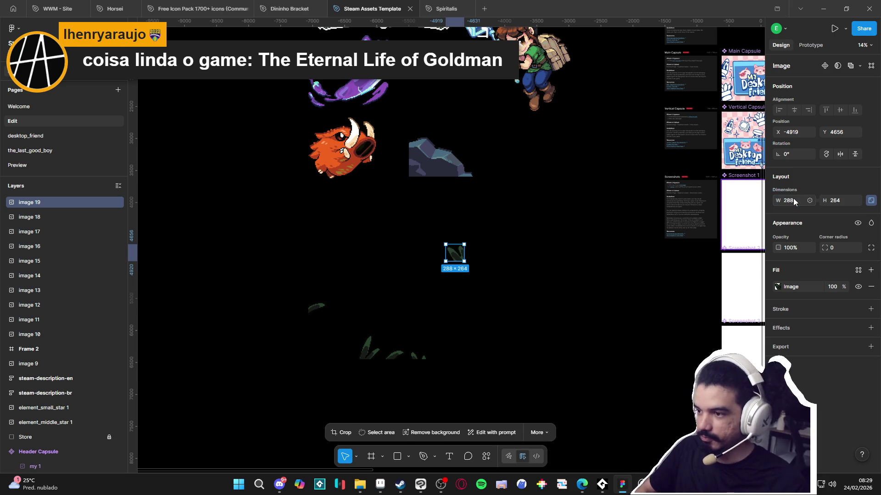
mouse_move(454, 253)
left_mouse_down()
mouse_move(508, 326)
mouse_move(513, 352)
left_mouse_up()
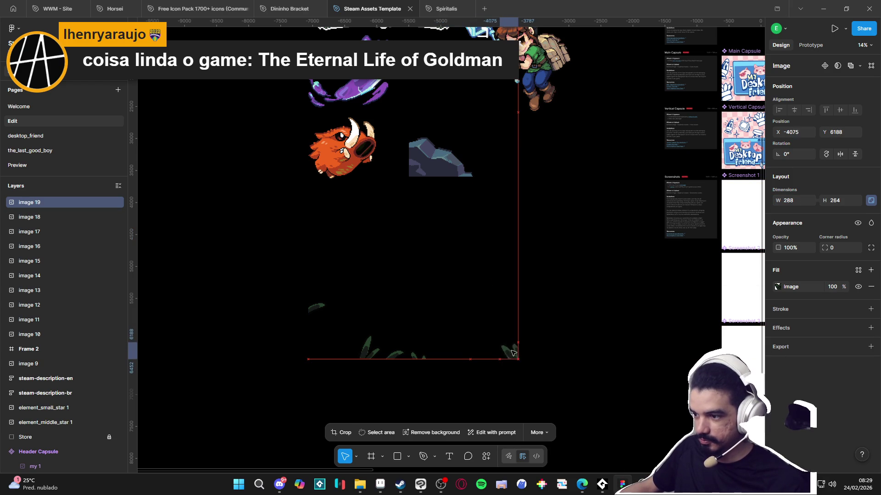
left_click(343, 334)
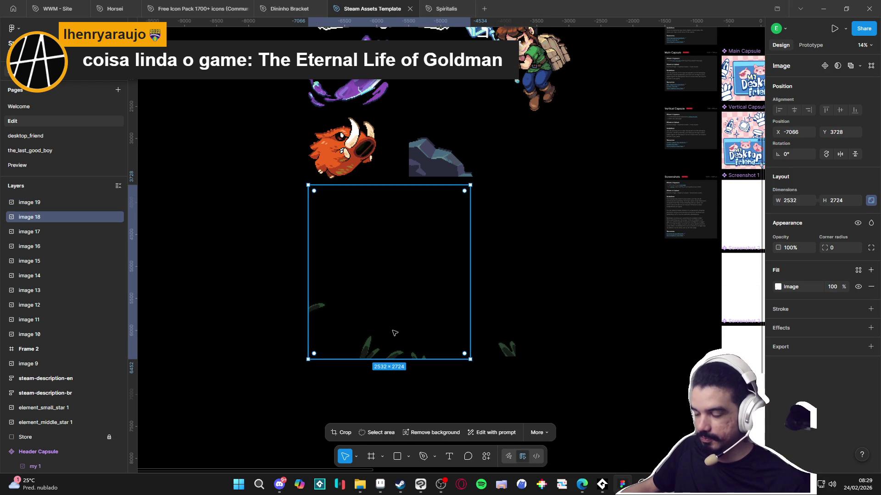
Step: Cut the right-hand grass strip, trim to 155×75, and replace image 18 with it in Figma
key("alt+Tab")
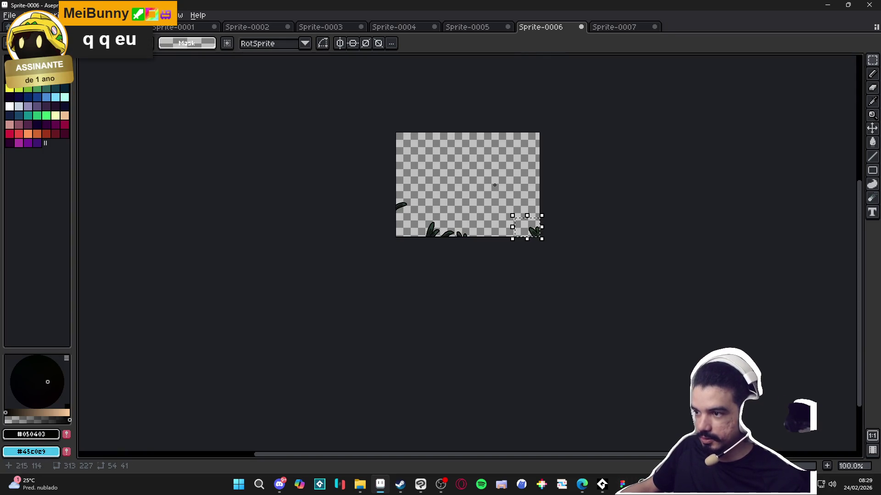
left_click_drag(542, 134, 498, 325)
key("ctrl+x")
left_click(51, 15)
left_click(137, 113)
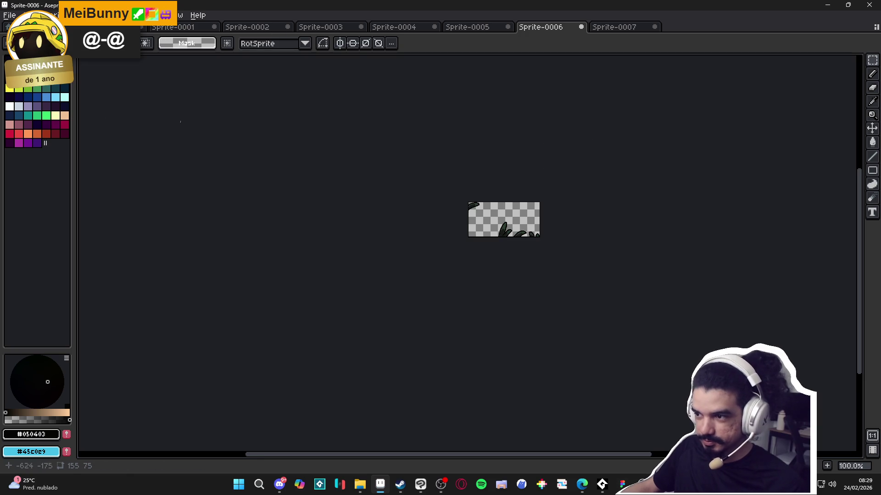
key("alt+Tab")
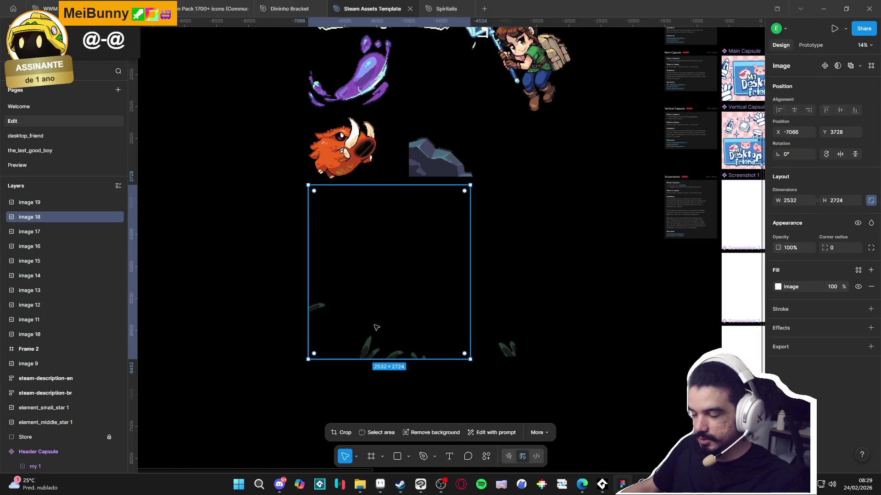
key("Delete")
key("ctrl+v")
Step: Scale the grass to 1860 wide and shift it and leaf sprite image 19 up-left
type("1860")
key("Return")
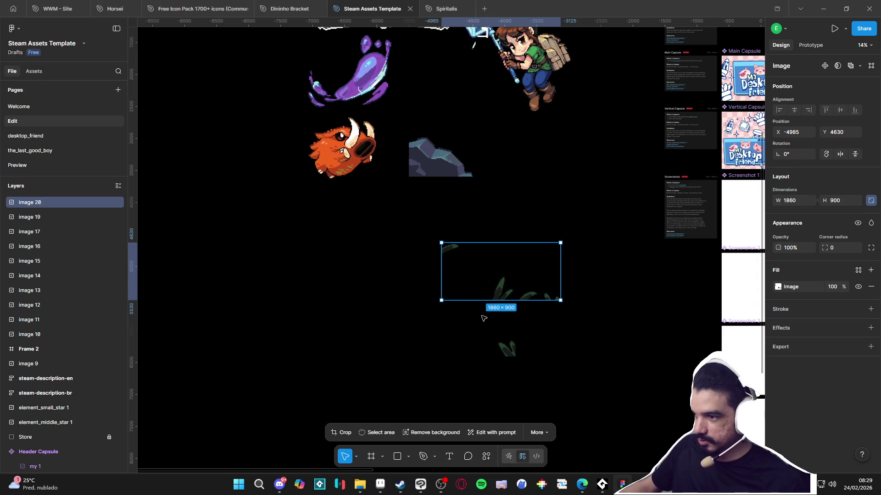
left_click_drag(496, 273, 370, 245)
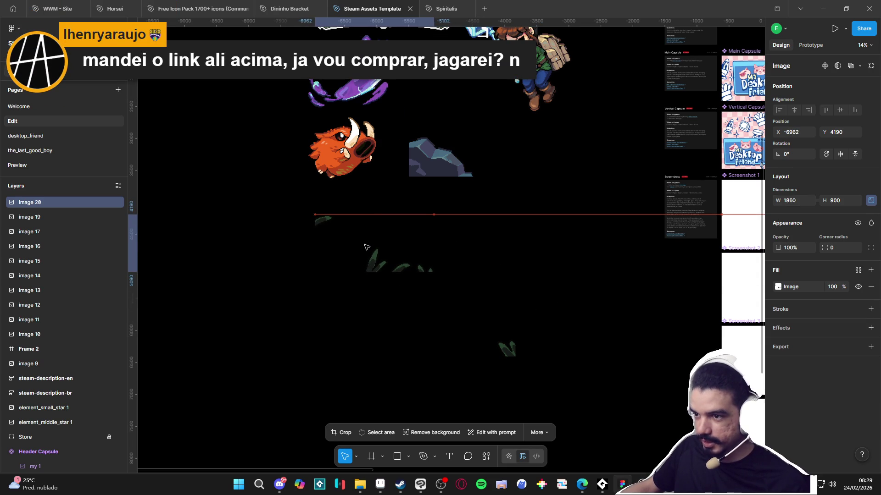
mouse_move(506, 351)
left_mouse_down()
mouse_move(490, 271)
mouse_move(508, 269)
left_mouse_up()
left_click(495, 316)
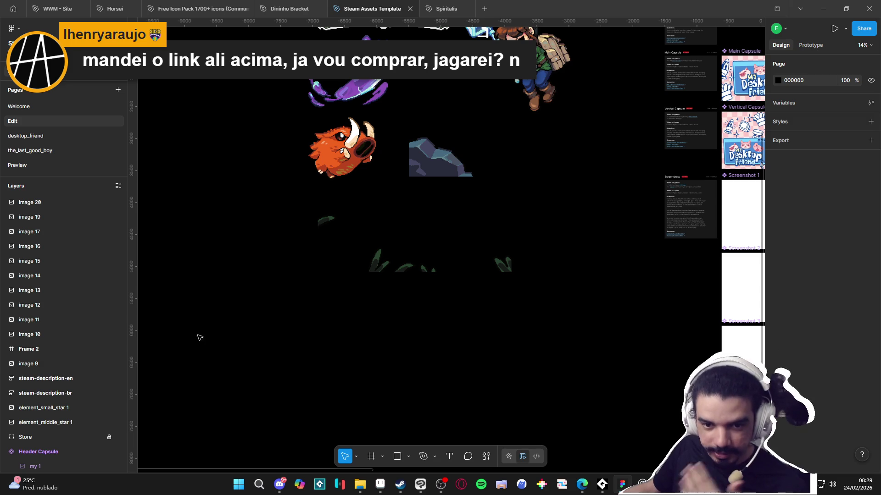
left_click(396, 487)
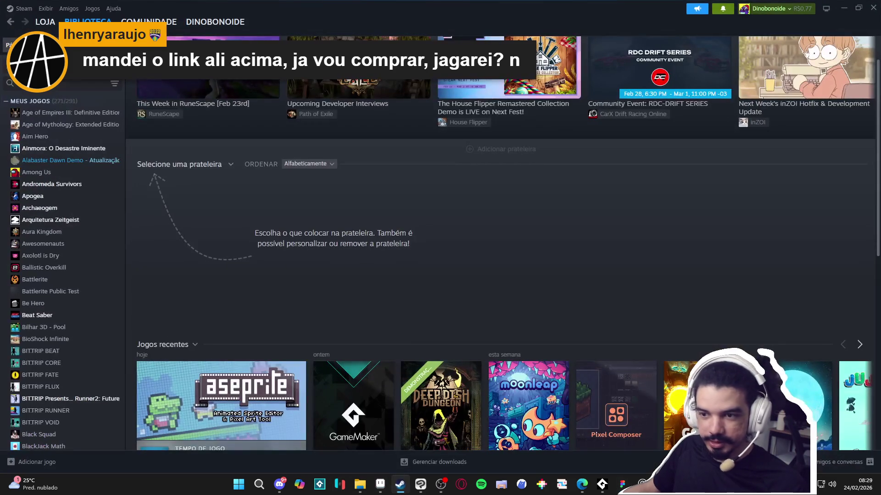
Step: Search the Steam store for 'the et' and open The Eternal Life of Goldman's page
left_click(51, 23)
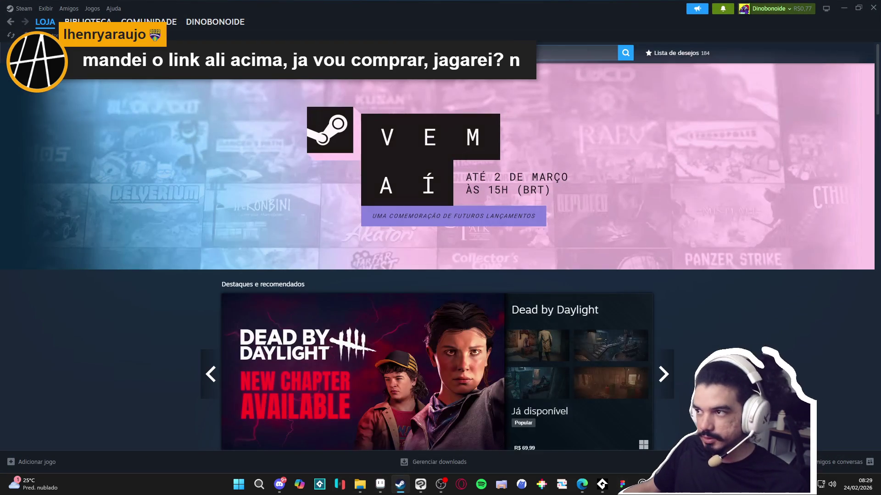
left_click(523, 52)
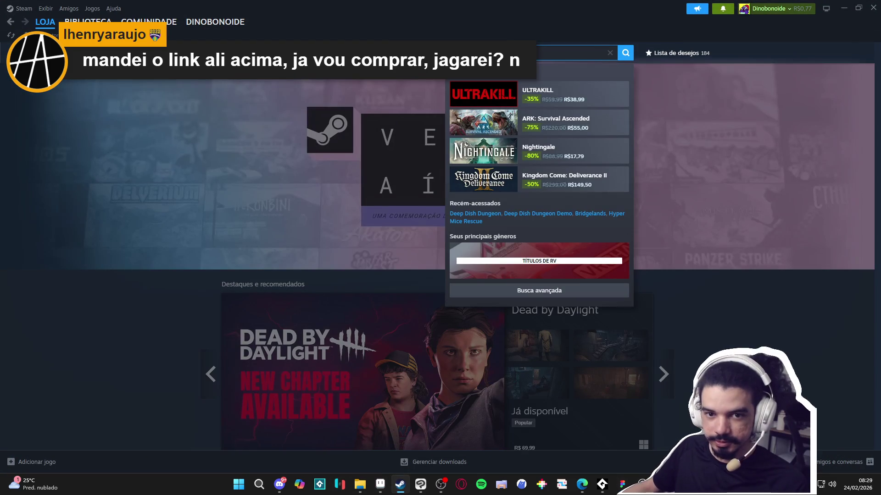
type("the et")
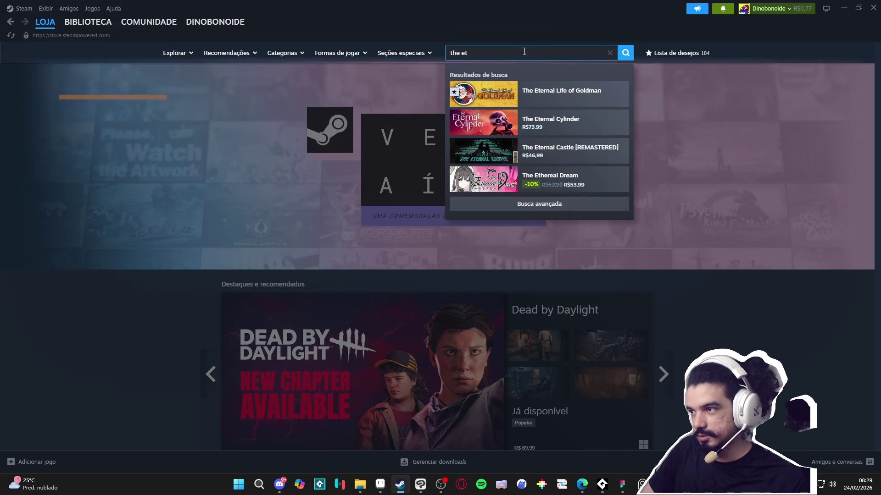
left_click(535, 94)
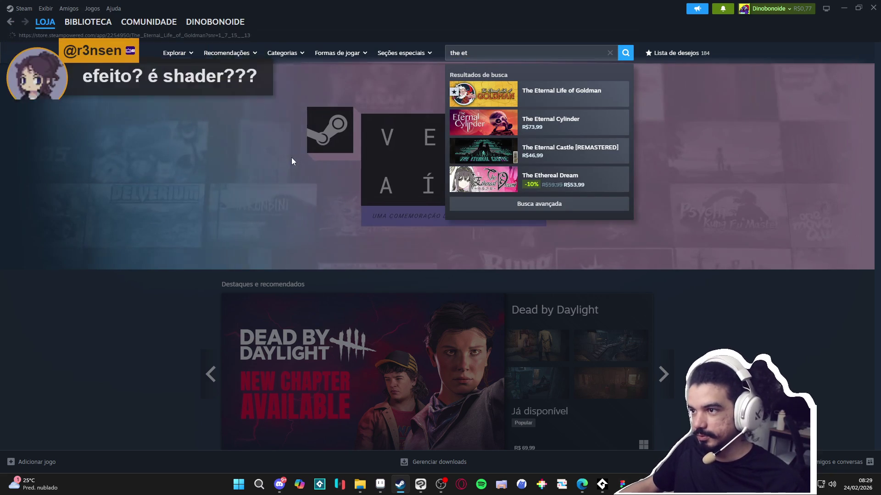
Step: Watch the game's trailer fullscreen, pause it at 0:41, and minimize Steam
scroll(414, 333, "down", 1)
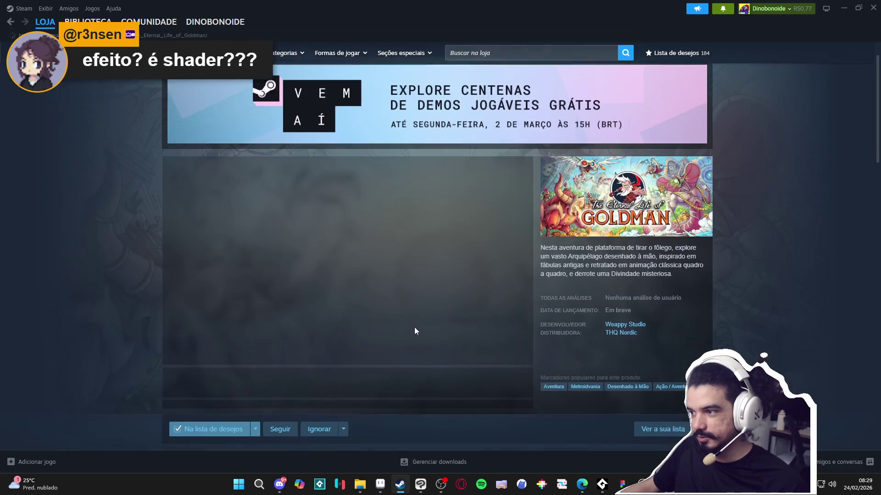
scroll(413, 334, "down", 1)
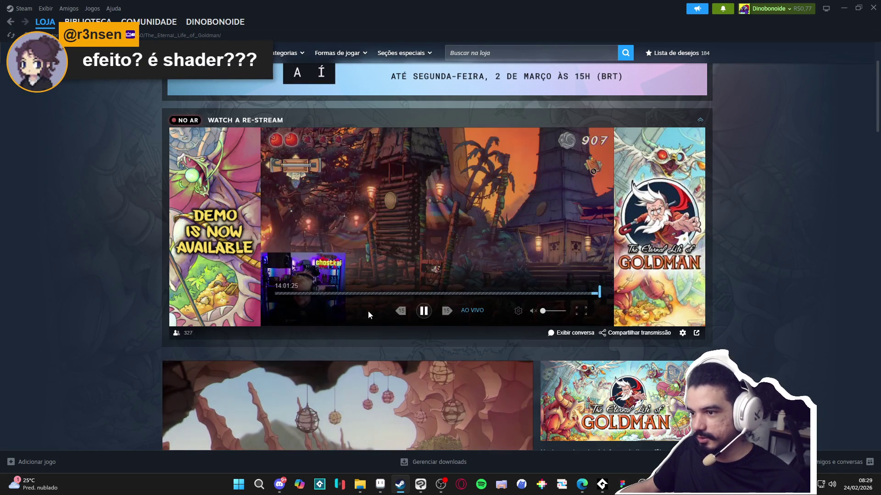
left_click(424, 312)
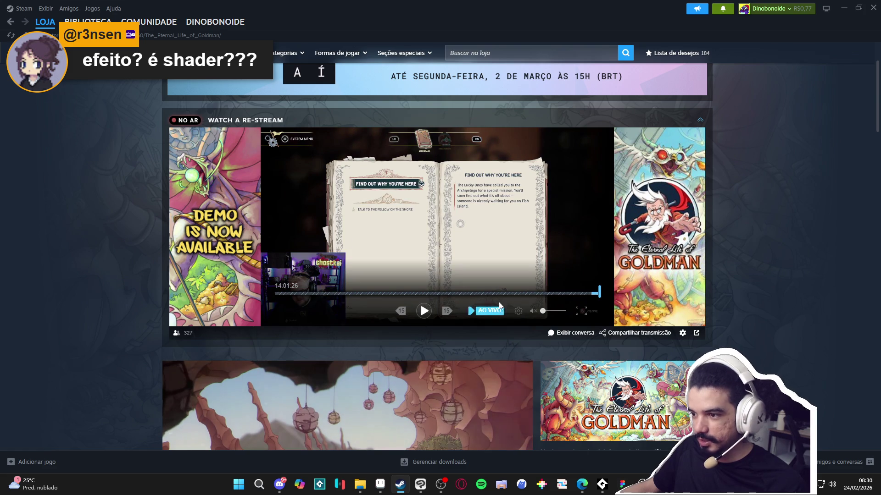
scroll(497, 310, "down", 4)
left_click(521, 378)
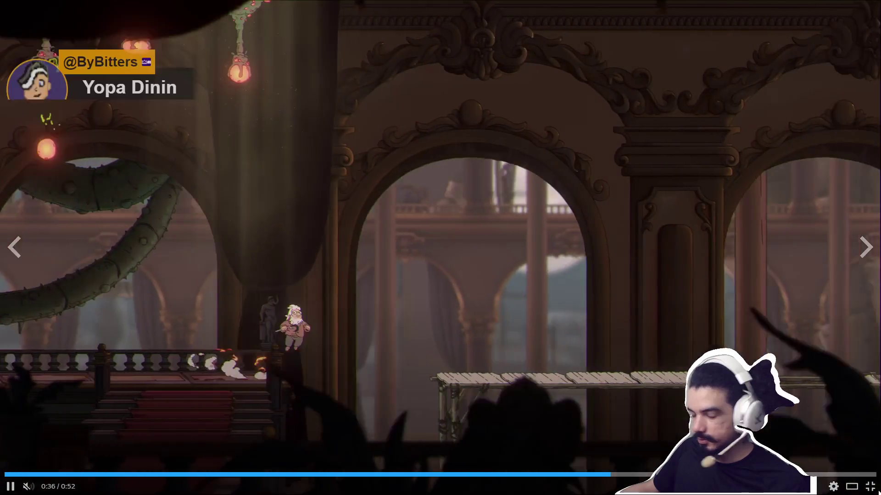
left_click(869, 486)
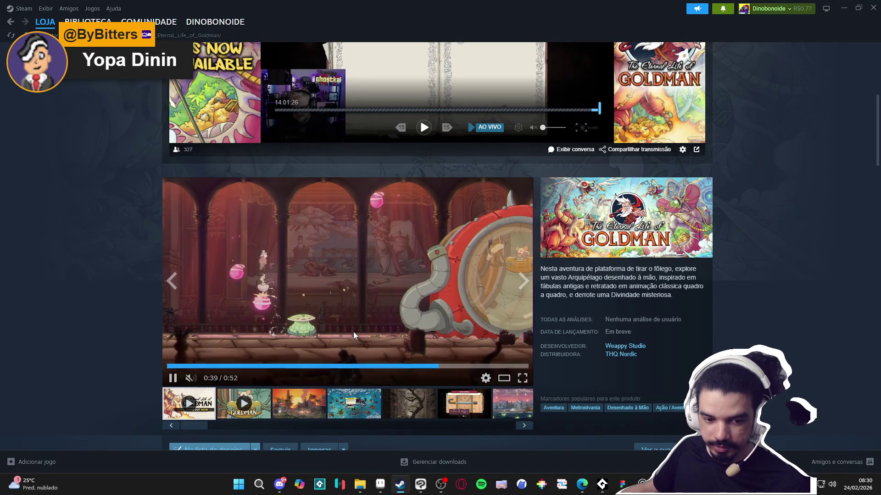
left_click(173, 377)
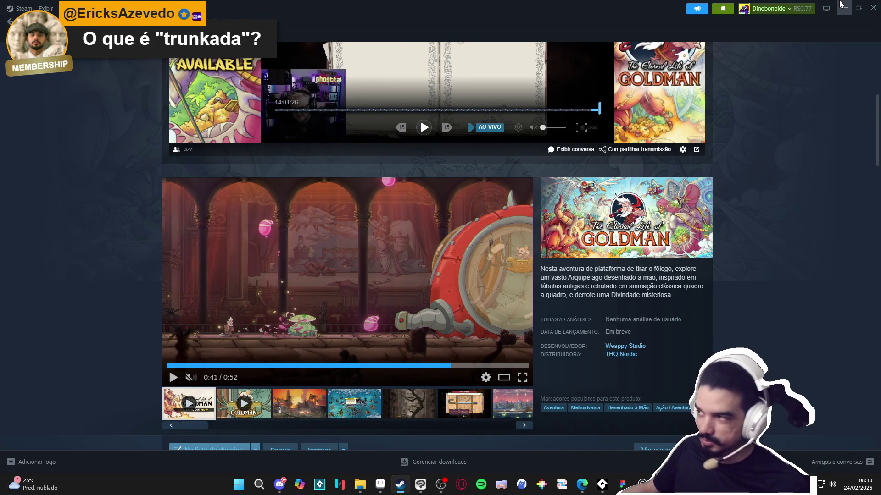
left_click(841, 5)
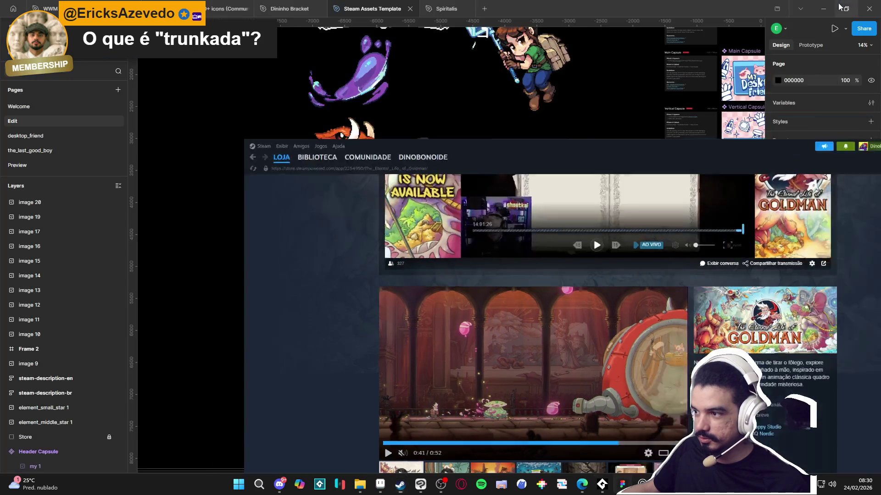
Step: Close the six scratch sprites, Sprite-0007 down to Sprite-0002, choosing Don't Save each time
left_click(383, 487)
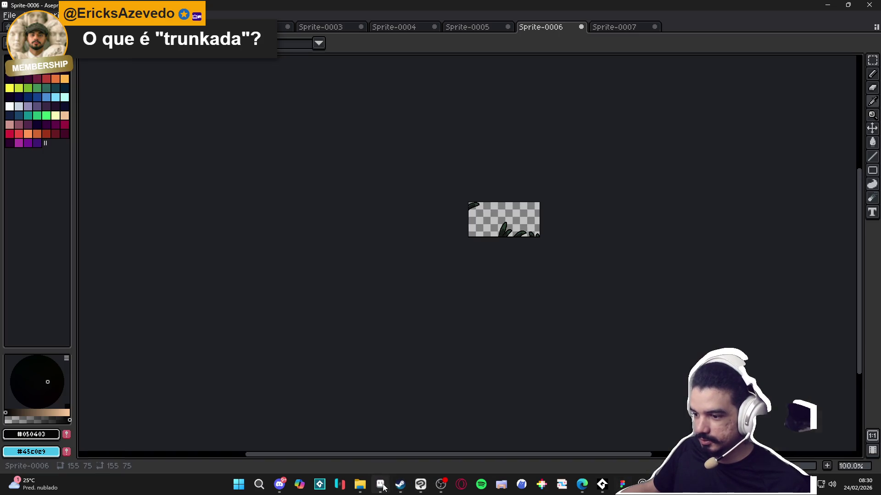
left_click(613, 28)
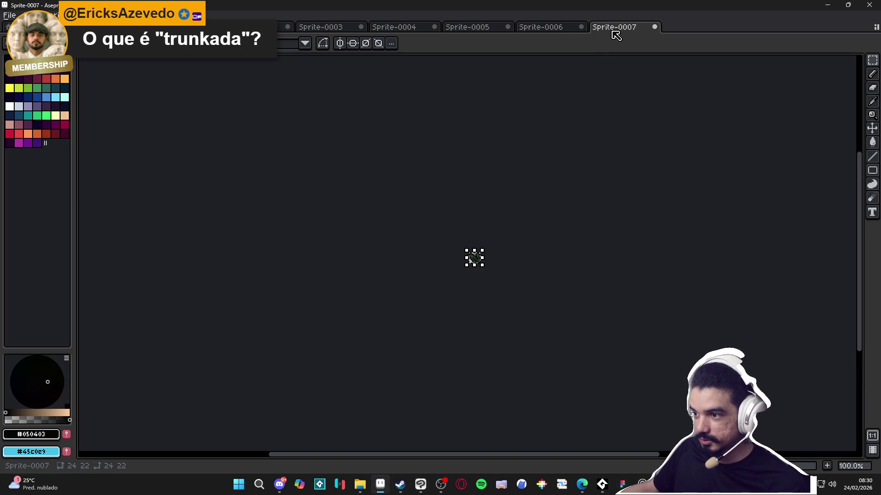
left_click(656, 29)
left_click(455, 265)
left_click(581, 27)
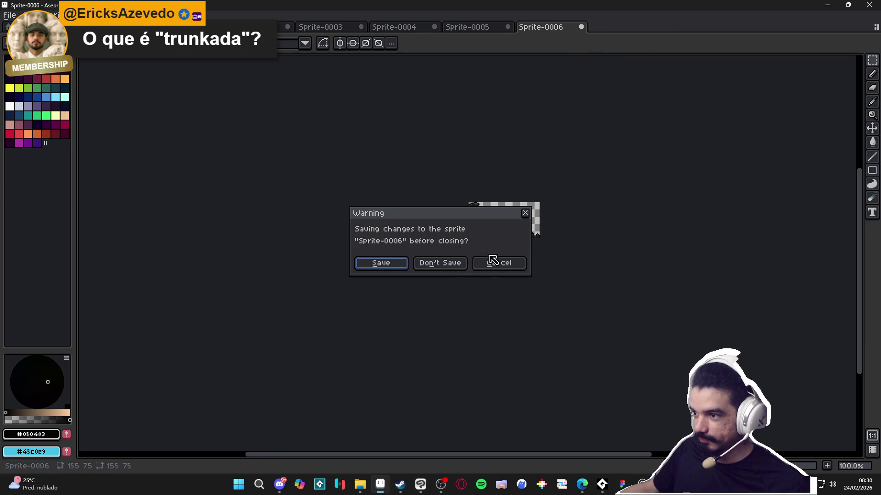
left_click(439, 263)
left_click(508, 27)
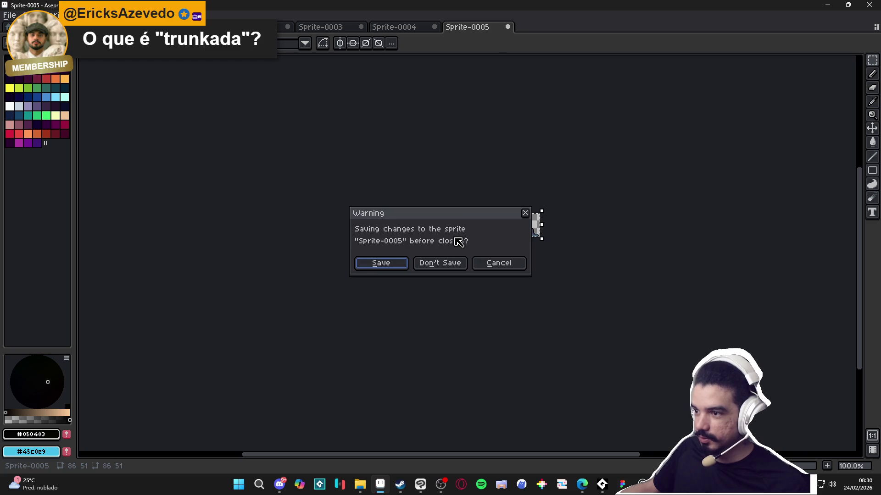
left_click(450, 268)
left_click(437, 29)
left_click(439, 263)
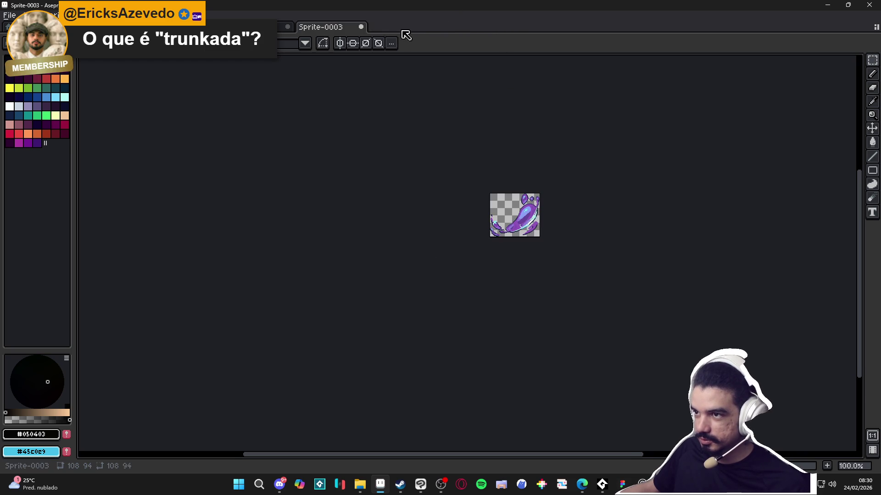
left_click(360, 27)
left_click(440, 262)
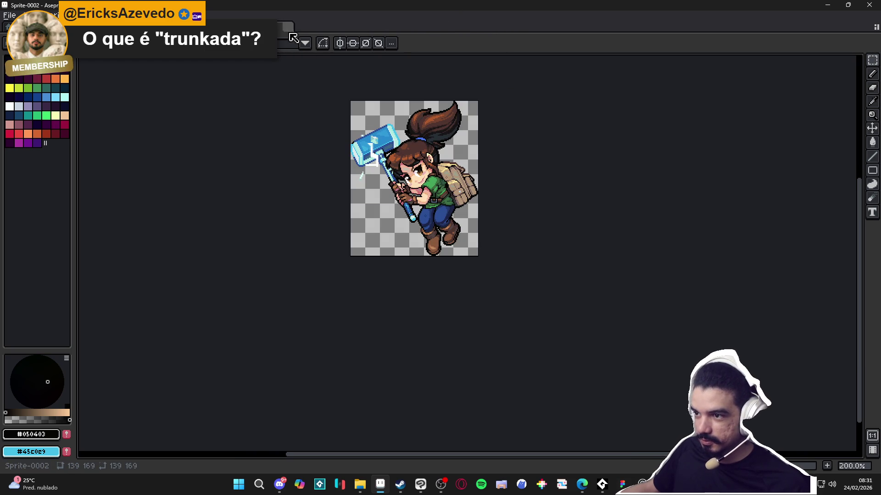
left_click(287, 27)
left_click(440, 263)
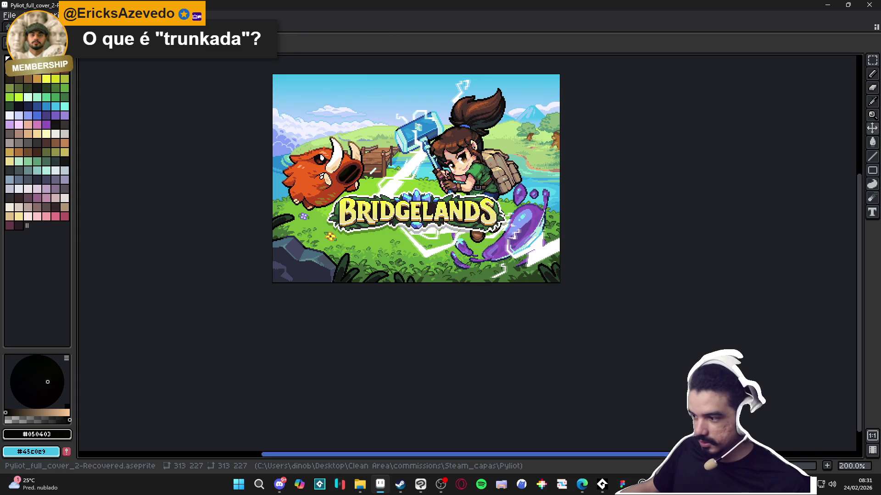
Step: Create a new 313×227 Aseprite sprite and paste the lightning slash into it
key("Tab")
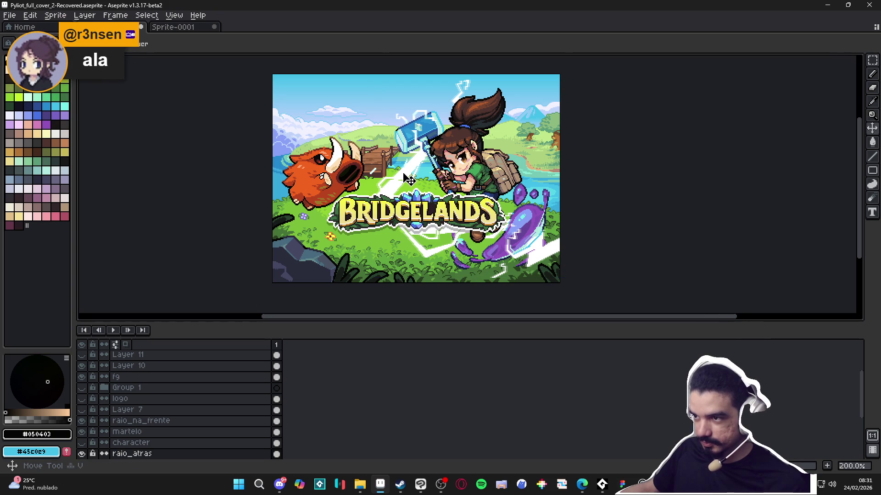
left_click_drag(408, 179, 355, 158)
key("ctrl+z")
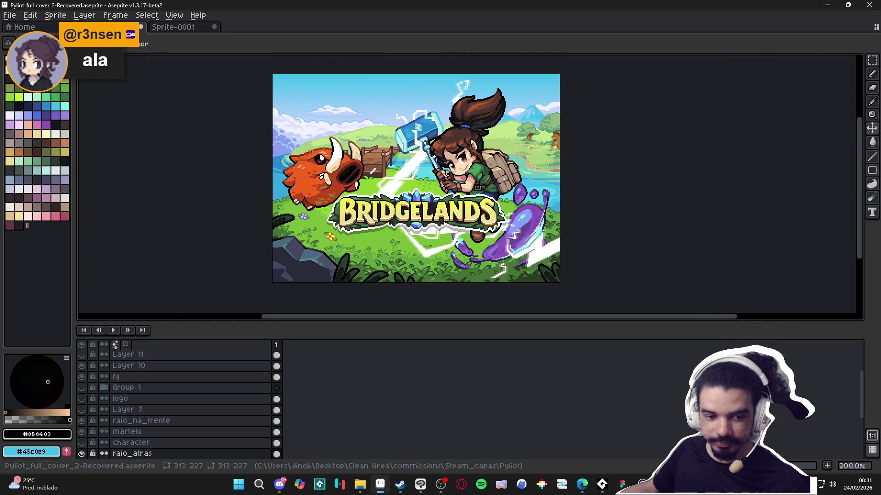
left_click(10, 15)
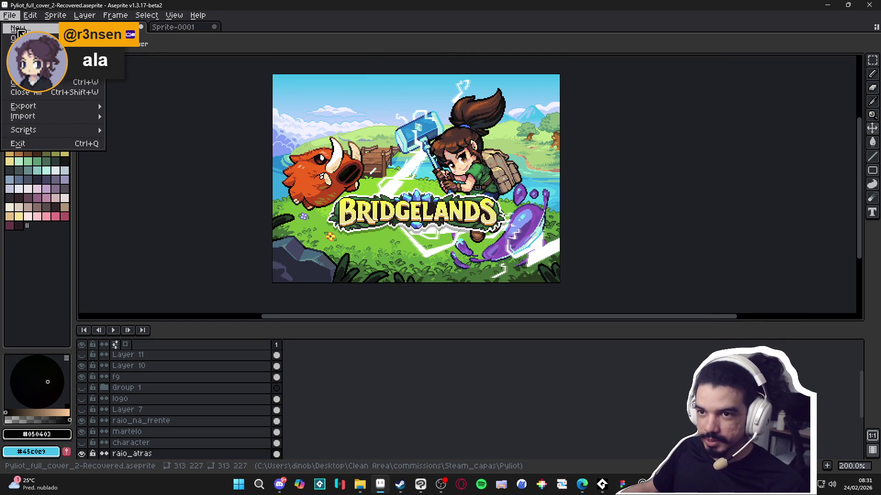
left_click(18, 28)
left_click(413, 338)
key("ctrl+v")
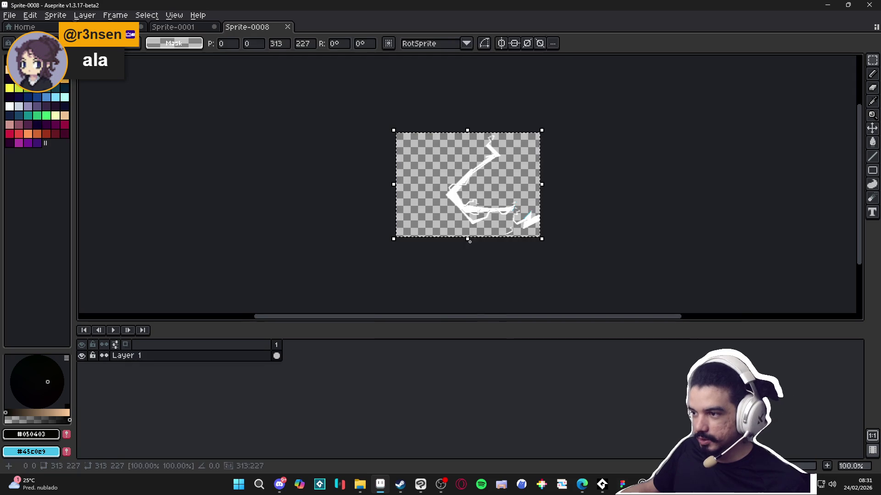
left_click(56, 15)
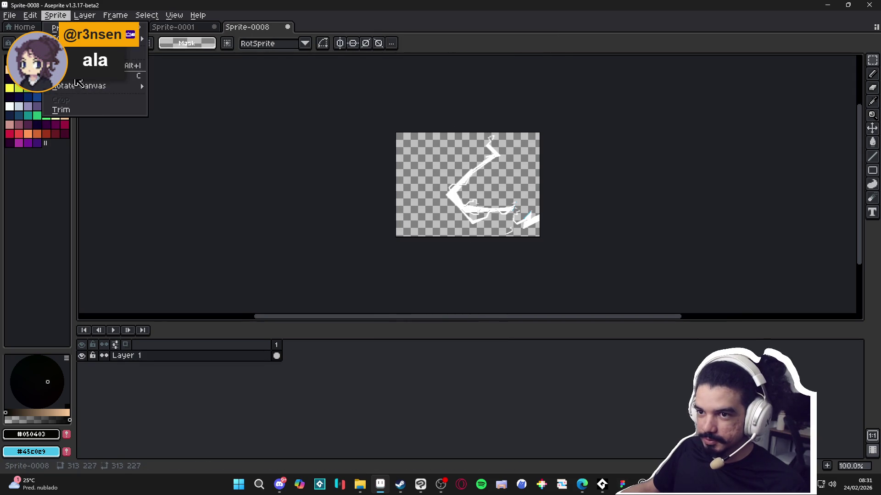
Step: Trim the sprite tightly around the lightning and paste the result into Figma
left_click(113, 110)
left_click(55, 15)
left_click(85, 111)
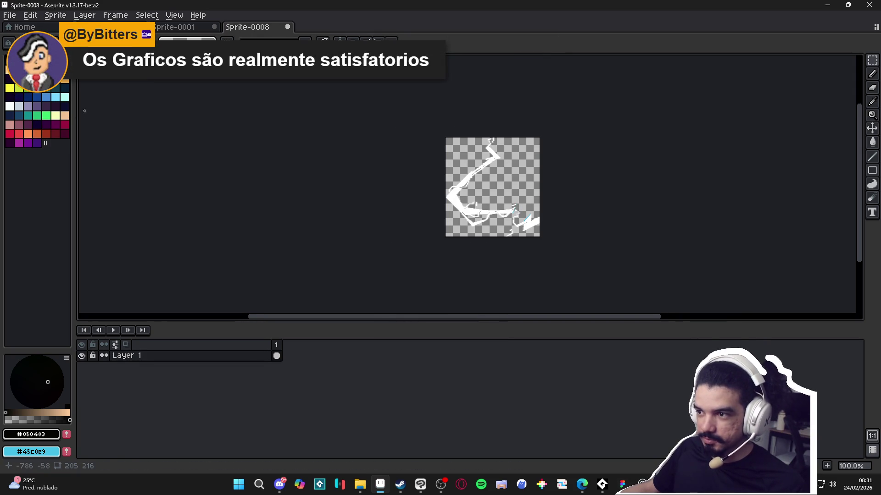
left_click(9, 15)
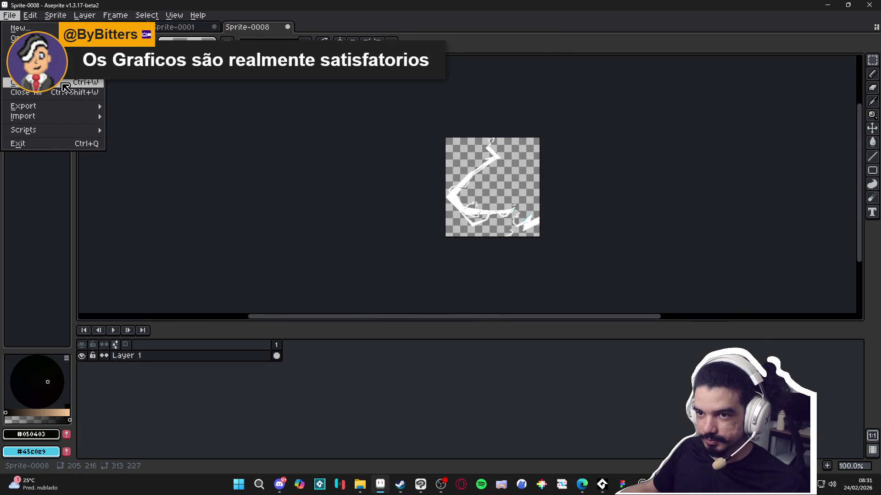
left_click(461, 27)
key("alt+Tab")
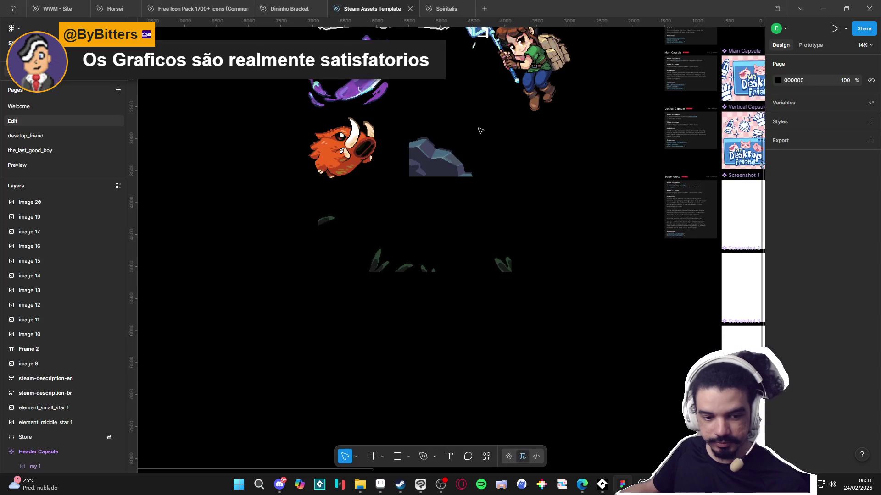
key("ctrl+v")
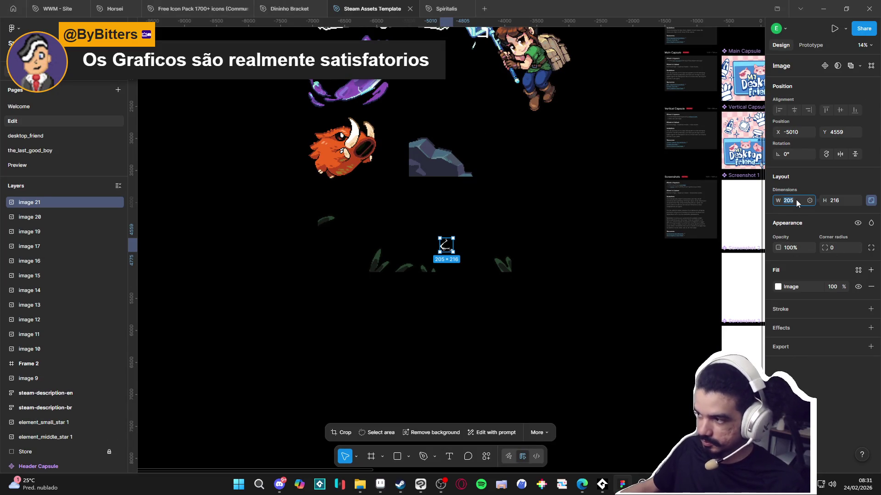
Step: Enlarge the lightning to 1200% width (2460 × 2592) and place it left of the logo
type("1200")
key("Return")
scroll(545, 288, "down", 3)
mouse_move(545, 287)
left_mouse_down()
mouse_move(352, 129)
mouse_move(517, 141)
mouse_move(435, 129)
mouse_move(365, 128)
mouse_move(366, 137)
left_mouse_up()
left_click_drag(537, 187, 499, 222)
left_click(536, 281)
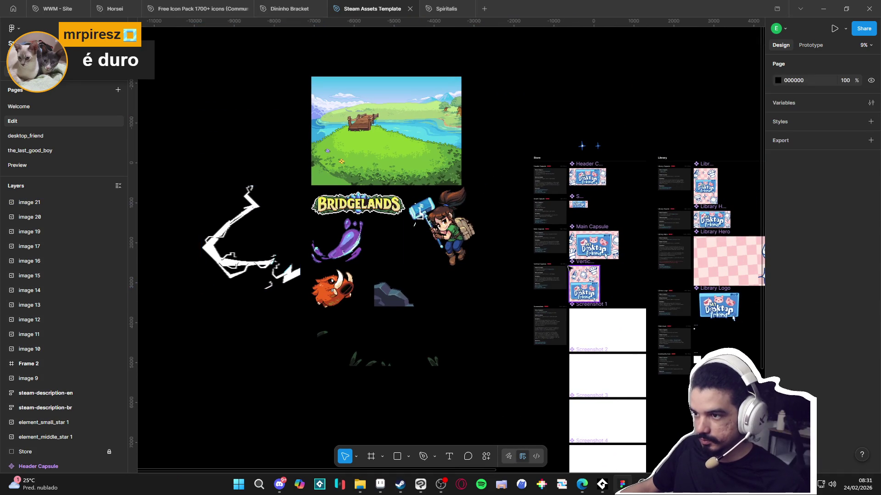
scroll(536, 281, "right", 2)
scroll(554, 188, "up", 5)
scroll(553, 188, "up", 1)
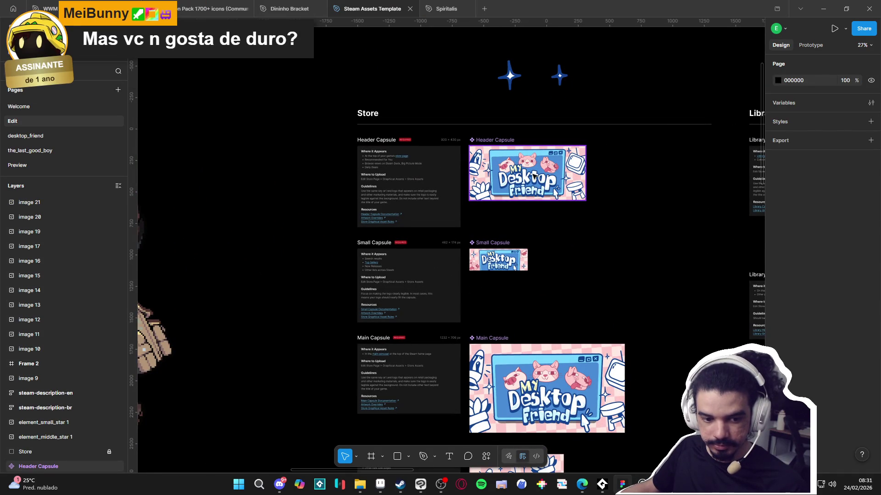
Step: Delete the My Desktop Friend lettering, pig, dog and TV stickers from the Header Capsule
double_click(517, 177)
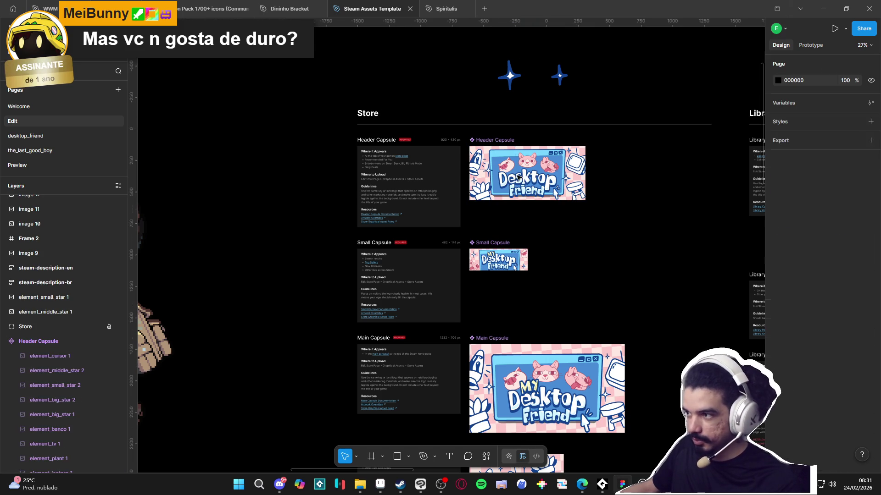
left_click(521, 179)
key("Delete")
key("ctrl+z")
key("Delete")
left_click(510, 170)
key("Delete")
double_click(549, 165)
key("Delete")
double_click(577, 166)
key("Delete")
Step: Remove the two big stars, the window, the lantern and another leftover decoration
left_click(482, 170)
key("Delete")
left_click(489, 174)
key("Delete")
left_click(489, 174)
key("Delete")
left_click(486, 176)
double_click(480, 181)
key("Delete")
left_click(481, 198)
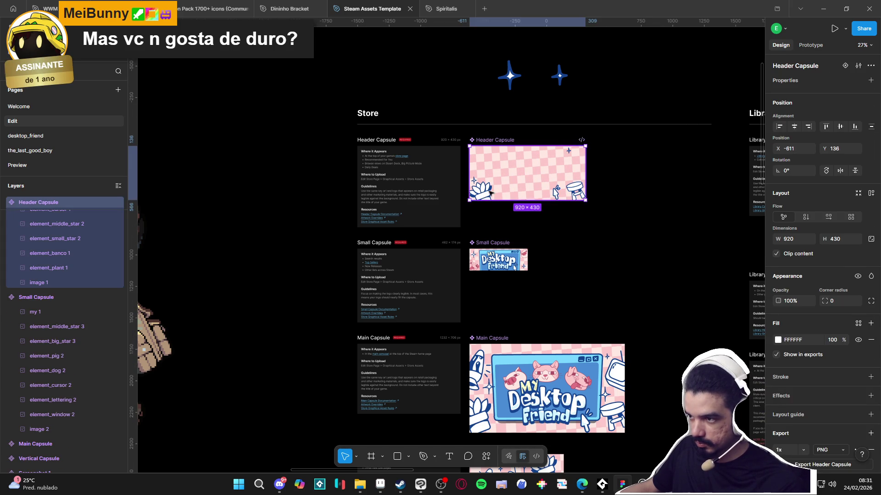
Step: Delete the plant, stool, cursor and small stars, leaving the pink checkered background
left_click(488, 193)
key("Delete")
left_click(557, 192)
key("Delete")
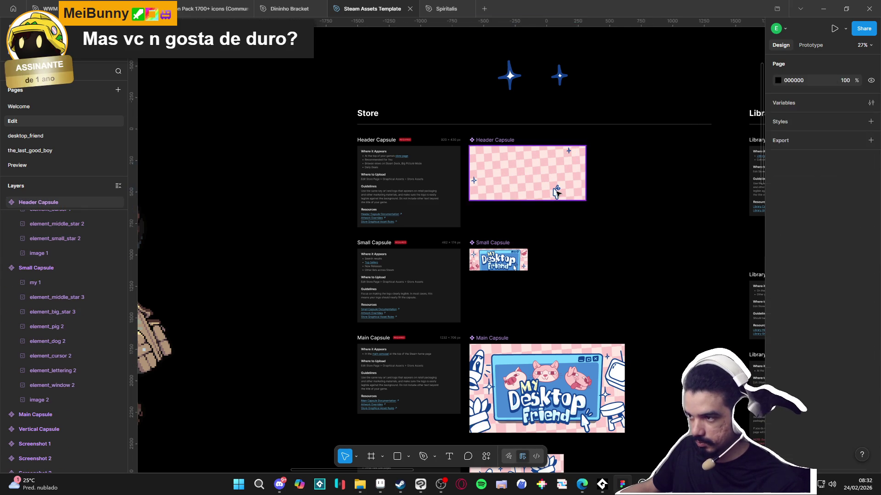
left_click(556, 192)
key("Delete")
left_click(568, 151)
key("Delete")
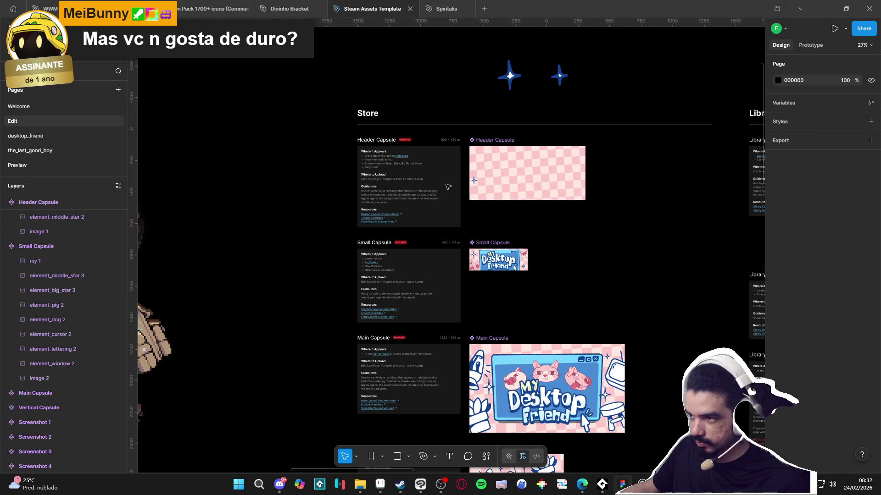
left_click(474, 183)
key("Delete")
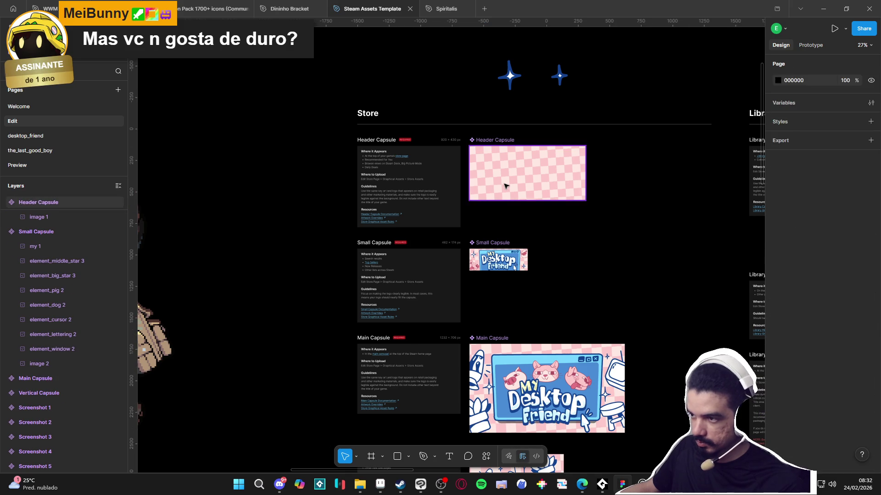
left_click(505, 186)
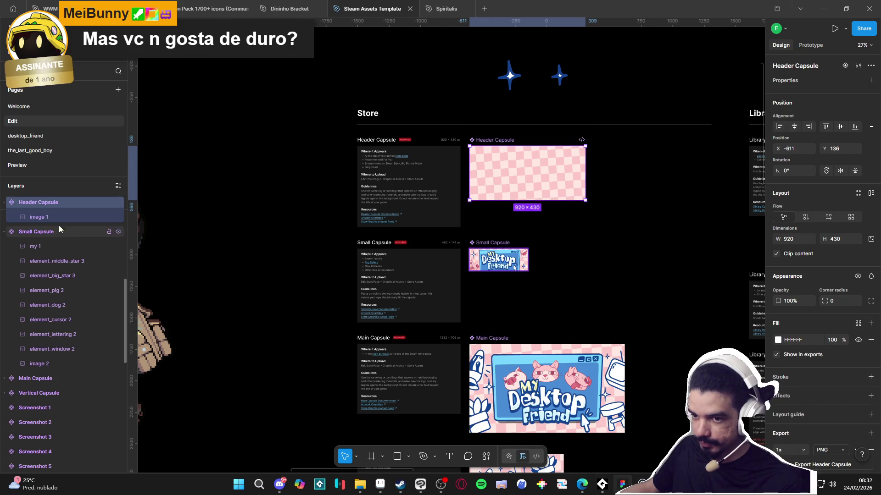
left_click(38, 217)
scroll(418, 232, "left", 4)
Step: Copy the grassy landscape image and paste it into the Header Capsule
left_click(303, 133)
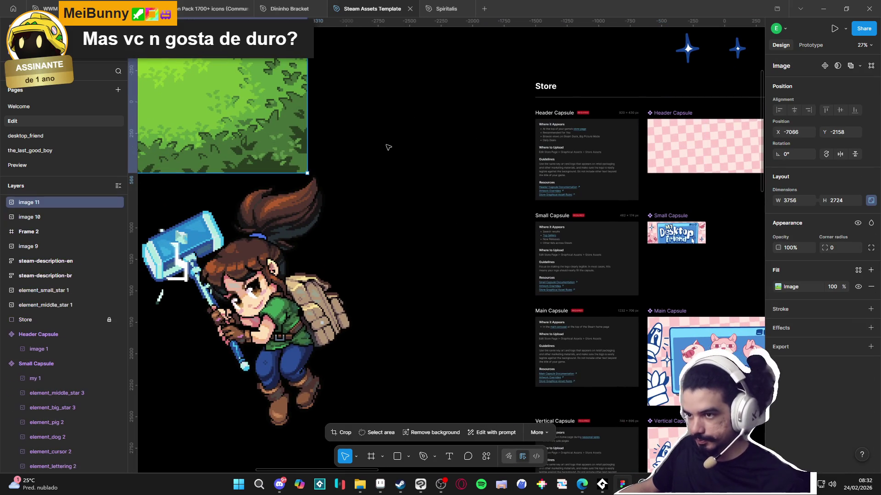
scroll(383, 147, "right", 4)
key("ctrl+c")
left_click(565, 177)
key("ctrl+v")
scroll(528, 193, "right", 2)
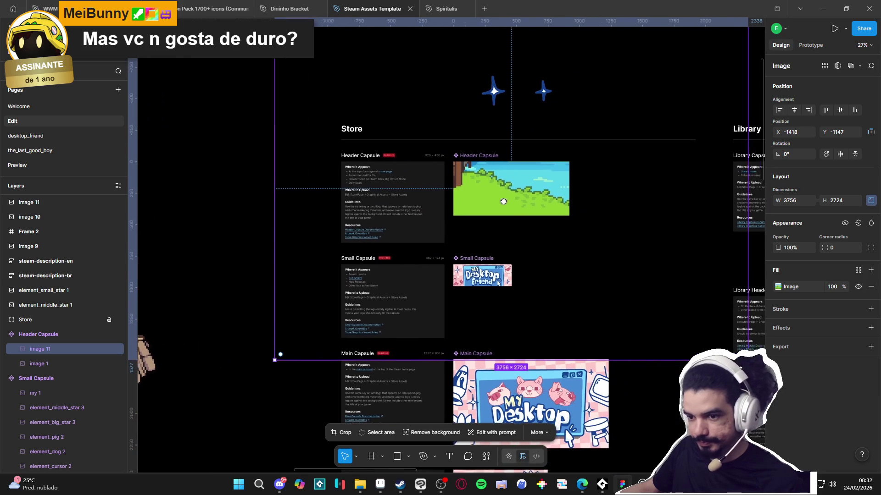
scroll(384, 256, "down", 4)
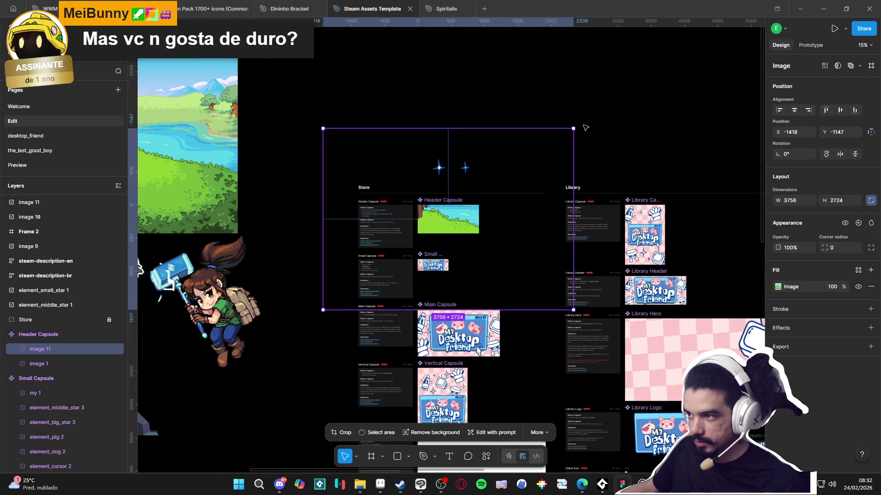
Step: Resize the landscape to the capsule's 920 px width and slide it up to show more grass
left_click_drag(574, 130, 412, 246)
mouse_move(375, 278)
left_mouse_down()
mouse_move(459, 216)
mouse_move(463, 223)
left_mouse_up()
scroll(460, 219, "up", 5)
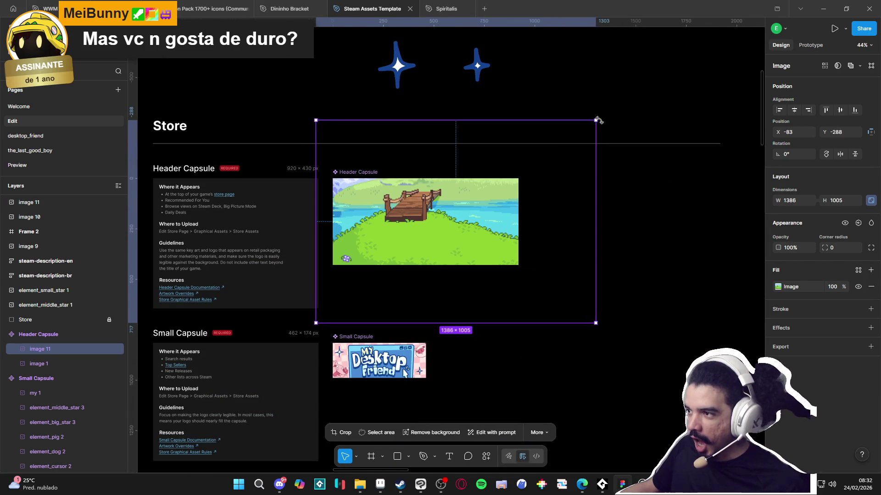
left_click_drag(598, 120, 519, 177)
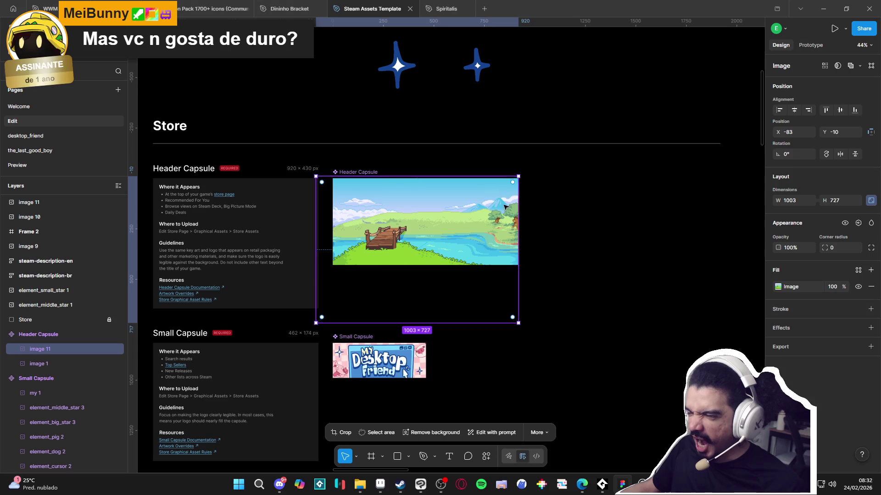
left_click_drag(316, 324, 331, 305)
mouse_move(414, 279)
left_mouse_down()
mouse_move(415, 248)
mouse_move(416, 268)
left_mouse_up()
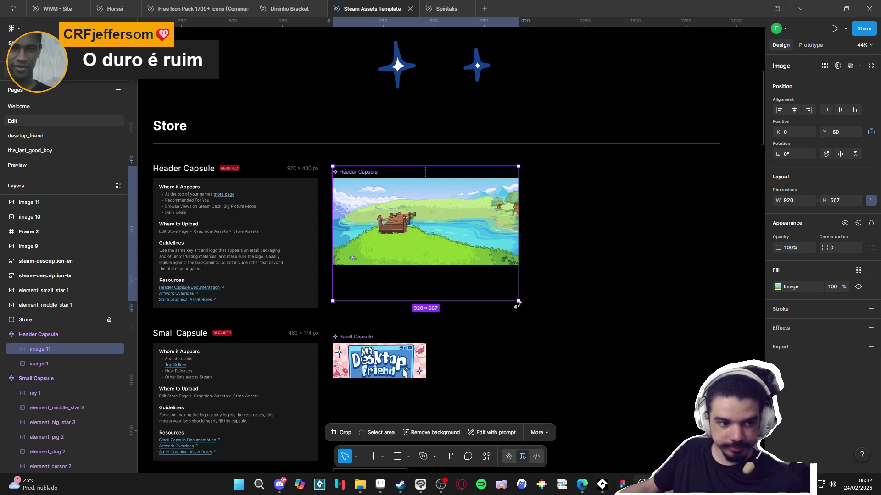
left_click(584, 318)
left_click(486, 270)
left_click(541, 366)
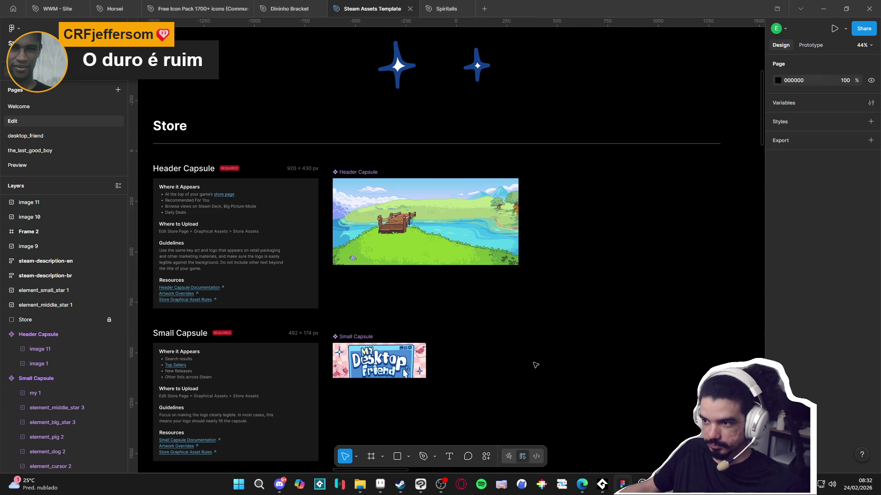
Step: Select the landscape inside the Header Capsule and drag it out onto the canvas
scroll(449, 255, "up", 5, "ctrl")
scroll(449, 255, "up", 5, "ctrl")
scroll(444, 247, "down", 5, "ctrl")
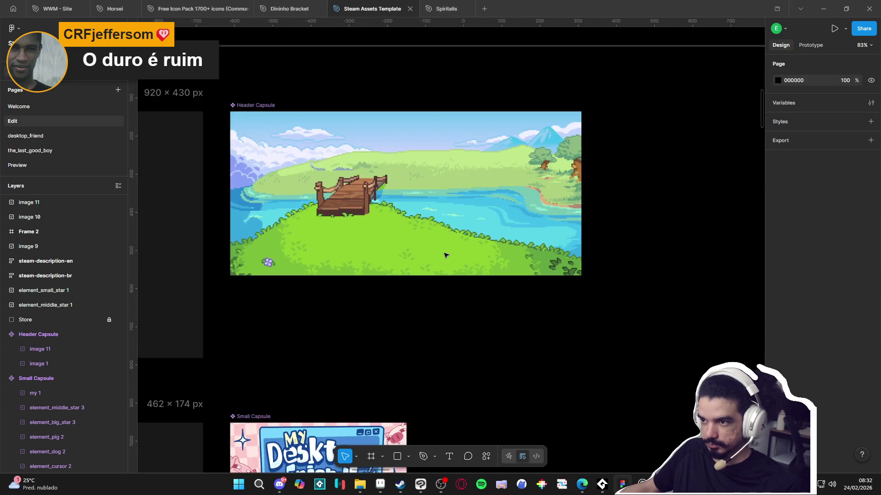
scroll(443, 241, "up", 8, "ctrl")
scroll(443, 241, "down", 8, "ctrl")
left_click(443, 240)
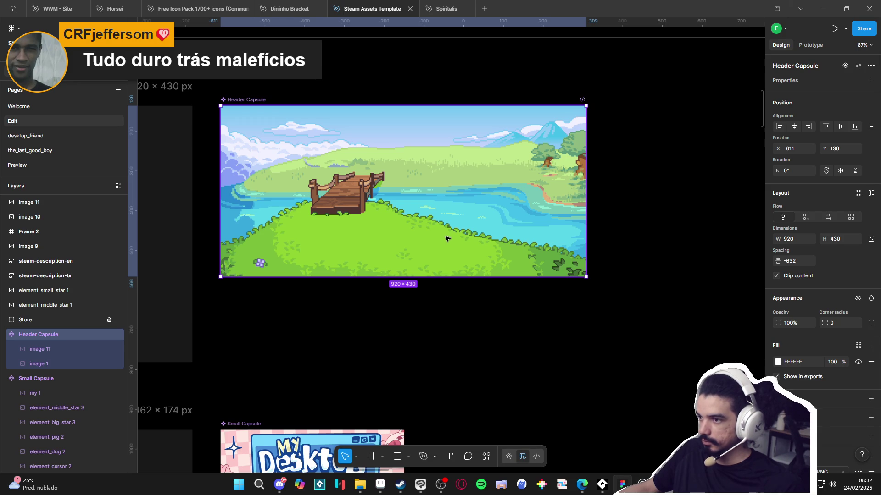
scroll(446, 239, "down", 5, "ctrl")
scroll(431, 231, "up", 3, "ctrl")
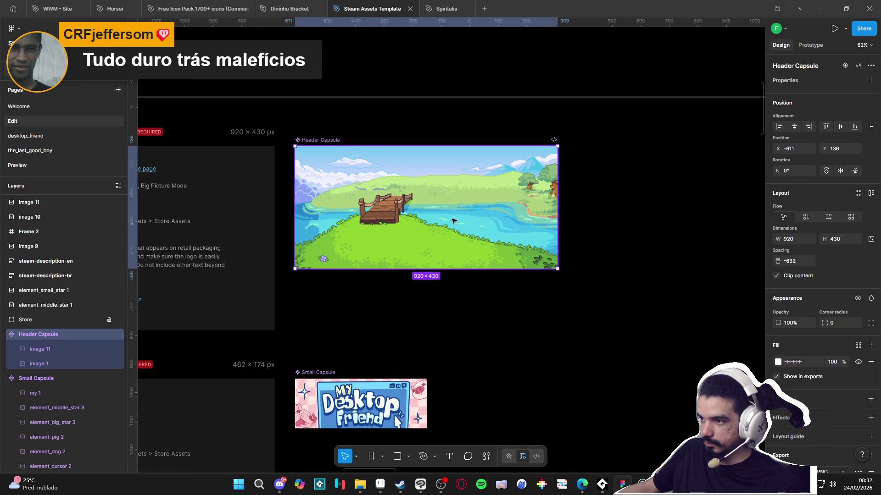
scroll(468, 219, "down", 3, "ctrl")
scroll(464, 201, "up", 3, "ctrl")
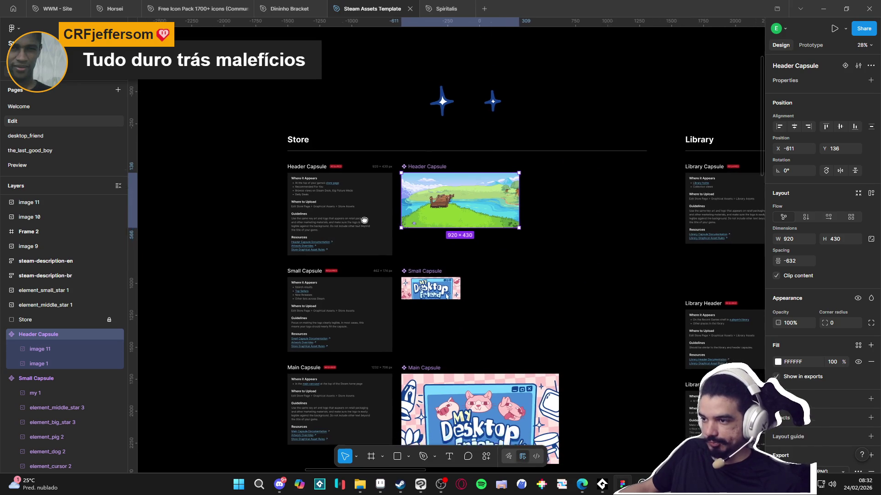
scroll(550, 163, "up", 3, "ctrl")
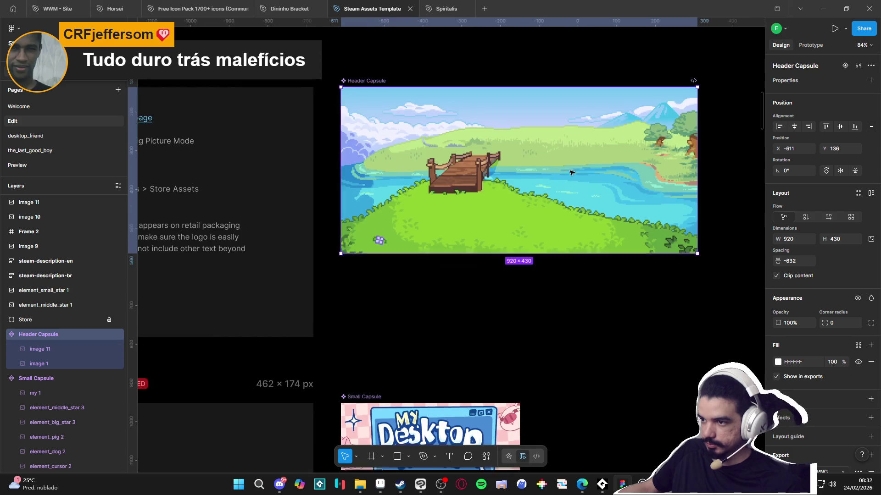
key("Escape")
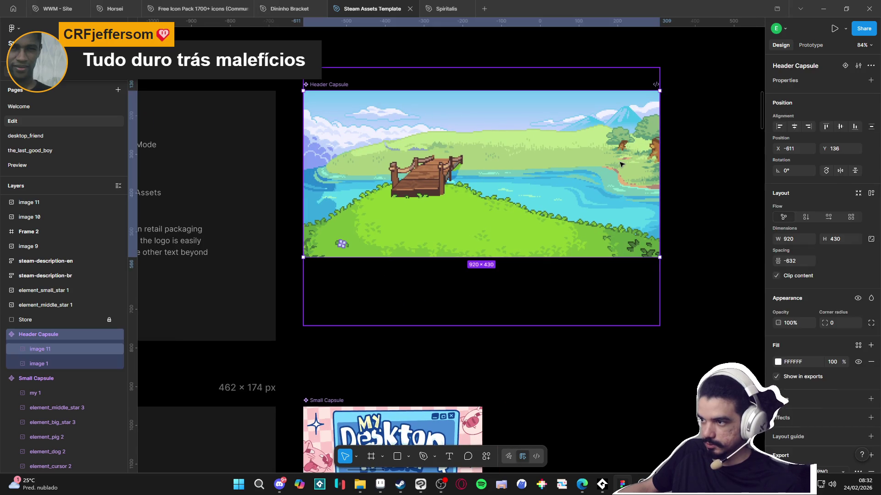
left_click(620, 164)
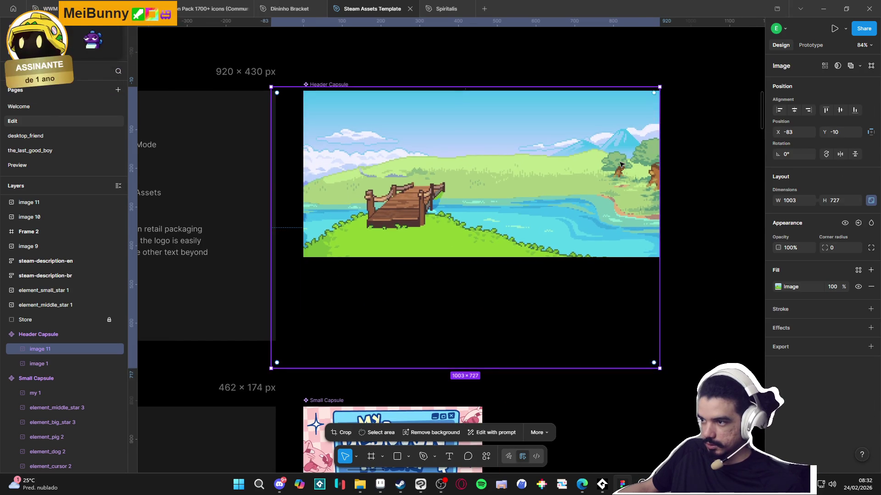
scroll(619, 164, "down", 5)
mouse_move(540, 133)
left_mouse_down()
mouse_move(370, 246)
mouse_move(246, 171)
mouse_move(265, 167)
left_mouse_up()
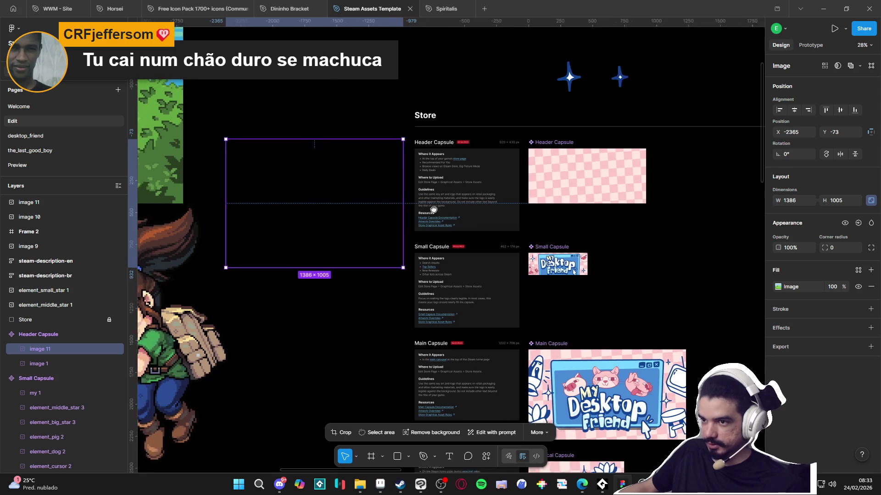
Step: Reduce the background image's width, then undo the shrink
scroll(413, 229, "left", 10)
key("ctrl+z")
scroll(555, 256, "right", 5)
scroll(555, 257, "down", 1)
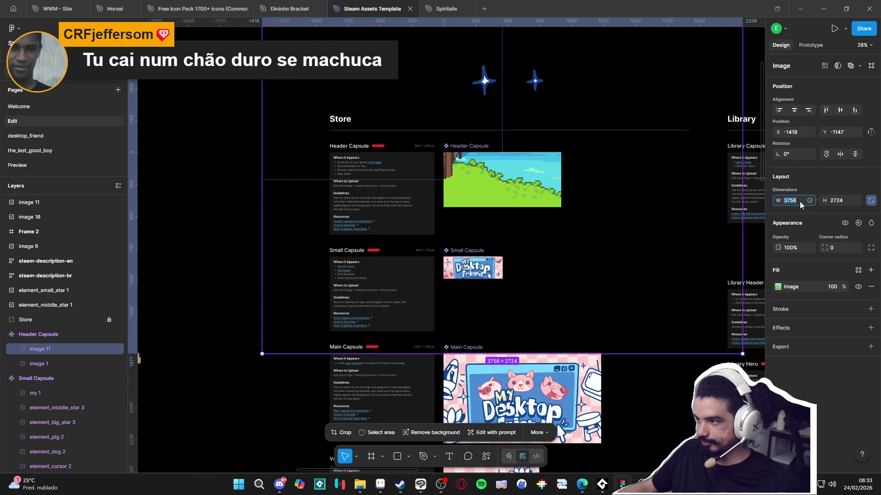
type("375.6")
key("Return")
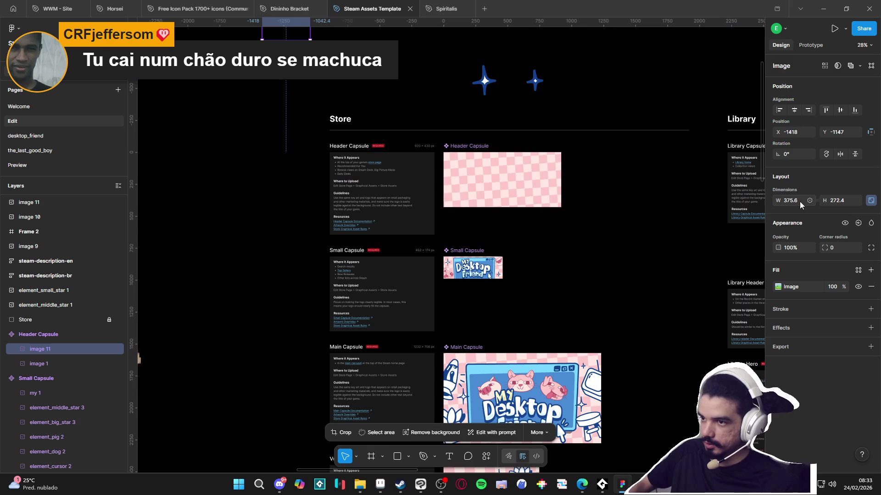
scroll(351, 198, "up", 3)
scroll(321, 220, "right", 1)
key("ctrl+z")
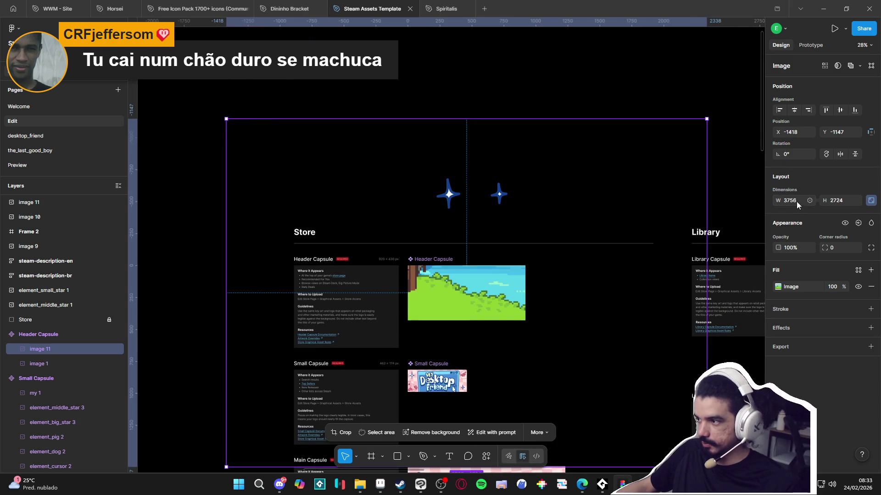
Step: Scale the background to 30% width and move it into the Header Capsule, then undo the move
type("30%")
key("Return")
mouse_move(298, 184)
left_mouse_down()
mouse_move(449, 252)
mouse_move(448, 232)
mouse_move(478, 230)
left_mouse_up()
scroll(449, 251, "up", 3)
scroll(448, 232, "down", 2)
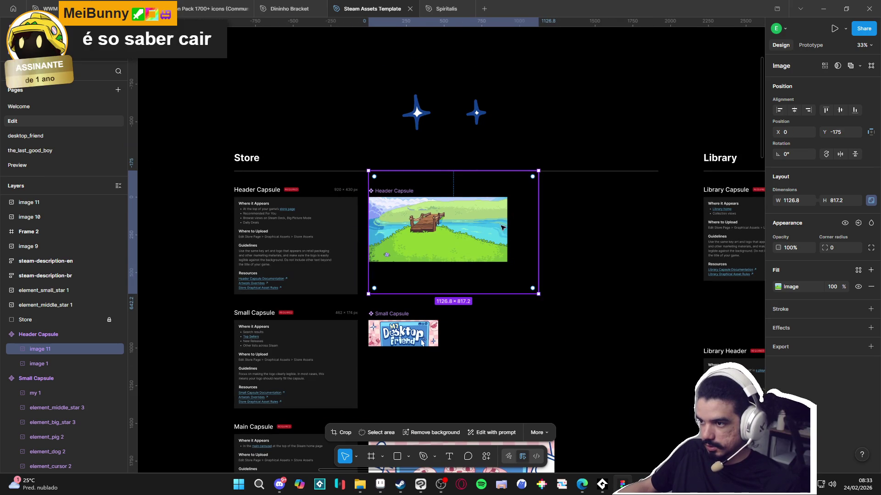
key("ctrl+z")
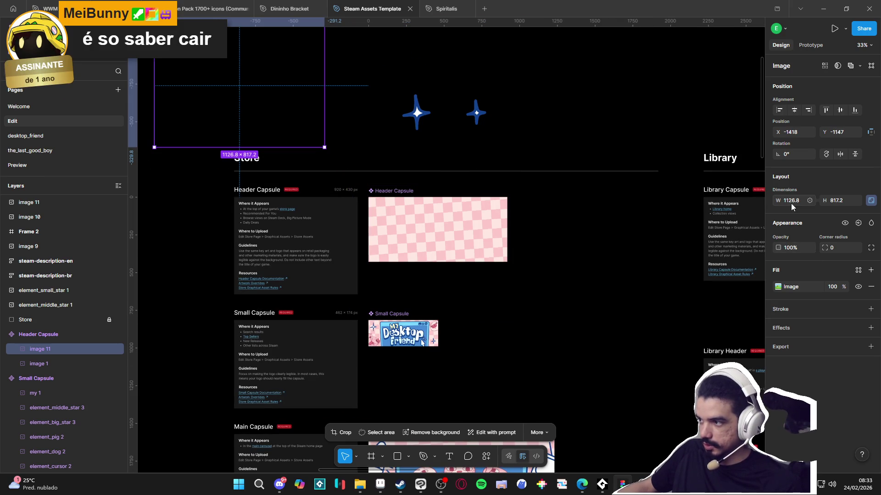
Step: Set the background image to 25% width and place it on the Header Capsule frame
type("25")
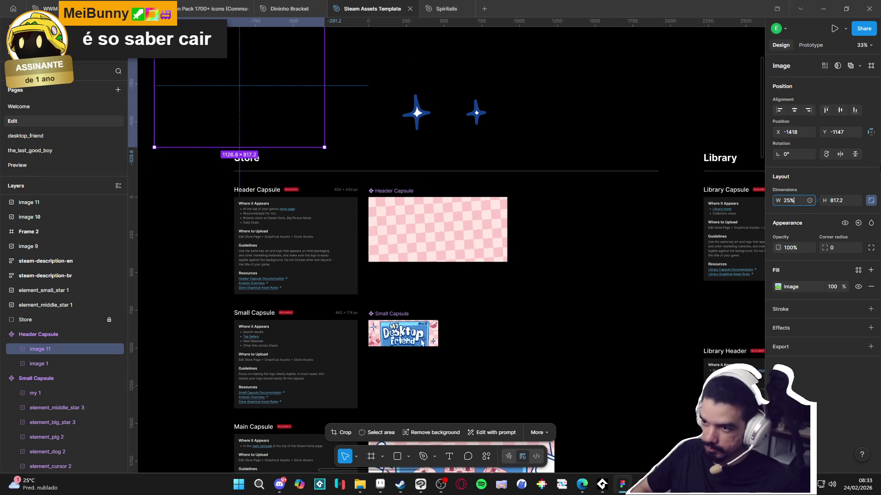
key("Return")
scroll(393, 156, "down", 5, "ctrl")
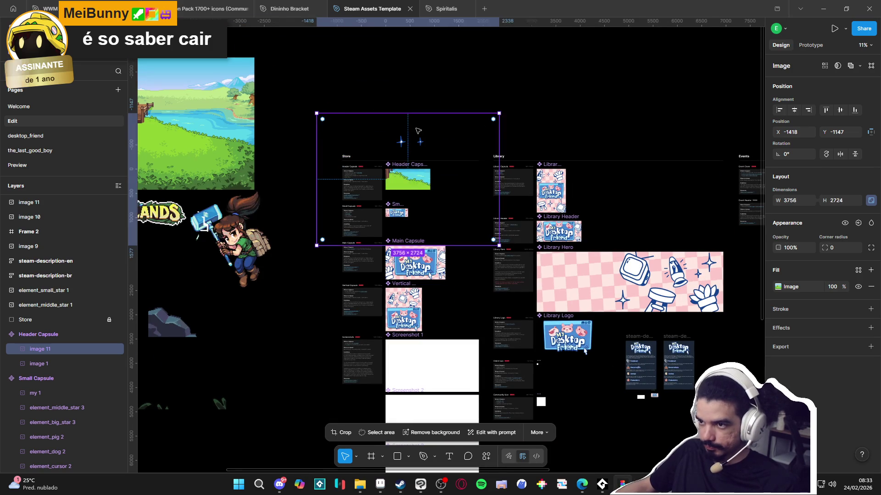
key("Delete")
key("ctrl+z")
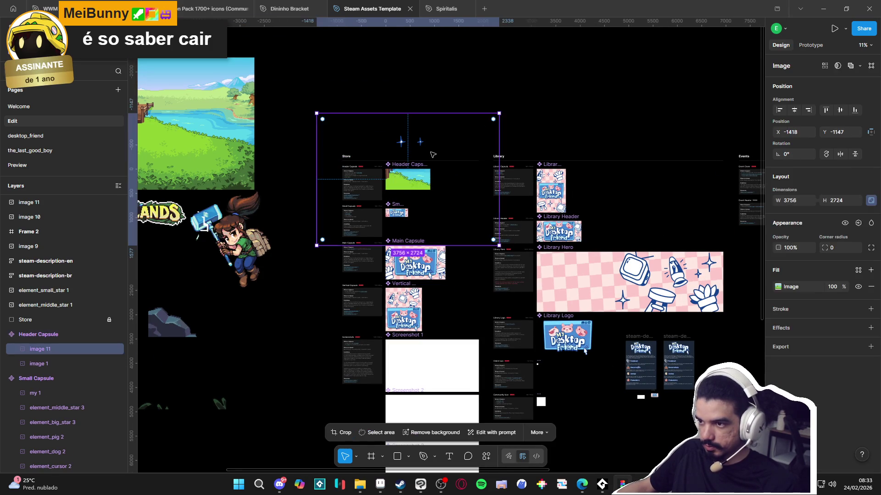
mouse_move(619, 188)
left_mouse_down()
mouse_move(734, 229)
mouse_move(754, 257)
left_mouse_up()
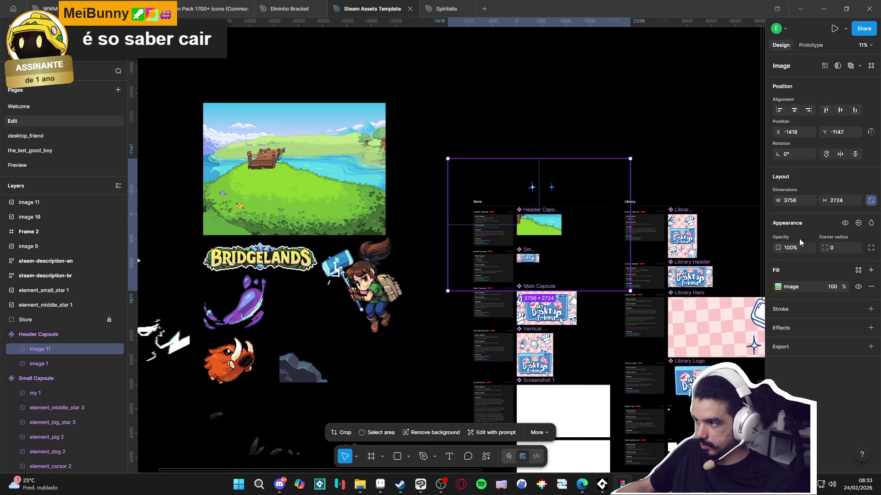
type("25%")
key("Return")
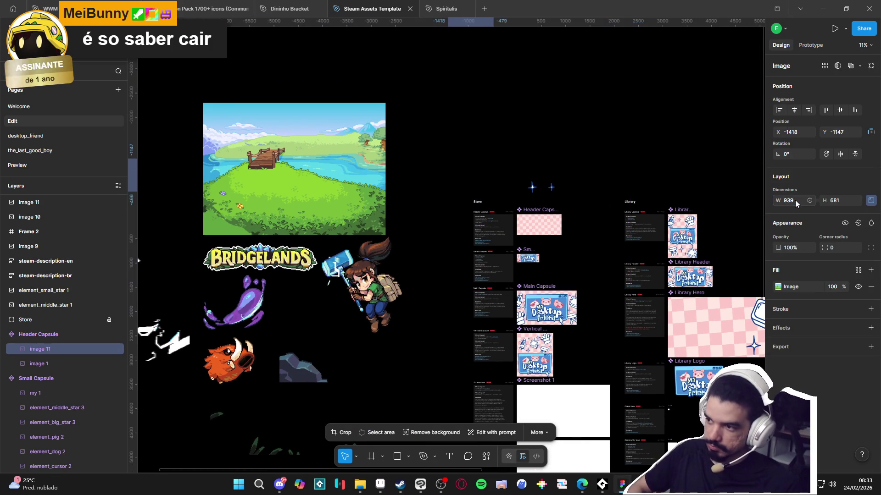
mouse_move(472, 171)
left_mouse_down()
mouse_move(543, 222)
mouse_move(552, 223)
mouse_move(553, 210)
mouse_move(523, 212)
mouse_move(549, 207)
mouse_move(551, 240)
mouse_move(549, 200)
mouse_move(549, 241)
left_mouse_up()
scroll(543, 222, "up", 5)
left_click(618, 300)
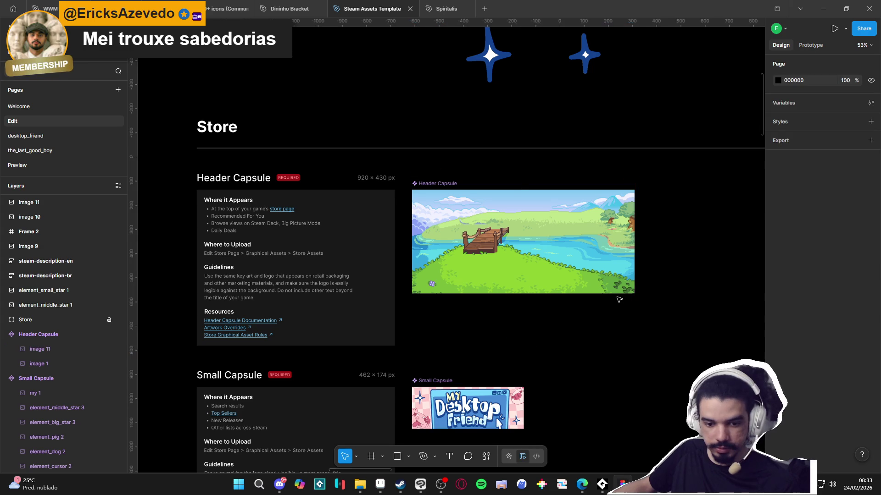
scroll(467, 295, "right", 5)
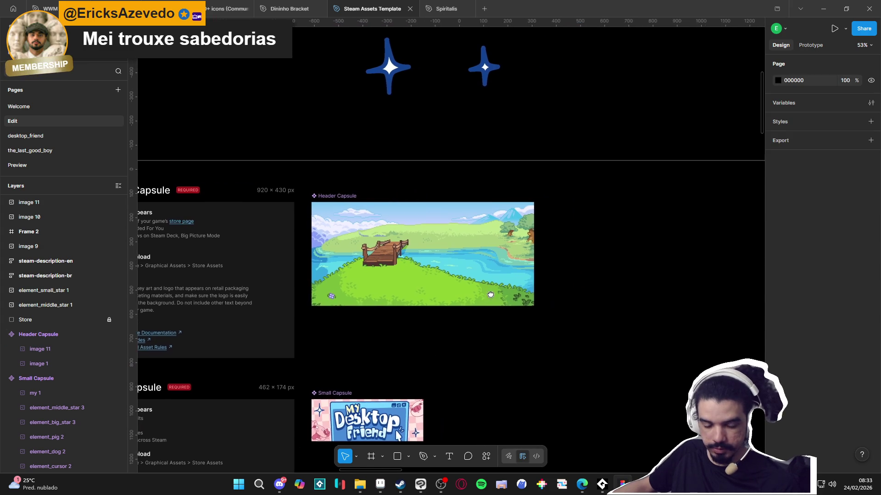
scroll(465, 295, "up", 2)
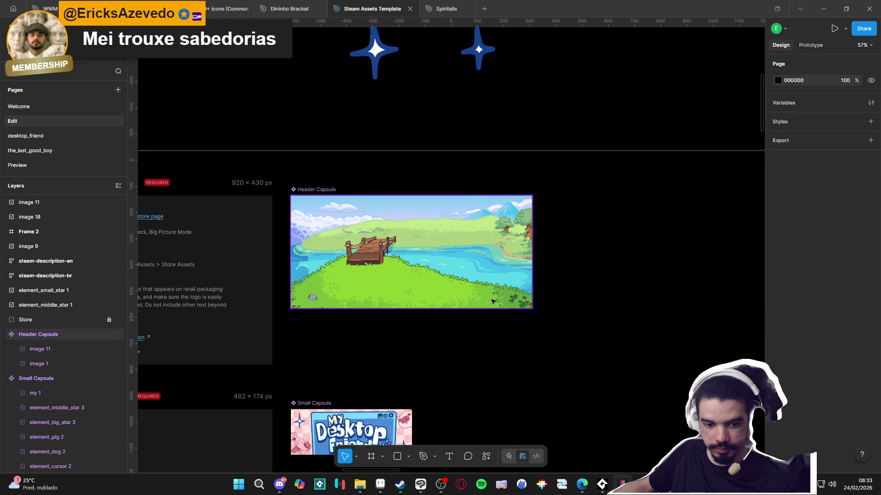
scroll(482, 277, "left", 3)
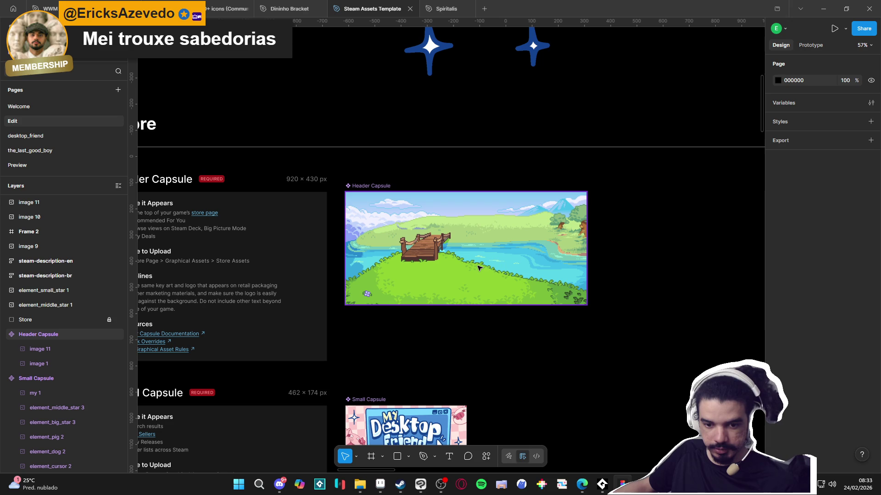
scroll(478, 268, "down", 2)
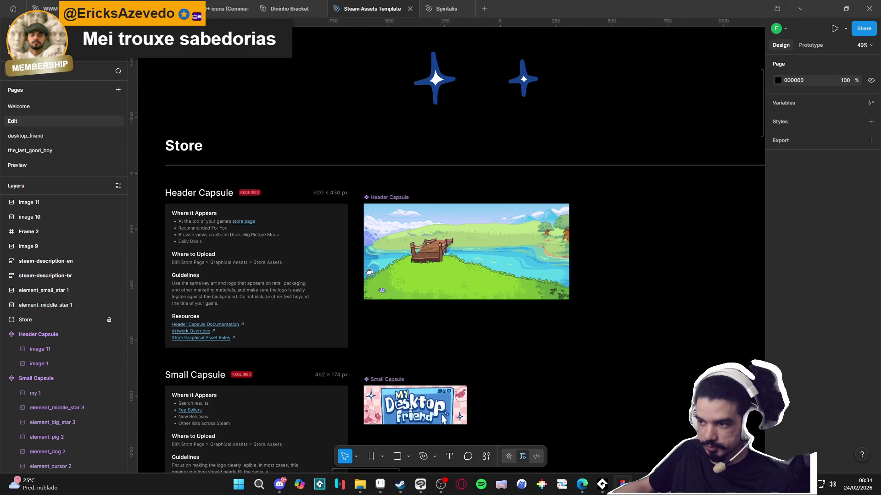
scroll(313, 279, "left", 7)
scroll(313, 279, "left", 5)
scroll(491, 271, "down", 4)
scroll(499, 196, "down", 2)
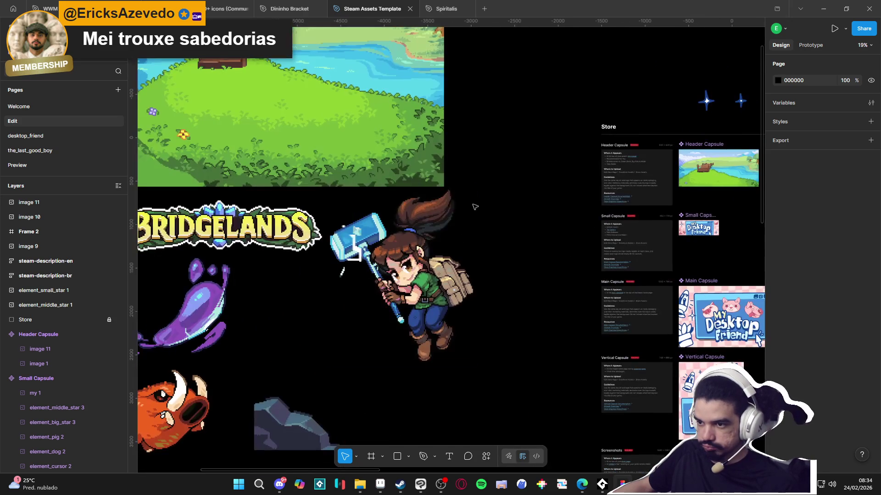
key("ctrl+v")
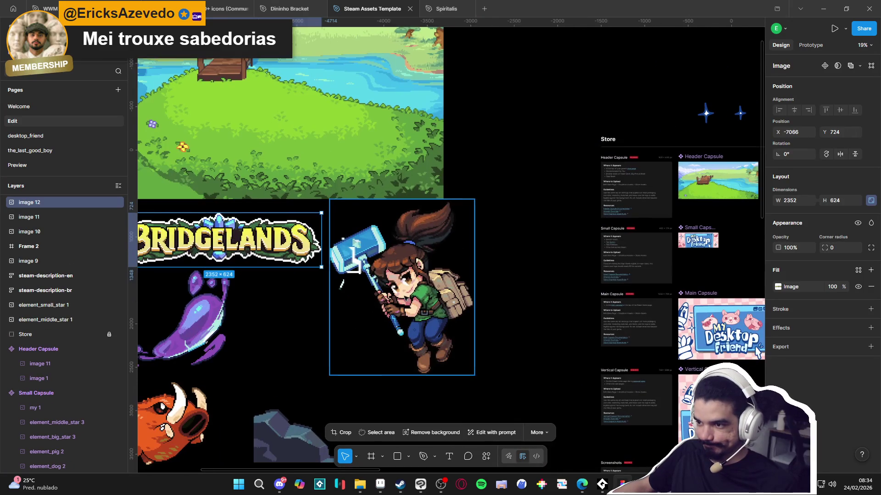
Step: Paste the hammer girl into the Header Capsule at 25% width (417 × 507) on its right side
scroll(574, 292, "right", 5)
scroll(486, 223, "up", 3)
left_click(500, 172)
key("ctrl+v")
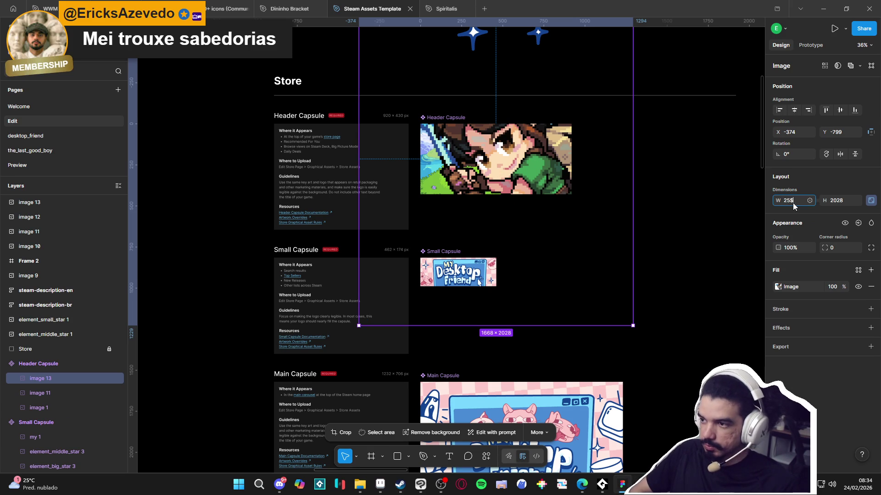
type("%")
key("Return")
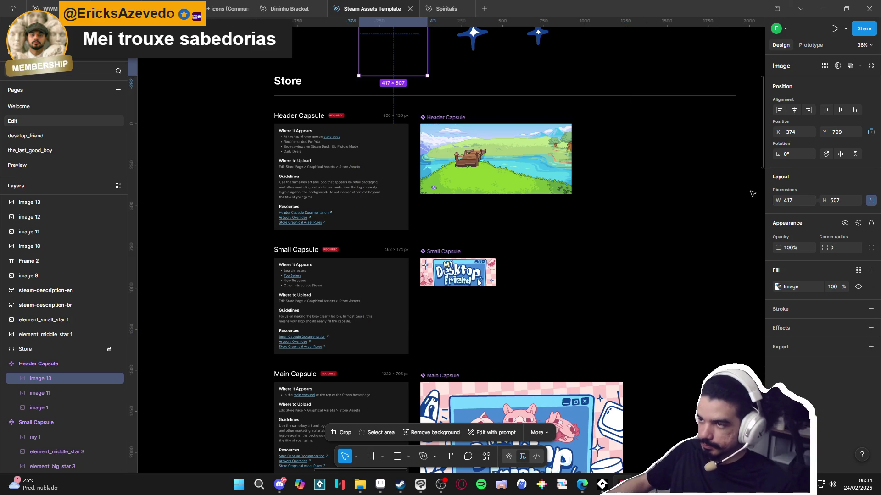
left_click_drag(393, 63, 523, 188)
scroll(523, 156, "up", 10)
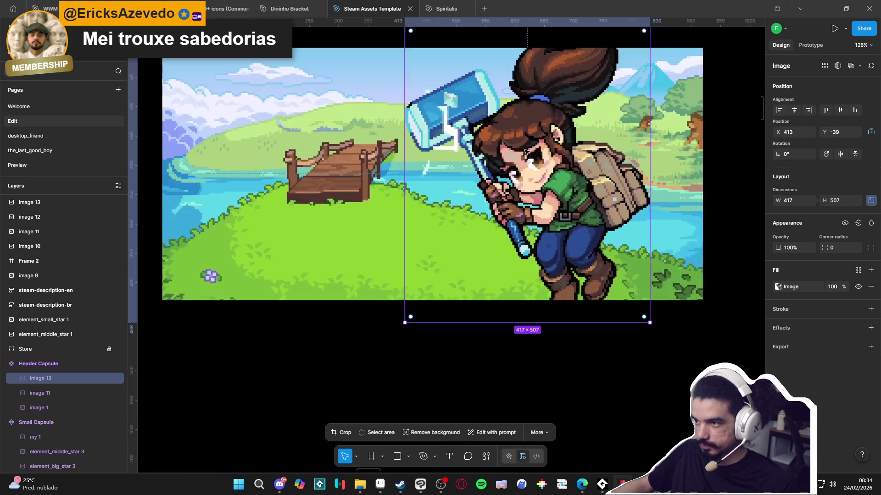
scroll(546, 186, "down", 5)
left_click_drag(558, 194, 574, 206)
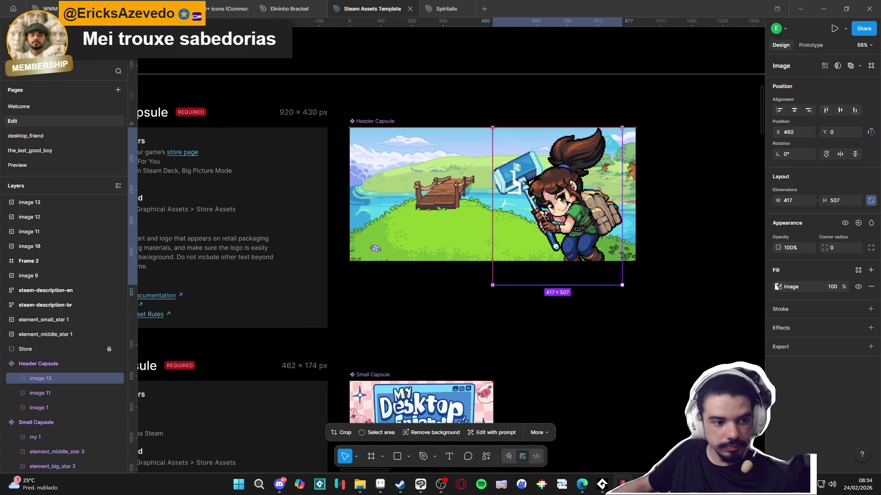
left_click_drag(568, 201, 551, 188)
Step: Copy the 2352 × 624 BRIDGELANDS logo into the Header Capsule
scroll(552, 188, "down", 3)
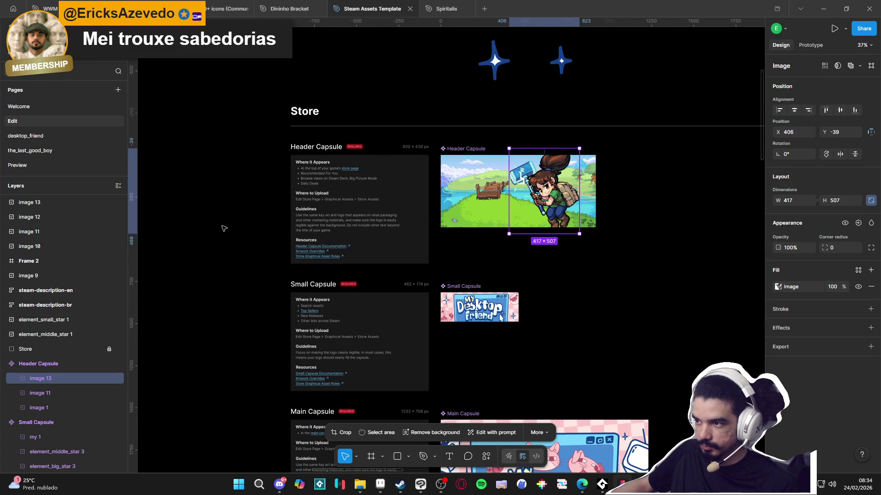
scroll(252, 225, "down", 3)
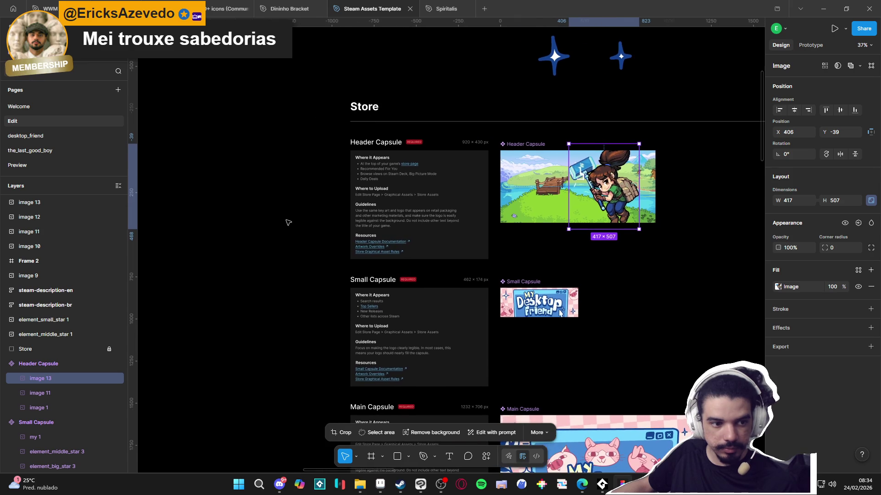
scroll(288, 222, "left", 5)
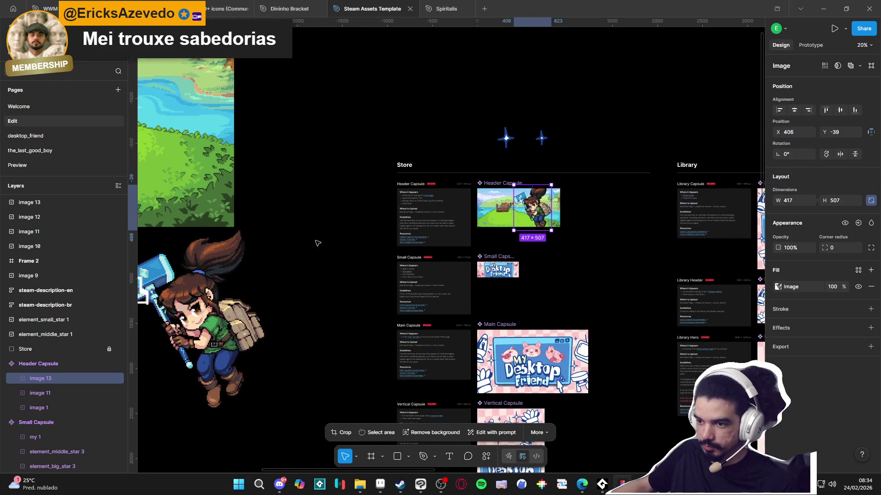
scroll(236, 254, "down", 1)
left_click_drag(236, 254, 683, 197)
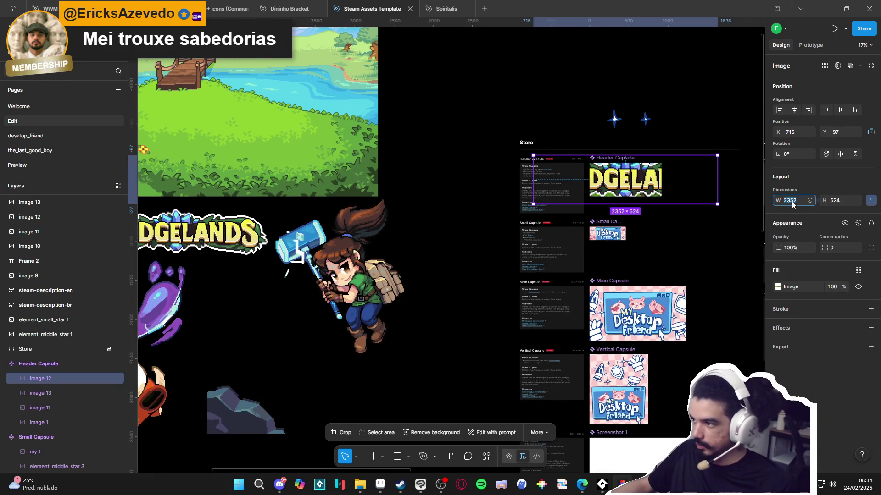
Step: Scale the BRIDGELANDS logo to 25% (588 × 156) and move it onto the header artwork
type("%")
key("Return")
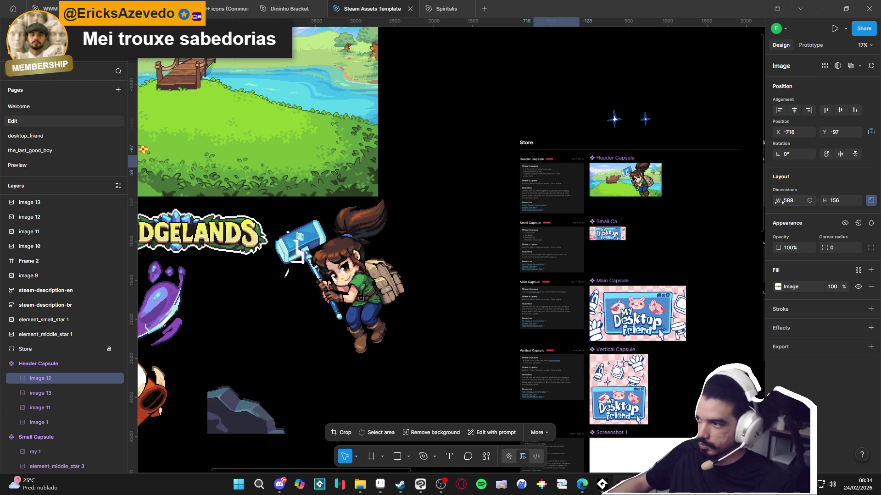
mouse_move(558, 168)
left_mouse_down()
mouse_move(635, 204)
mouse_move(641, 182)
left_mouse_up()
scroll(627, 190, "up", 5)
scroll(634, 200, "up", 2)
scroll(634, 200, "right", 2)
Step: Select the hammer girl in the header and paste more artwork images onto the canvas
left_click(633, 198)
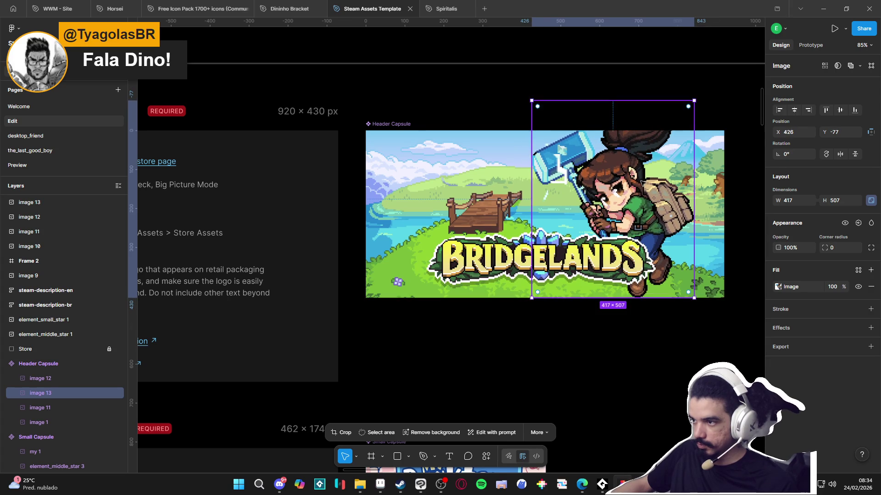
scroll(641, 182, "down", 10)
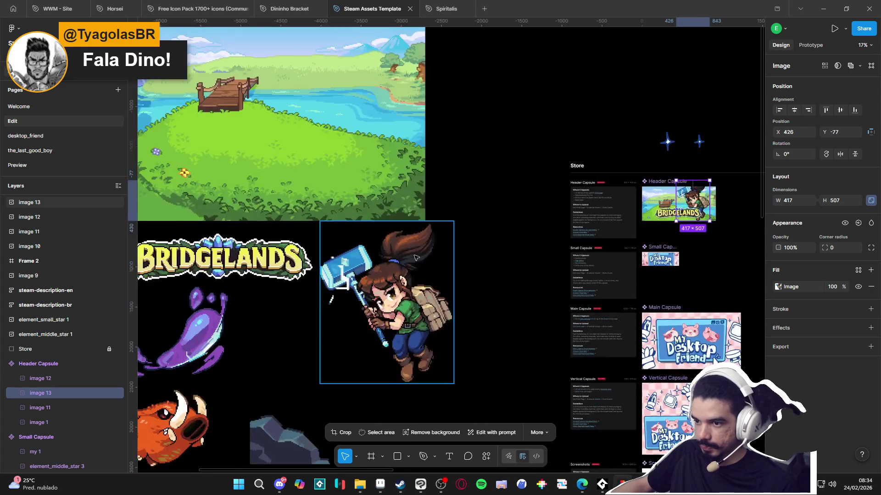
scroll(416, 258, "down", 5)
key("ctrl+v")
scroll(554, 278, "right", 5)
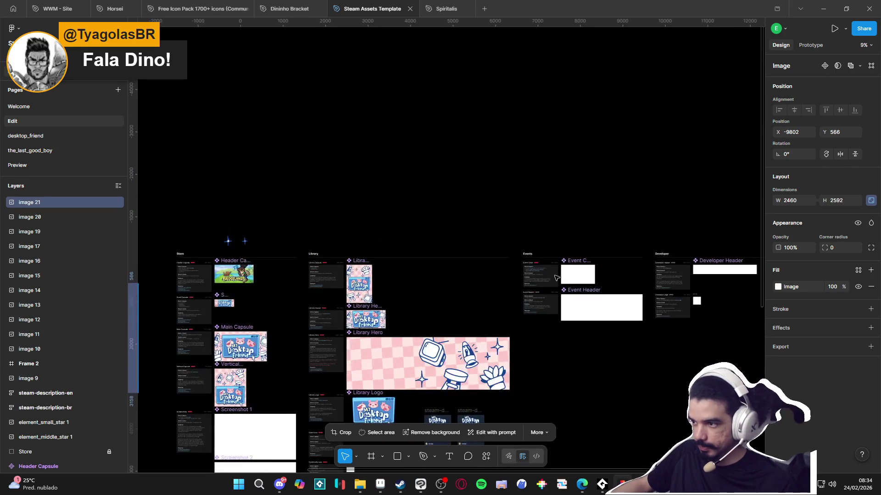
Step: Paste the white lightning slash into the Header Capsule and scale it proportionally to 615×648
scroll(305, 285, "up", 10)
left_click(329, 209)
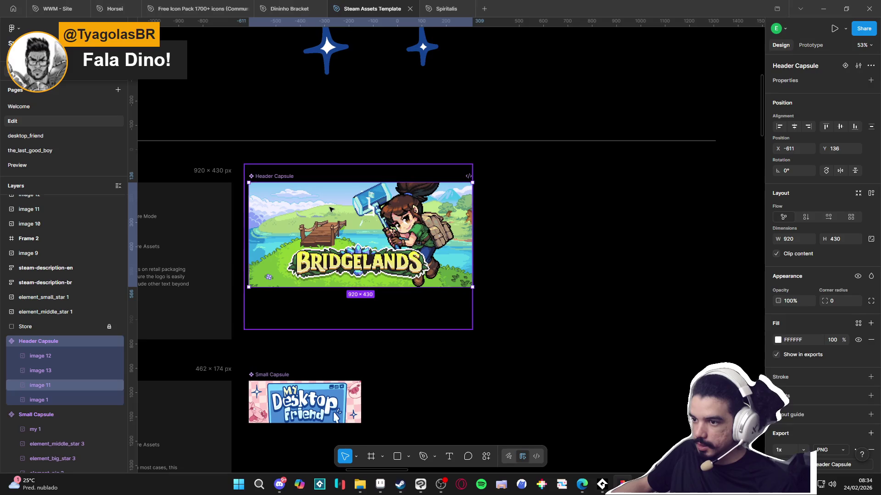
key("ctrl+v")
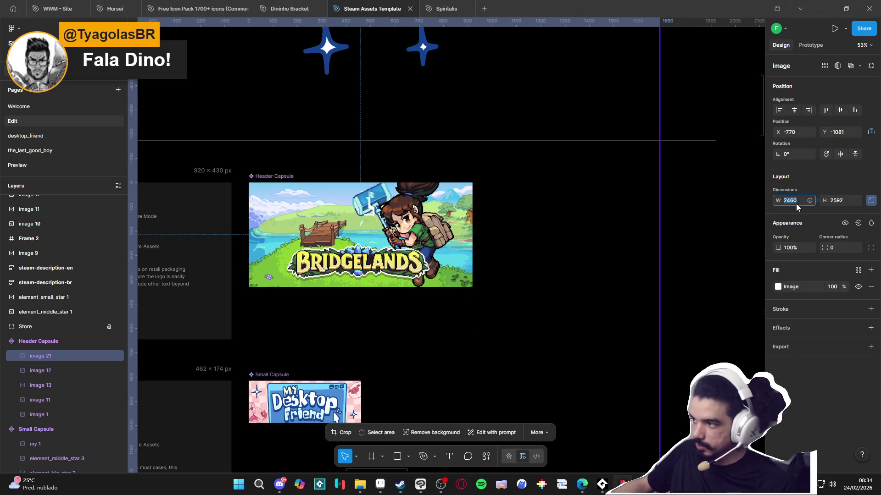
type("460/4")
key("Return")
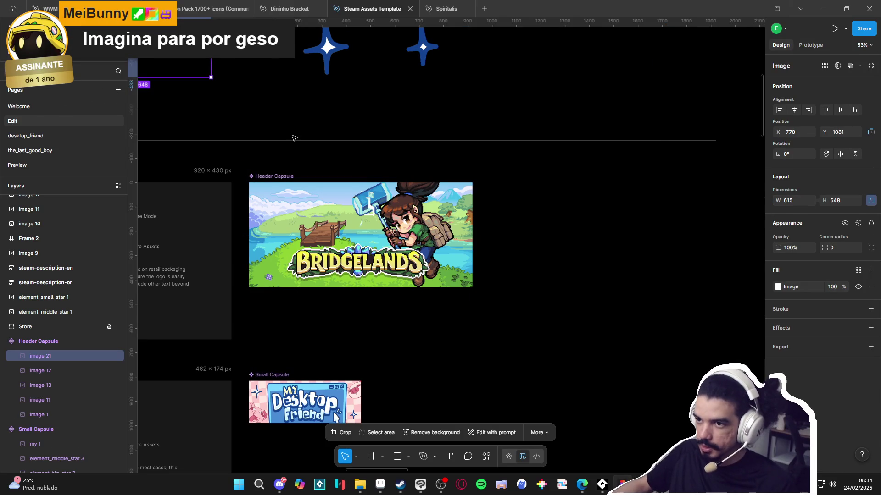
Step: Place the lightning over the Header Capsule, below image 12 behind the BRIDGELANDS logo, and nudge it
mouse_move(192, 63)
left_mouse_down()
mouse_move(234, 95)
mouse_move(237, 137)
mouse_move(334, 275)
mouse_move(327, 275)
mouse_move(330, 307)
mouse_move(317, 304)
left_mouse_up()
scroll(237, 138, "right", 5)
mouse_move(327, 278)
left_mouse_down()
mouse_move(345, 272)
mouse_move(332, 274)
left_mouse_up()
scroll(341, 271, "left", 2)
left_click_drag(92, 361, 84, 377)
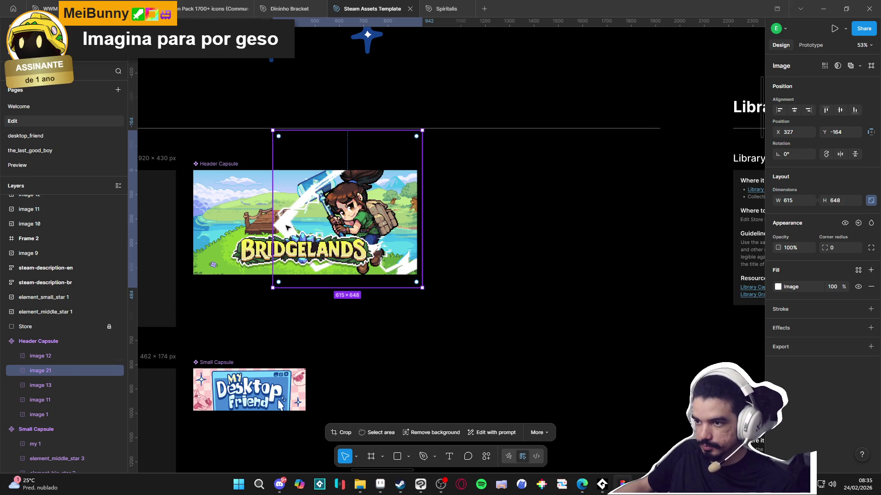
mouse_move(297, 210)
left_mouse_down()
mouse_move(294, 201)
mouse_move(275, 228)
mouse_move(280, 215)
left_mouse_up()
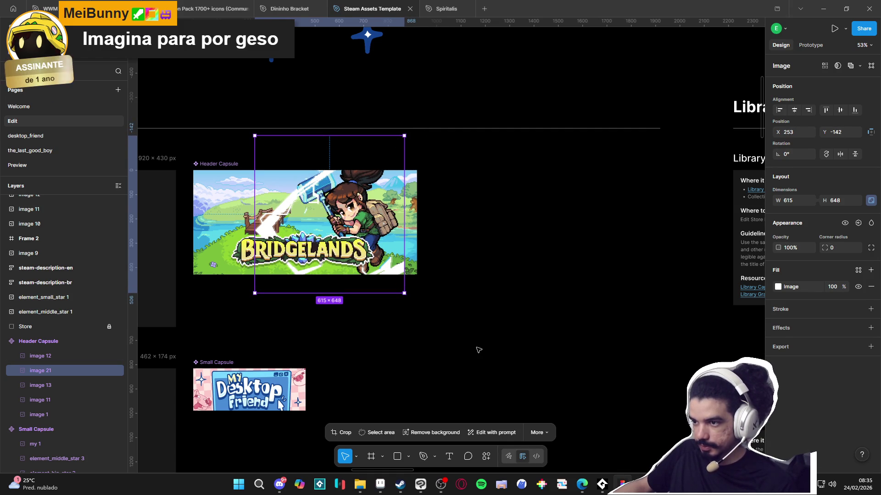
Step: Open the Pyliot_full_cover_2 document in Aseprite and zoom in on the girl and hammer
left_click(381, 484)
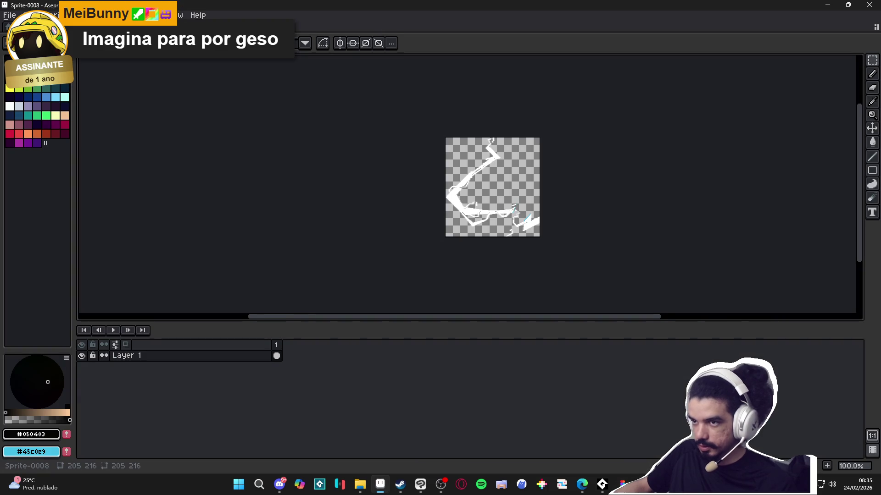
left_click(110, 26)
scroll(393, 165, "up", 2)
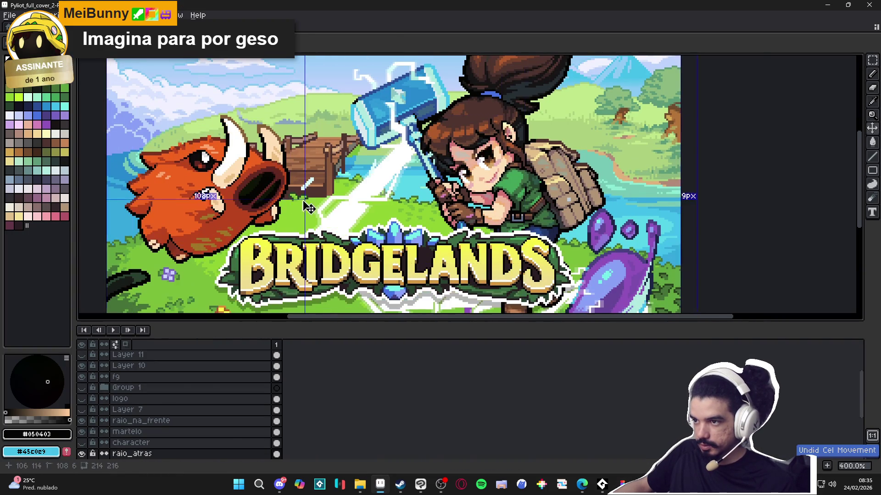
scroll(306, 236, "up", 1)
key("b")
scroll(403, 247, "up", 6)
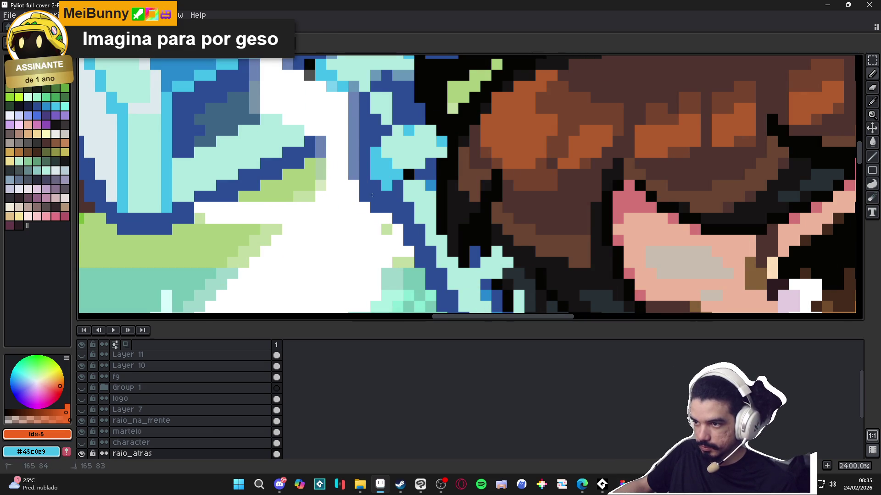
scroll(362, 192, "down", 6)
scroll(391, 221, "up", 5)
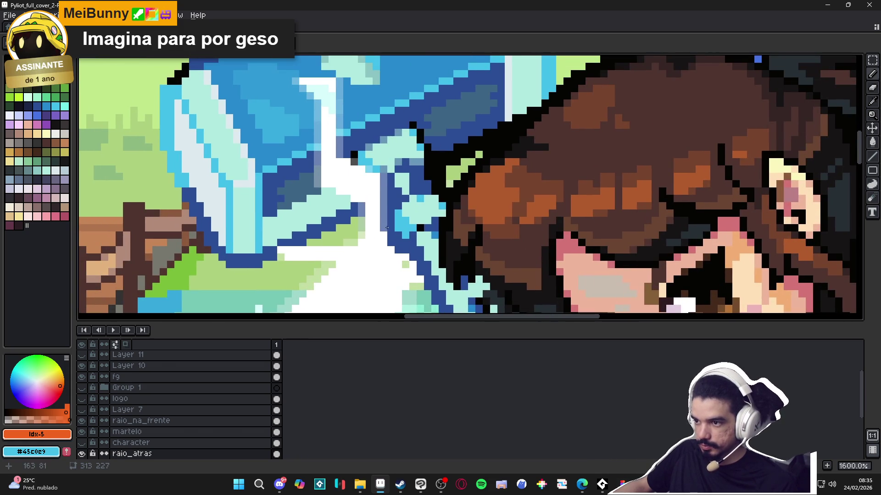
scroll(361, 211, "down", 5)
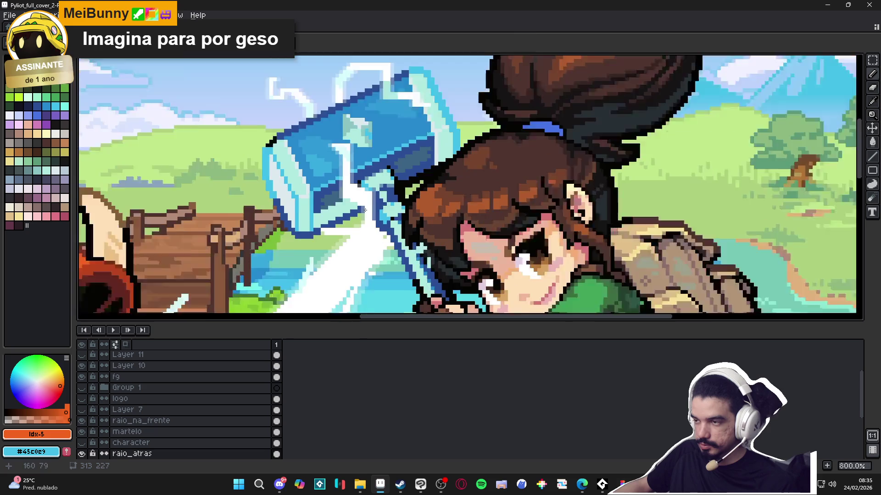
mouse_move(412, 161)
left_mouse_down()
mouse_move(298, 156)
mouse_move(353, 156)
mouse_move(369, 215)
left_mouse_up()
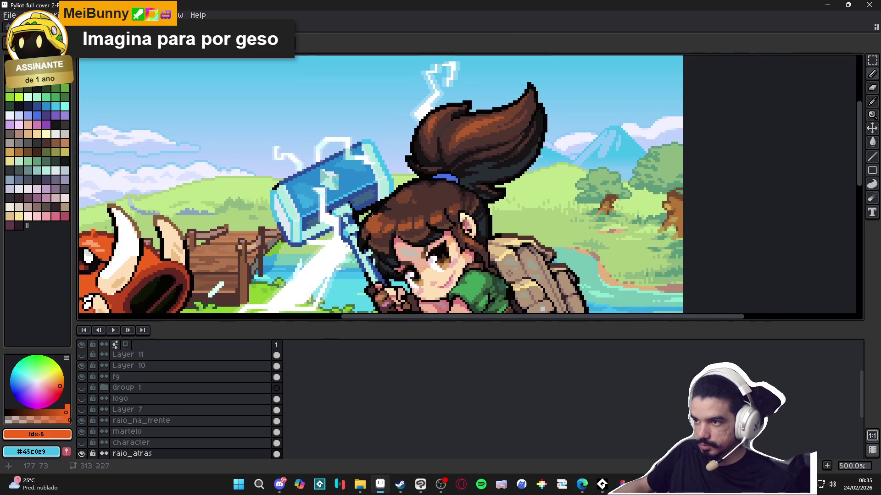
scroll(399, 207, "down", 2)
Step: Try shifting the lightning slash's position, then undo the move
mouse_move(355, 251)
left_mouse_down()
mouse_move(366, 223)
mouse_move(247, 251)
mouse_move(251, 239)
left_mouse_up()
key("v")
key("ctrl+z")
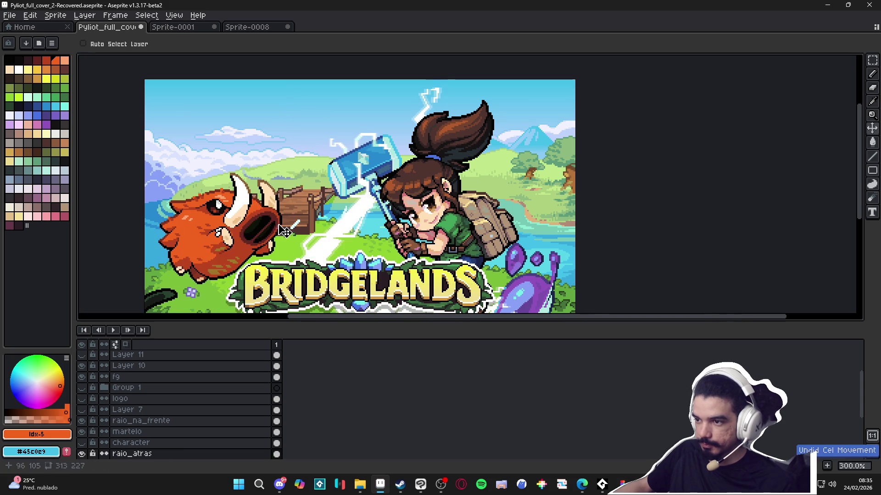
Step: Create a new 313×227 sprite and paste the lightning slash into it
left_click(9, 15)
left_click(21, 22)
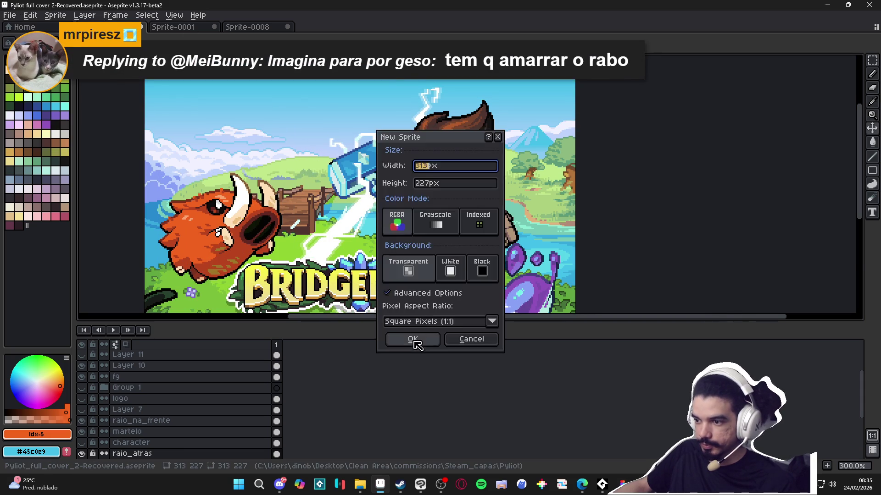
left_click(414, 342)
key("ctrl+v")
key("Return")
Step: Erase the stray orange pixels from the slash with a 1-pixel eraser, then pick white as the drawing colour
scroll(458, 149, "up", 5)
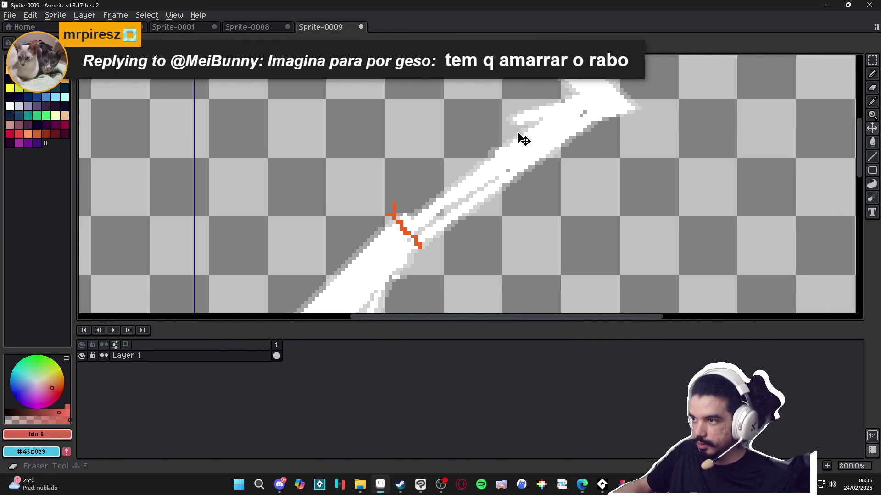
mouse_move(562, 125)
left_mouse_down()
mouse_move(534, 133)
mouse_move(633, 138)
mouse_move(508, 185)
mouse_move(426, 203)
left_mouse_up()
key("ctrl+z")
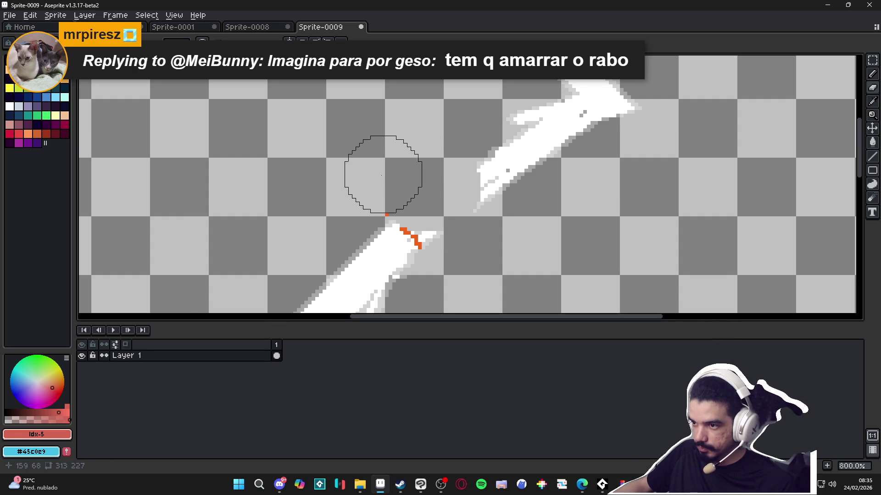
scroll(409, 187, "up", 5)
scroll(413, 193, "down", 5)
scroll(458, 238, "up", 3)
scroll(446, 179, "up", 1)
key("minus")
key("minus")
key("minus")
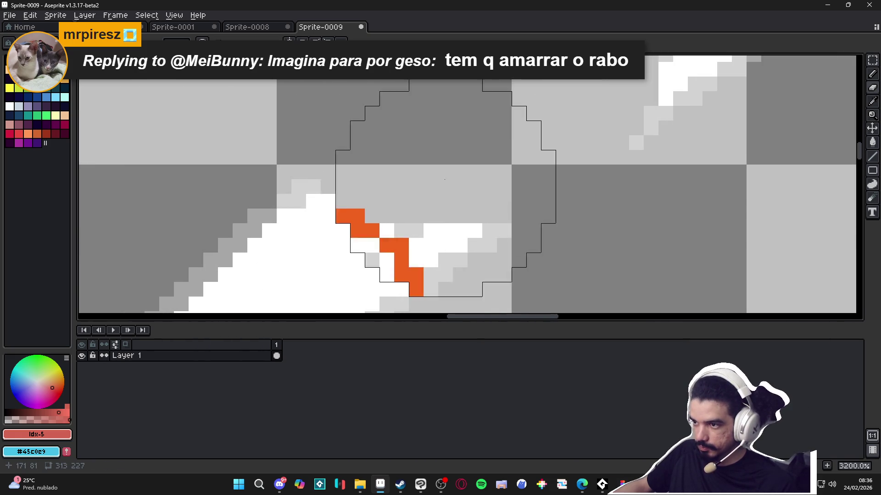
mouse_move(372, 231)
left_mouse_down()
mouse_move(430, 259)
mouse_move(422, 282)
mouse_move(423, 235)
mouse_move(482, 236)
left_mouse_up()
scroll(398, 264, "down", 3)
left_click(456, 252, "alt")
key("b")
scroll(444, 271, "down", 3)
scroll(472, 240, "down", 1)
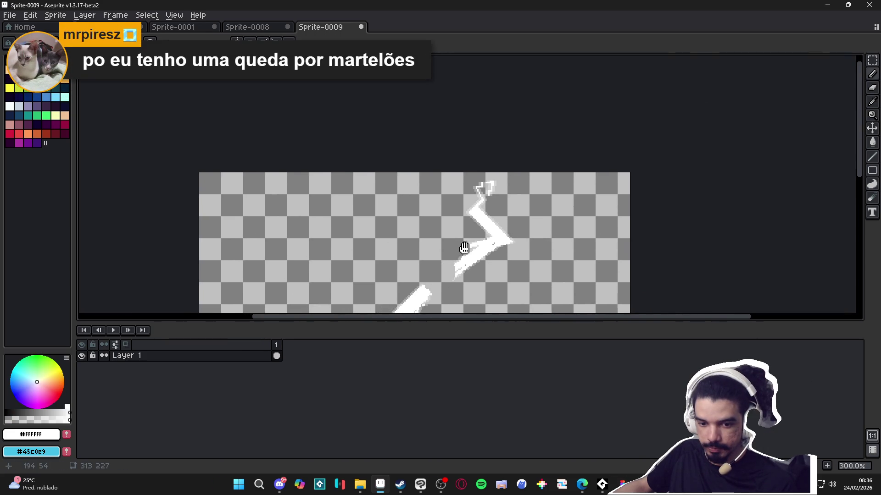
scroll(479, 228, "up", 1)
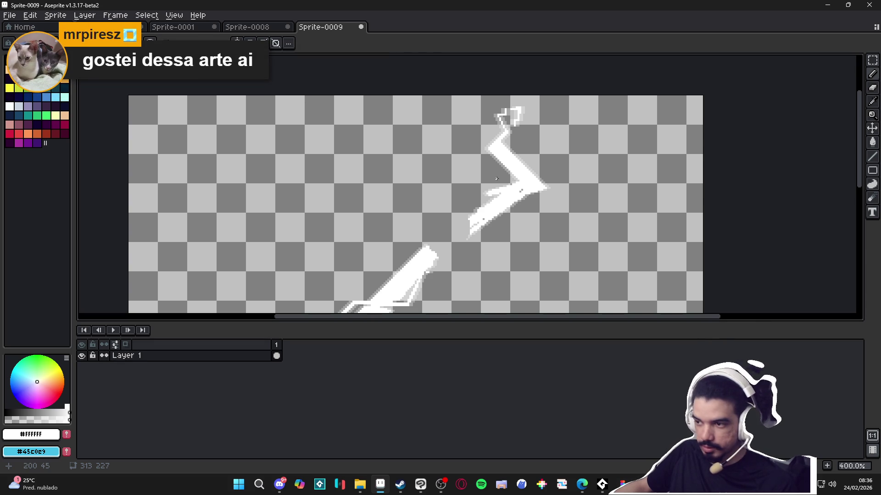
scroll(500, 190, "down", 3)
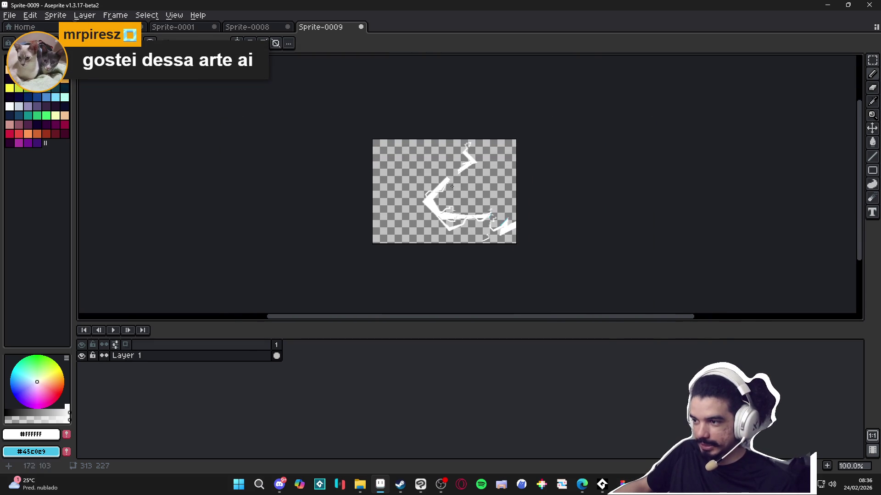
scroll(489, 181, "up", 2)
scroll(443, 131, "down", 1)
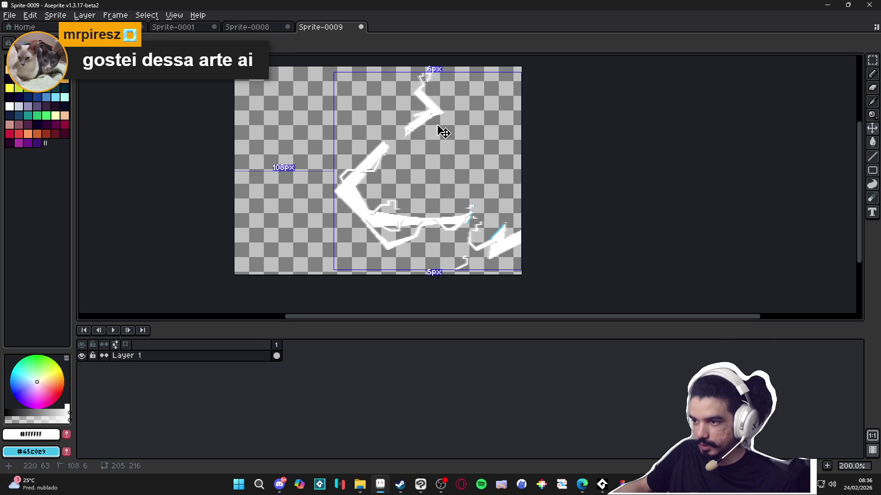
Step: Select all and crop the sprite to 205×216 around the lightning
key("ctrl+a")
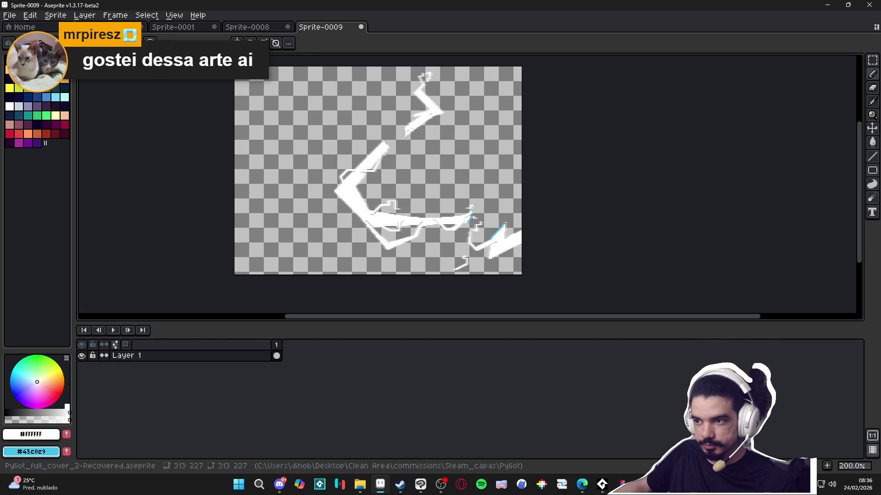
left_click(55, 15)
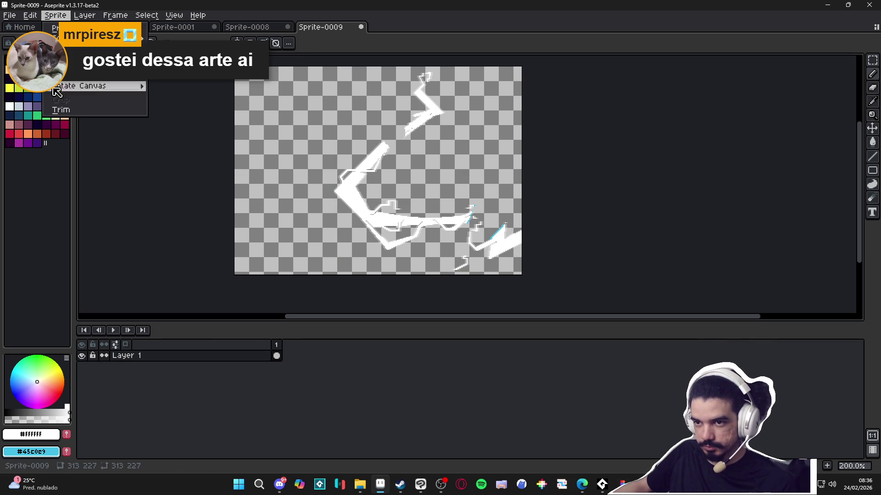
left_click(76, 114)
Step: Paste the cleaned lightning into Figma, enlarge it to 2460×2592, and move it beside the old one
key("alt+Tab")
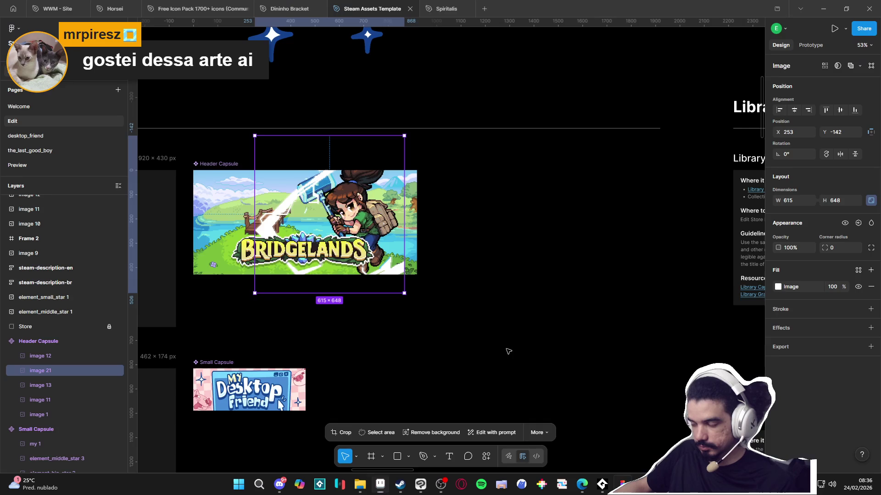
key("ctrl+v")
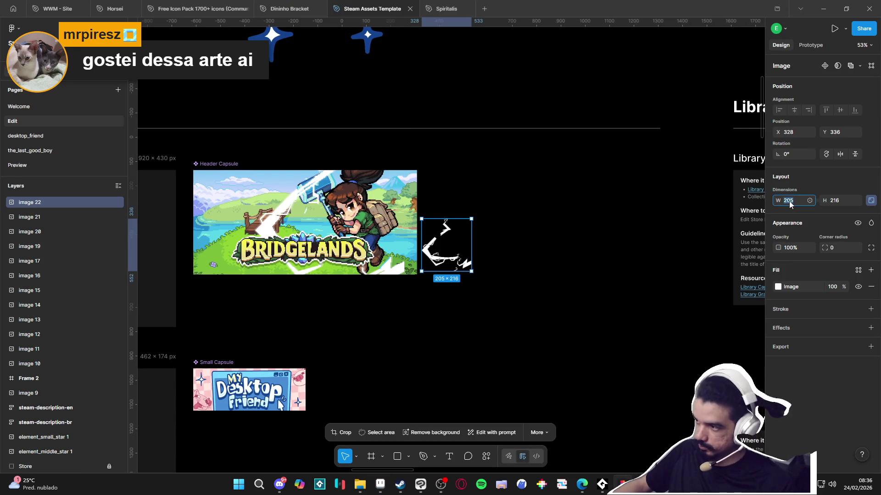
key("Return")
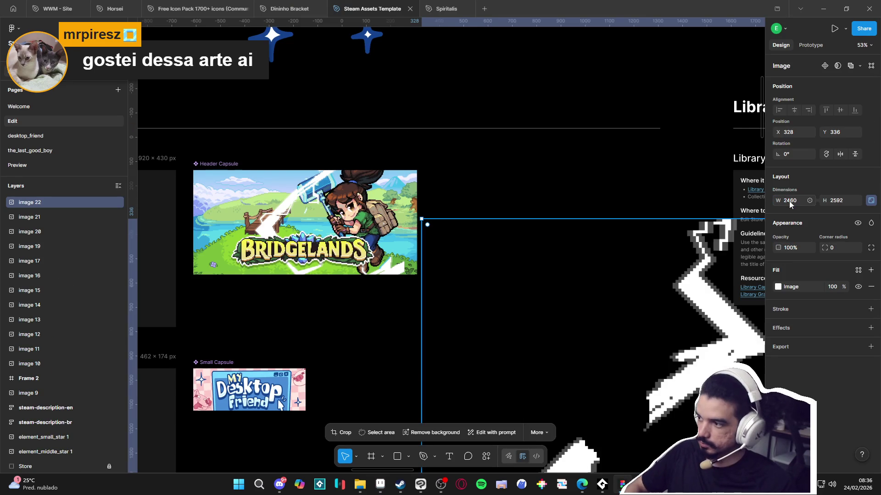
scroll(544, 249, "down", 10, "ctrl")
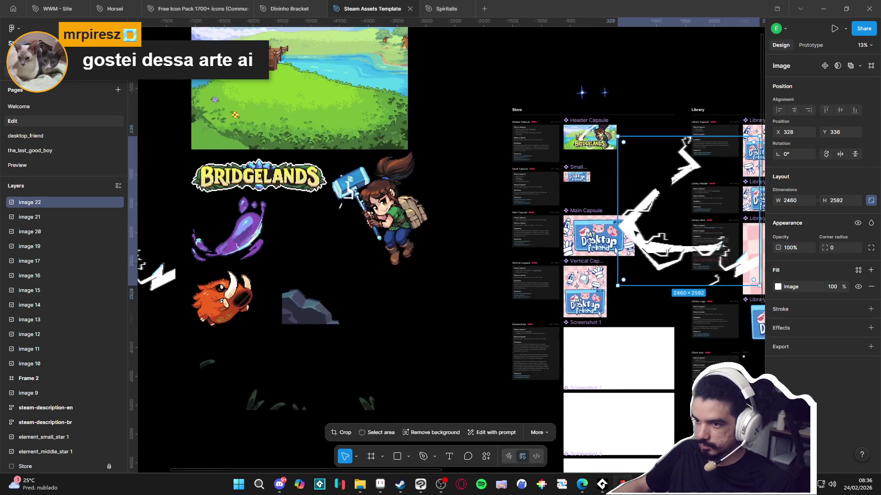
mouse_move(651, 225)
left_mouse_down()
mouse_move(303, 329)
mouse_move(533, 240)
mouse_move(322, 164)
left_mouse_up()
Step: Delete old image 21 and place image 22 at 615×648 behind the BRIDGELANDS logo
left_click(321, 137)
key("Delete")
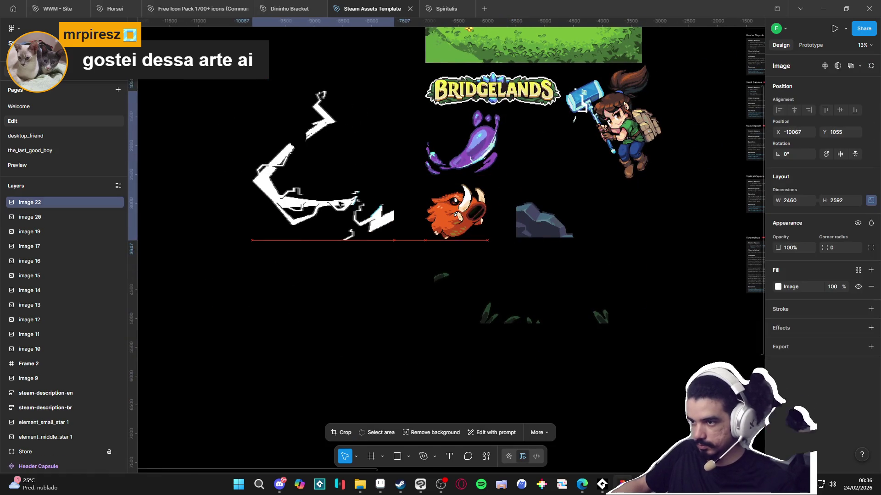
key("ctrl+z")
key("ctrl+z")
key("ctrl+z")
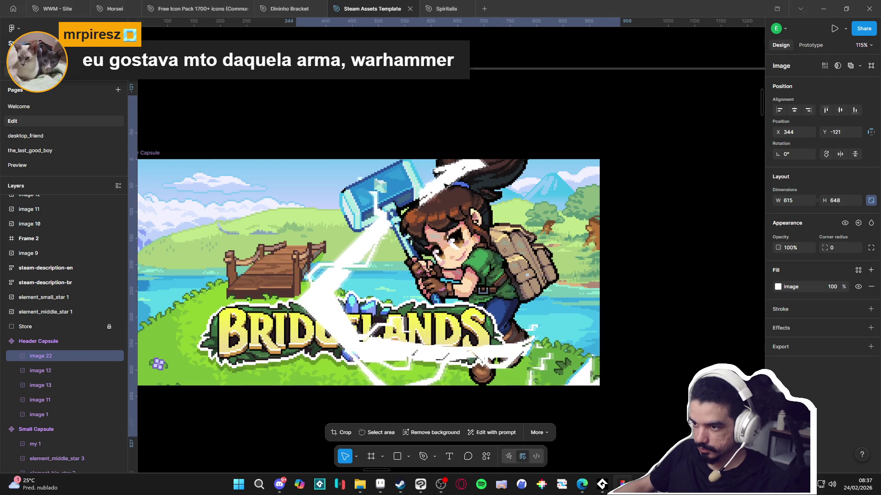
left_click_drag(429, 171, 426, 168)
left_click_drag(82, 356, 68, 381)
mouse_move(353, 216)
left_mouse_down()
mouse_move(333, 230)
mouse_move(382, 264)
left_mouse_up()
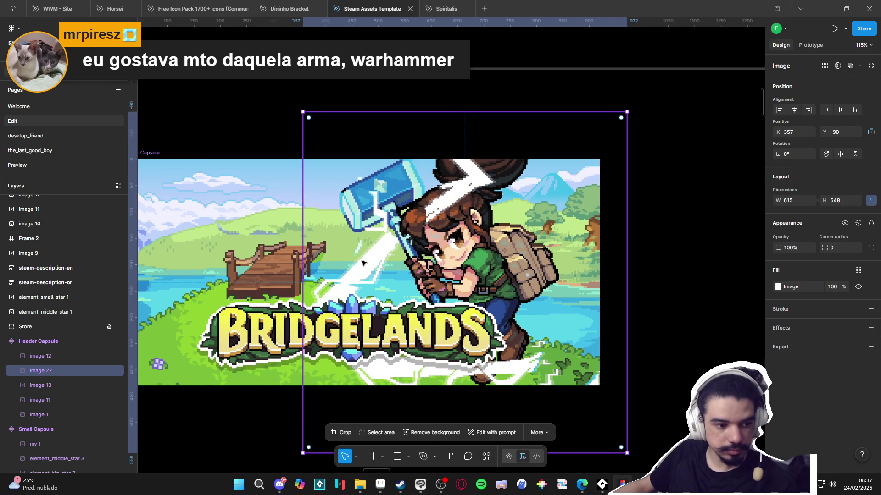
Step: Compare the Header Capsule against the Aseprite cover illustration
left_click(380, 485)
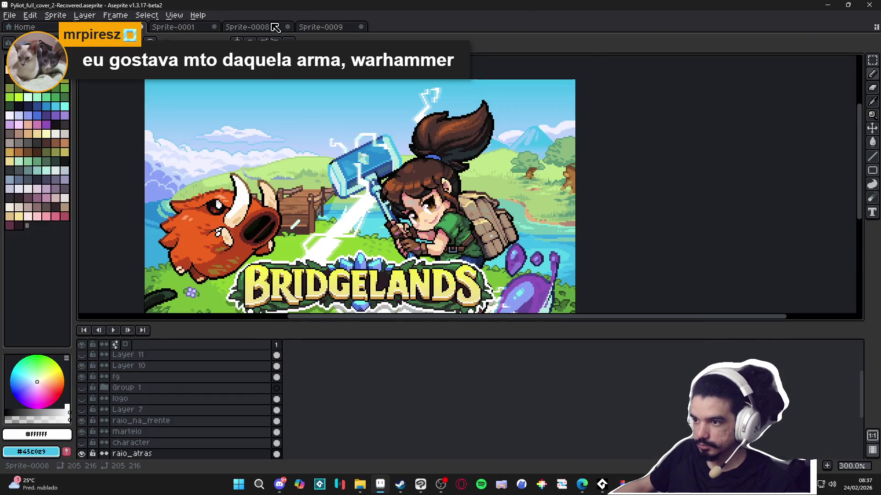
left_click(380, 485)
scroll(385, 252, "up", 5)
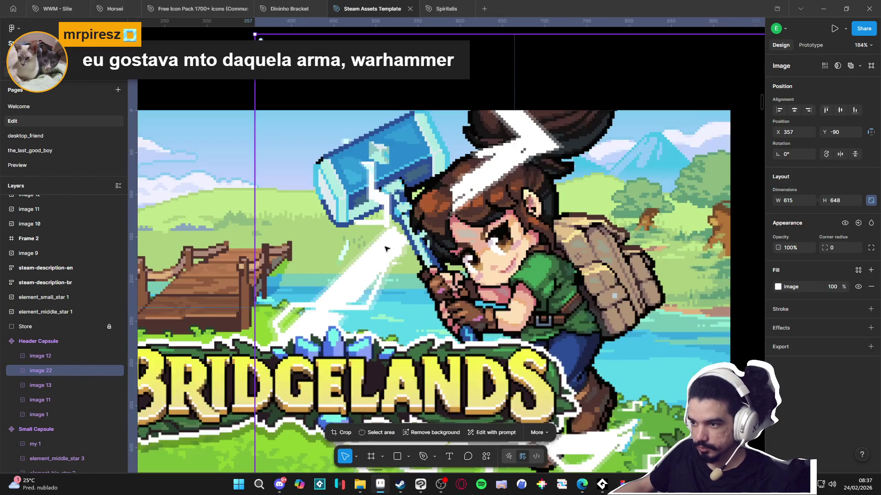
scroll(395, 234, "up", 10)
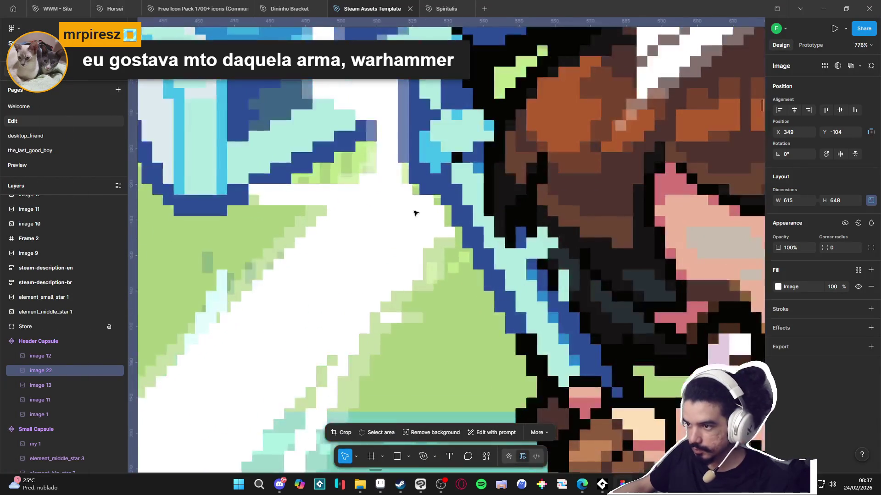
scroll(421, 212, "down", 15)
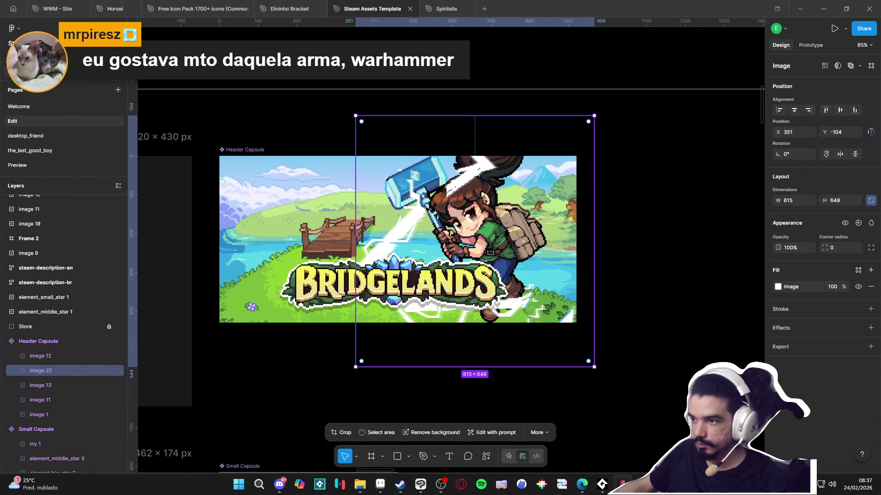
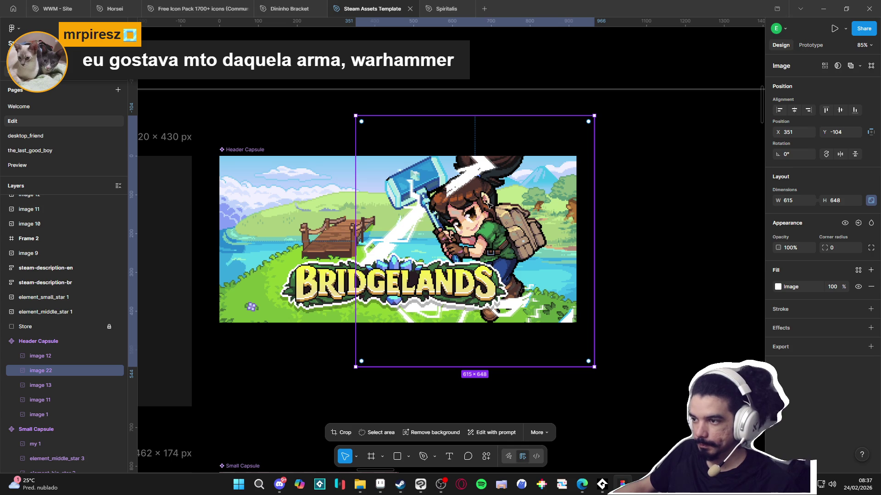
Step: Zoom the Figma canvas out to 33% to view the Store section, then switch to the Bridgelands cover in Aseprite
left_click(695, 246)
scroll(695, 246, "down", 6)
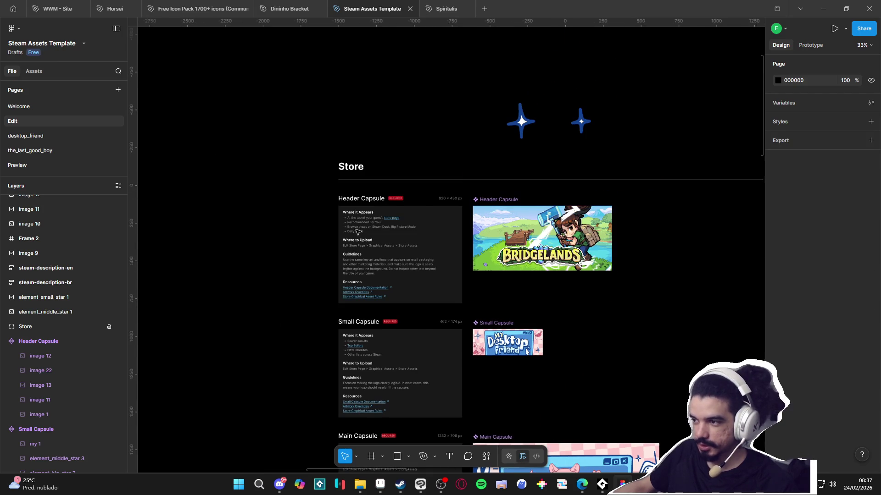
scroll(365, 229, "left", 1)
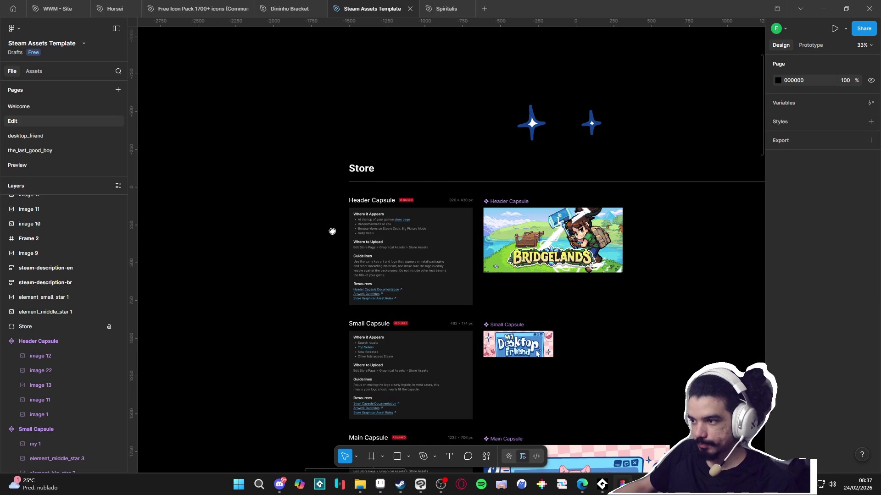
scroll(334, 233, "left", 2)
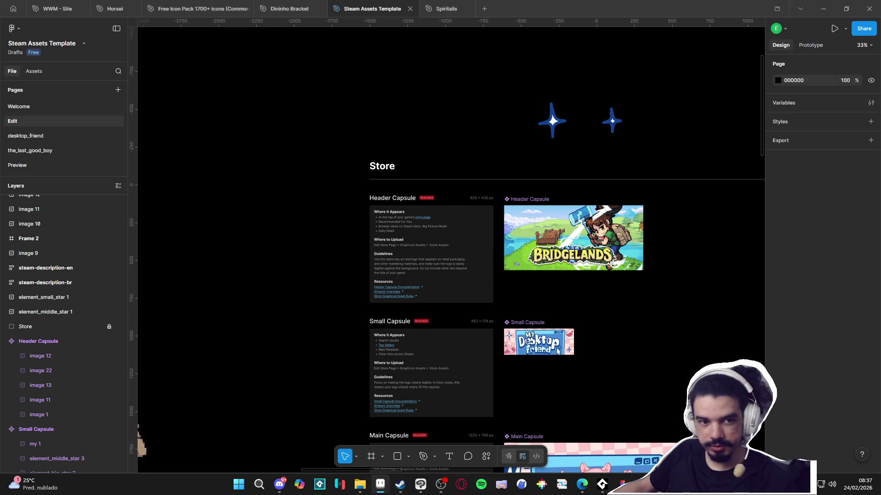
key("alt+Tab")
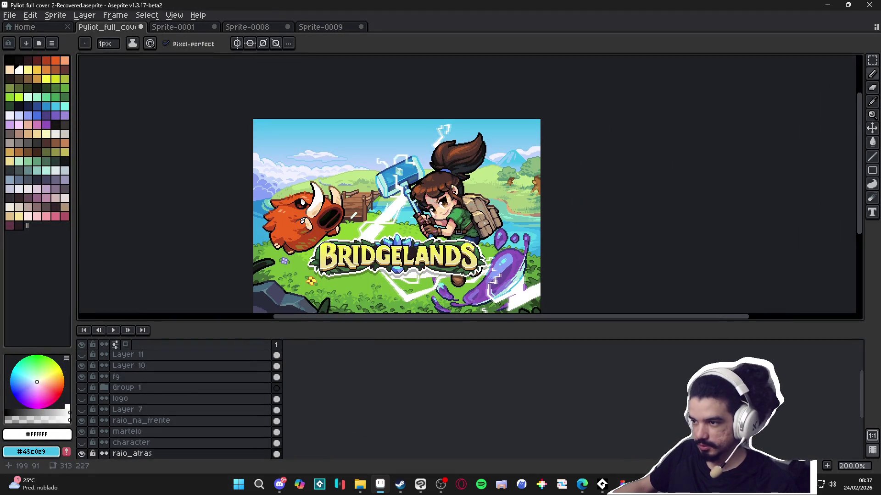
Step: Move raio_atras above the character layer and merge the martelo layer down
key("v")
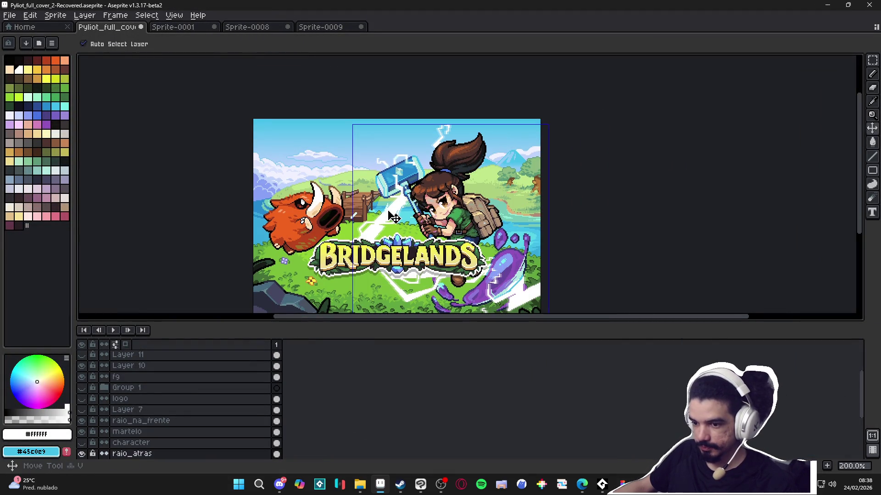
left_click(140, 432)
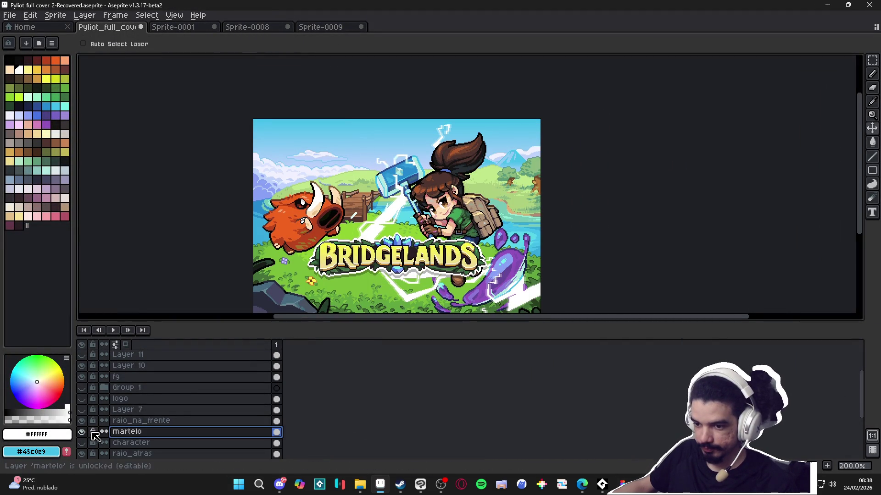
mouse_move(120, 454)
left_mouse_down()
mouse_move(131, 454)
mouse_move(133, 443)
left_mouse_up()
right_click(133, 432)
left_click(170, 444)
left_click(82, 432)
left_click(82, 432)
left_click(82, 432)
left_click(82, 432)
Step: Merge raio_na_frente down into raio_atras and toggle its visibility to compare the art
scroll(419, 170, "up", 2)
left_click(422, 171, "ctrl")
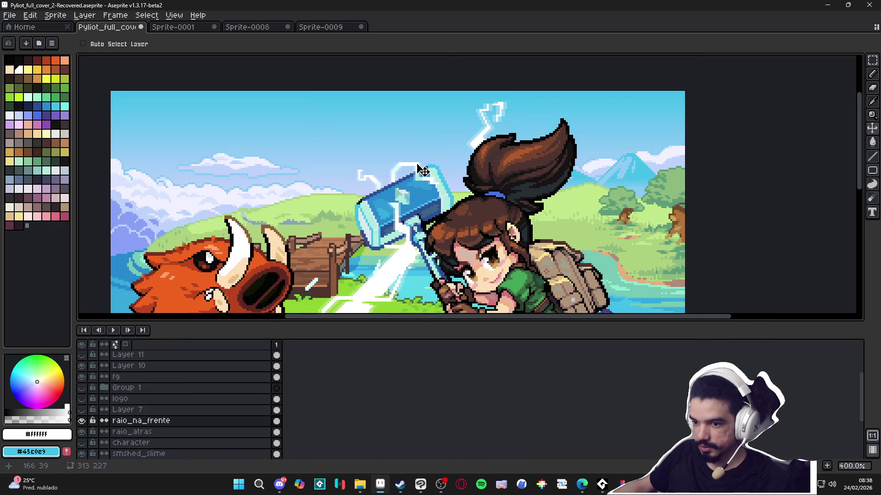
scroll(422, 171, "down", 1)
right_click(164, 423)
left_click(197, 444)
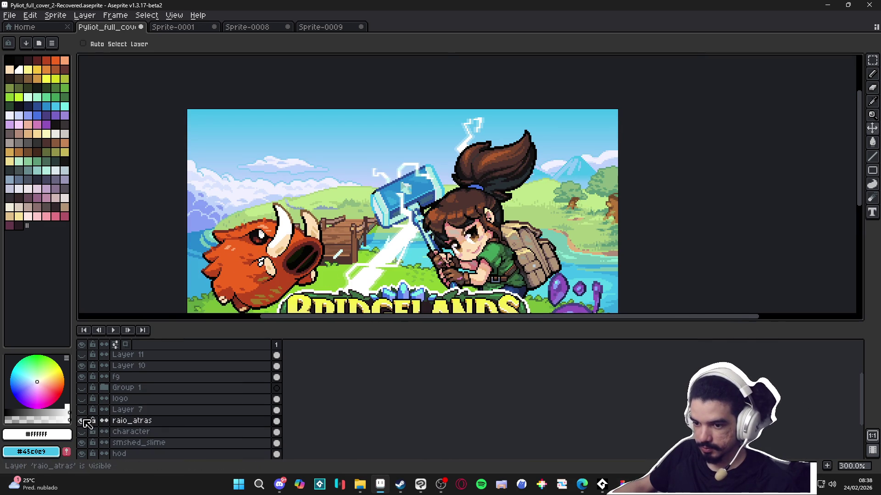
left_click(84, 421)
left_click(84, 421)
key("1")
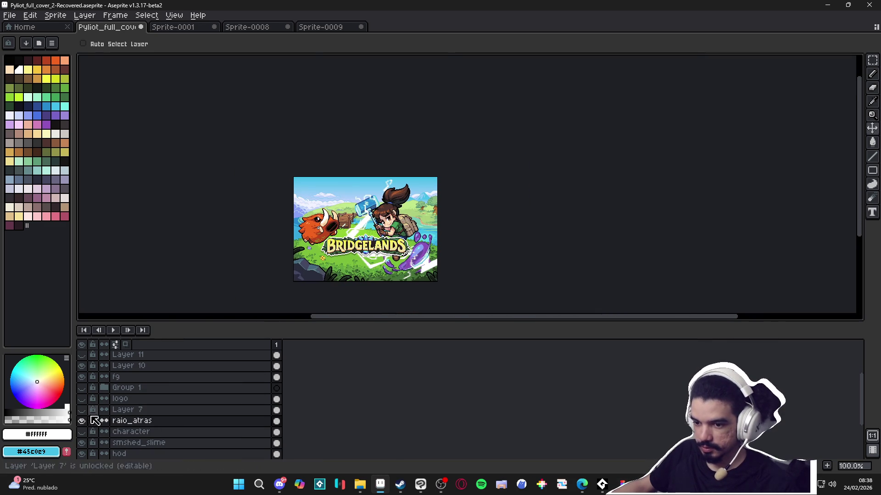
left_click(83, 423)
left_click(83, 423)
left_click(83, 423)
left_click(84, 423)
left_click(83, 423)
left_click(84, 423)
left_click(84, 422)
left_click(83, 422)
left_click(84, 422)
left_click(83, 422)
Step: Move smshed_slime above the character layer and merge raio_atras down into it
left_click(82, 442)
left_click(82, 443)
left_click_drag(135, 443, 140, 433)
right_click(114, 421)
left_click(156, 446)
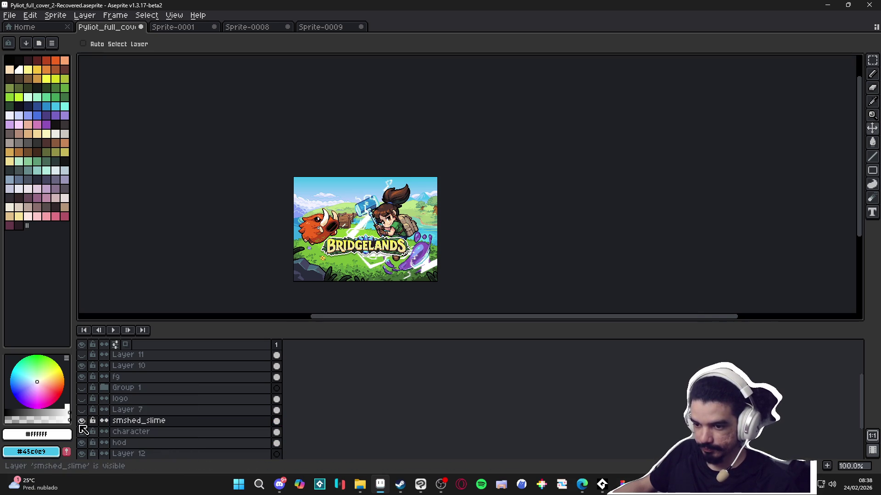
Step: Paste the character art into a new sprite and trim it to 207×216
left_click(9, 15)
left_click(18, 29)
left_click(413, 338)
key("ctrl+v")
left_click(51, 18)
left_click(91, 108)
key("ctrl+a")
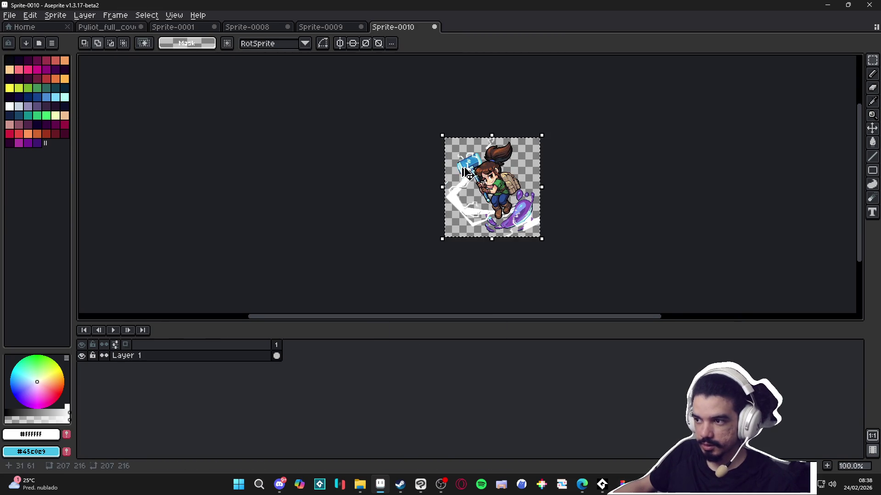
key("alt+Tab")
Step: Delete the old hammer-girl and paste the new character art, scaled to 25% (621×648)
scroll(564, 197, "down", 3)
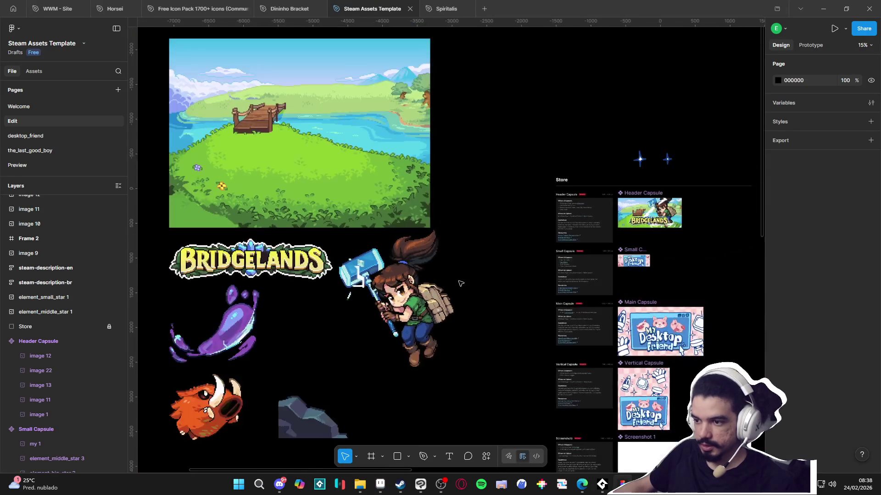
scroll(461, 283, "down", 2)
left_click(413, 293)
key("Delete")
scroll(368, 333, "down", 2)
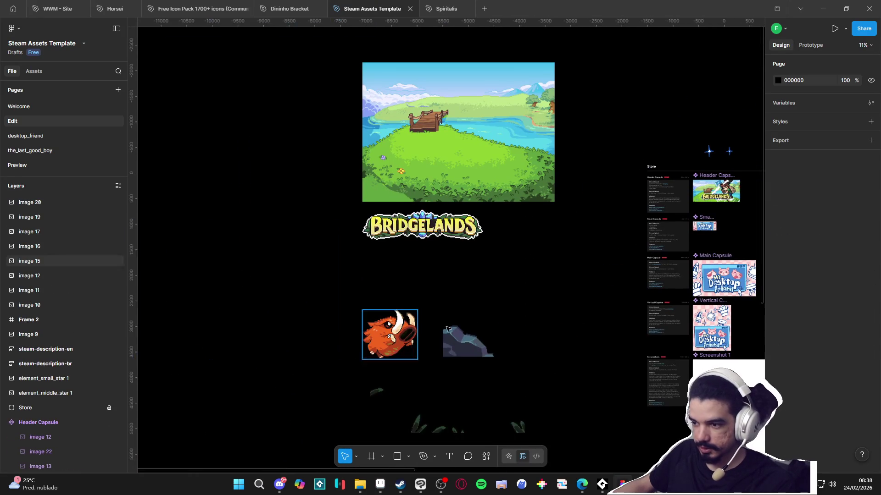
scroll(369, 333, "right", 2)
key("ctrl+v")
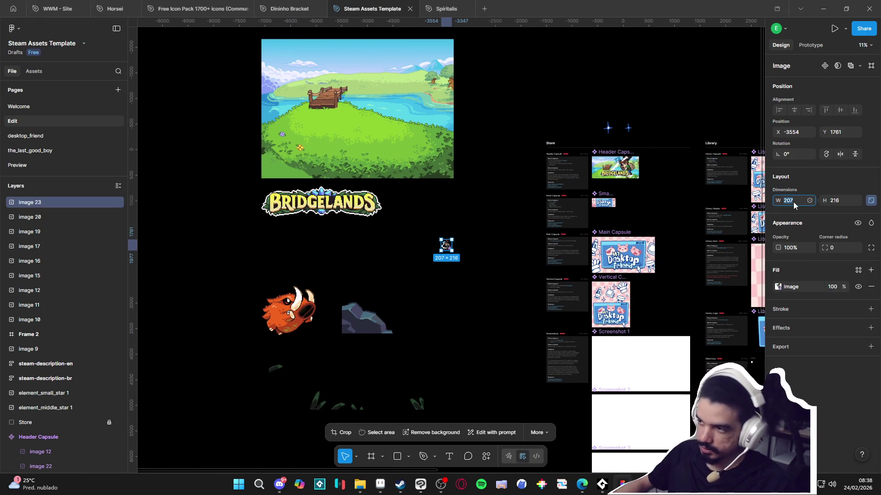
key("Return")
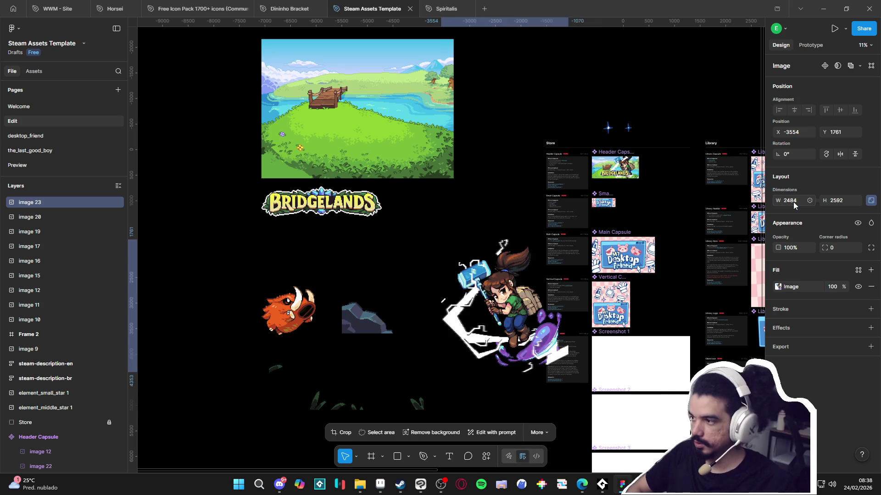
mouse_move(495, 294)
left_mouse_down()
mouse_move(437, 245)
mouse_move(445, 249)
left_mouse_up()
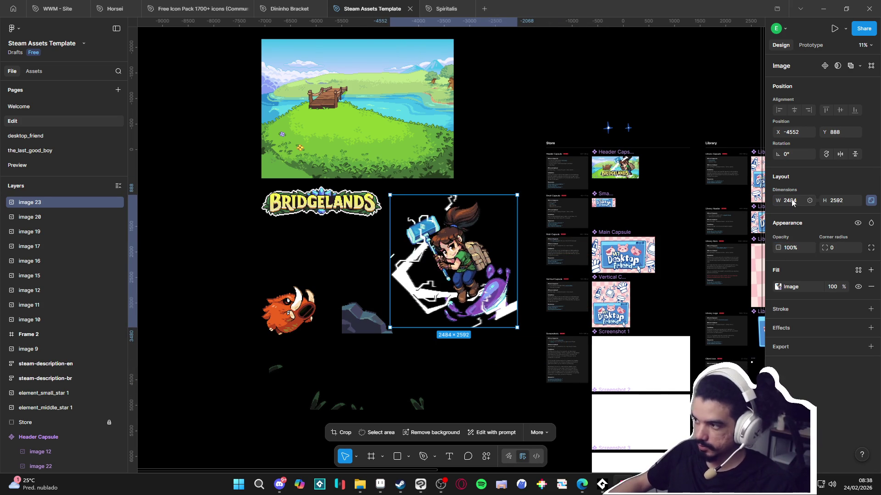
type("25%")
key("Return")
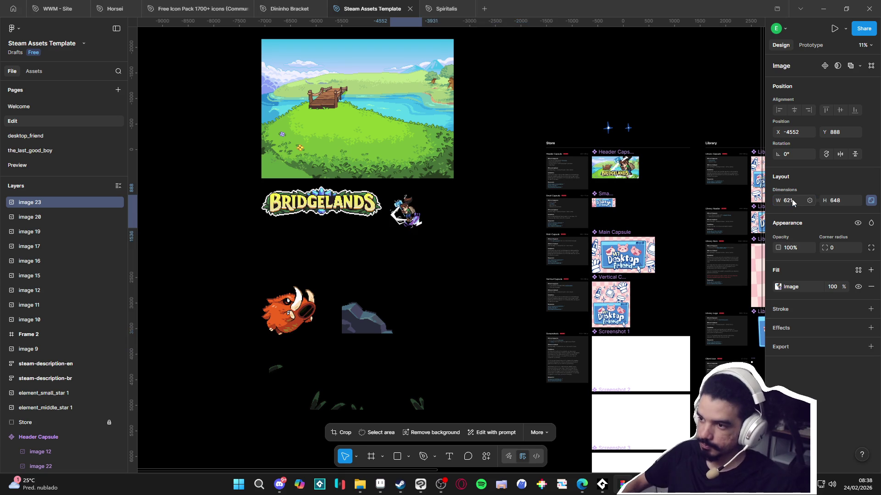
Step: Place image 23 inside the Header Capsule behind the BRIDGELANDS logo and position it
scroll(496, 196, "up", 4)
mouse_move(274, 242)
left_mouse_down()
mouse_move(707, 156)
mouse_move(452, 274)
left_mouse_up()
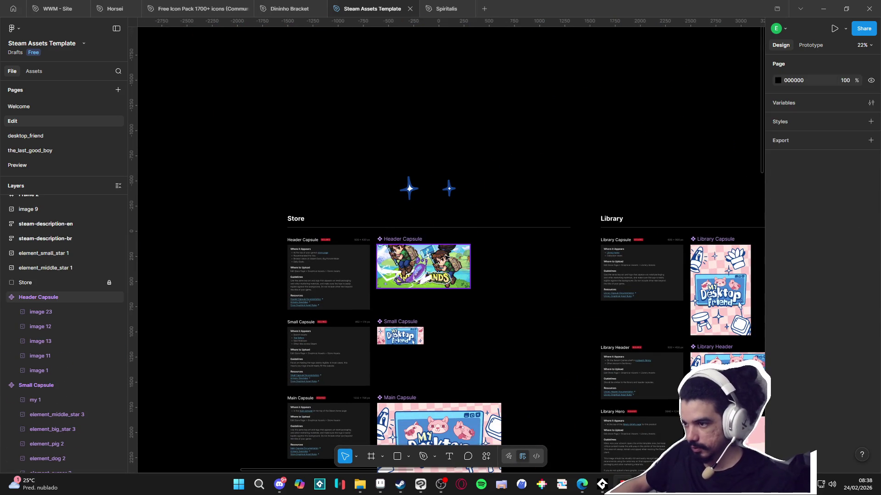
scroll(454, 259, "up", 5)
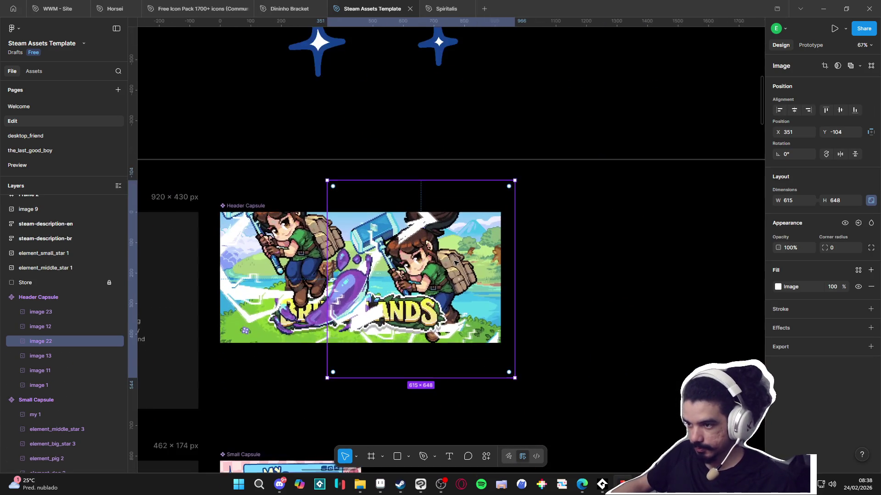
left_click(433, 251)
key("Delete")
key("ctrl+z")
key("ctrl+z")
key("ctrl+z")
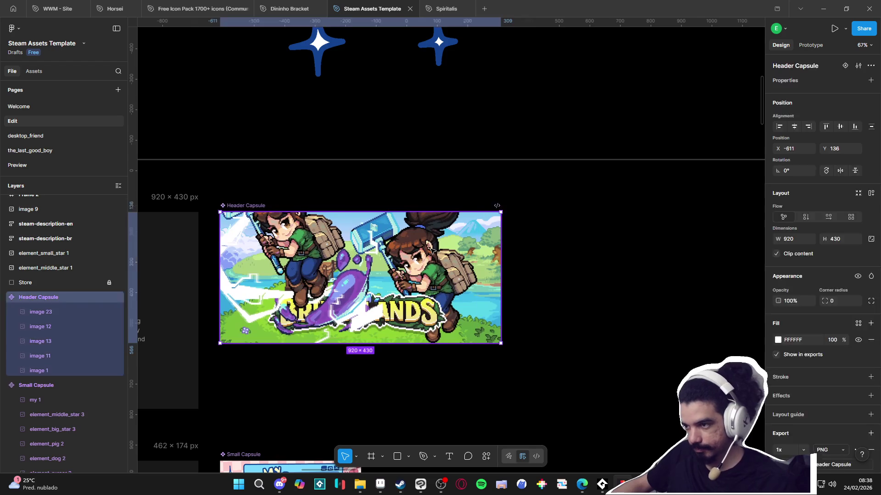
key("ctrl+z")
key("ctrl+z")
key("ctrl+z")
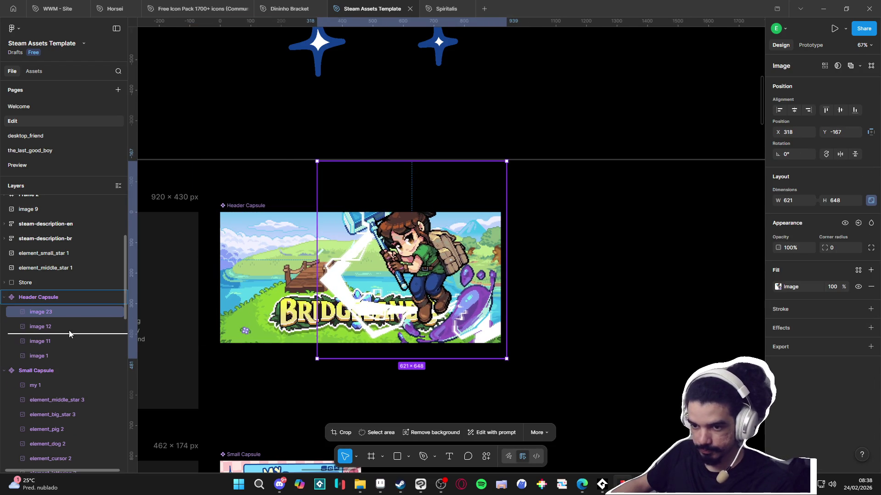
key("ctrl+z")
key("ctrl+z")
left_click_drag(426, 286, 445, 271)
left_click(472, 386)
scroll(472, 386, "left", 3)
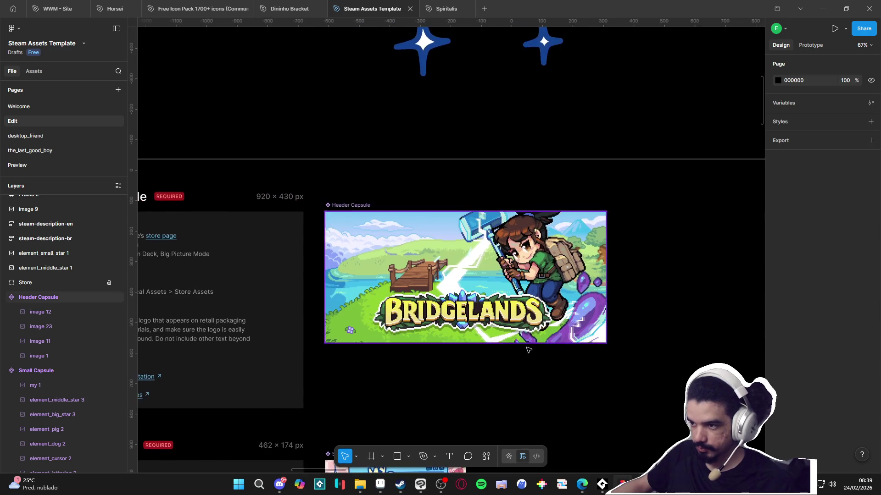
Step: Paste the boar into the Header Capsule at 25% width and position it
scroll(472, 387, "down", 10)
scroll(275, 338, "left", 5)
left_click(170, 404)
scroll(661, 184, "up", 5)
left_click(481, 149)
key("ctrl+v")
left_click(803, 203)
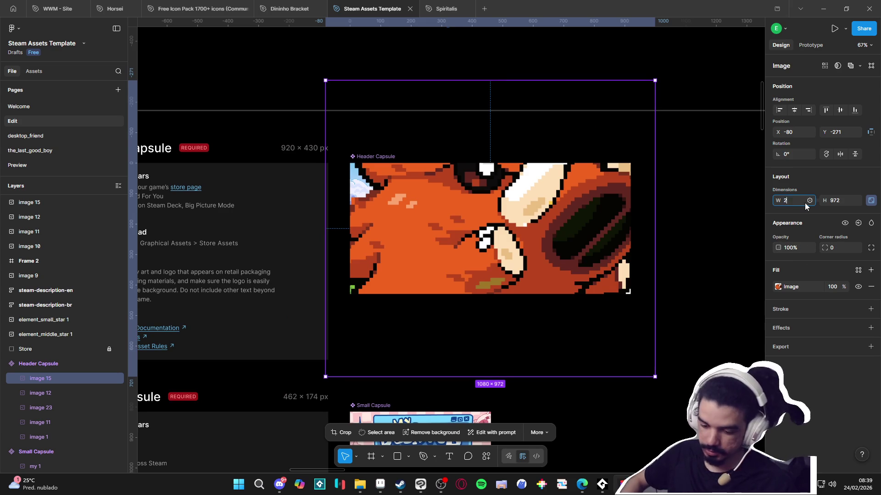
key("Return")
mouse_move(387, 107)
left_mouse_down()
mouse_move(418, 207)
mouse_move(419, 198)
left_mouse_up()
key("Escape")
Step: Paste the rock into the Header Capsule at 258 width, snapped to the lower-left corner
scroll(418, 198, "down", 5)
mouse_move(321, 184)
left_mouse_down()
mouse_move(455, 203)
mouse_move(693, 74)
left_mouse_up()
scroll(491, 222, "down", 5, "ctrl")
left_click(328, 328)
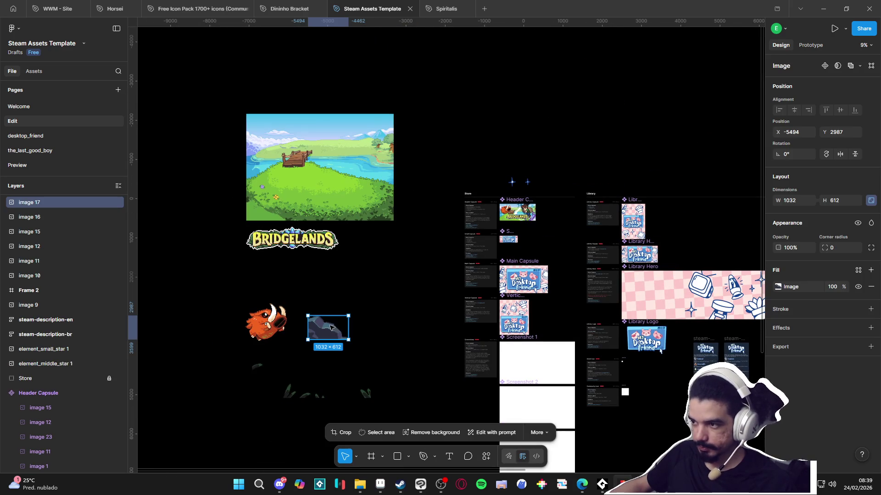
left_click(870, 201)
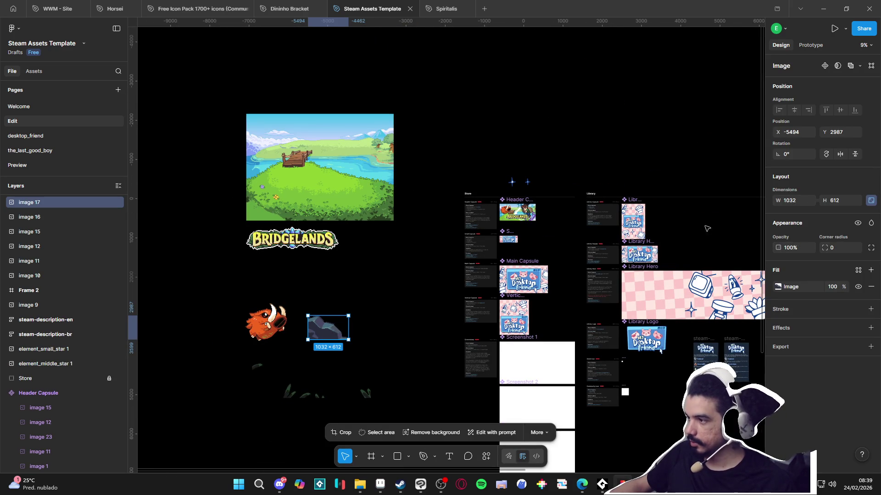
left_click(497, 211)
key("ctrl+v")
key("shift+2")
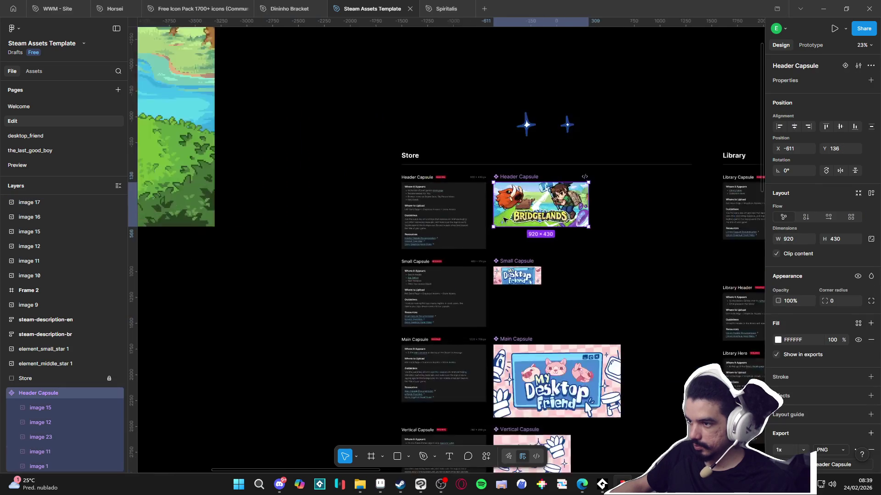
left_click(795, 204)
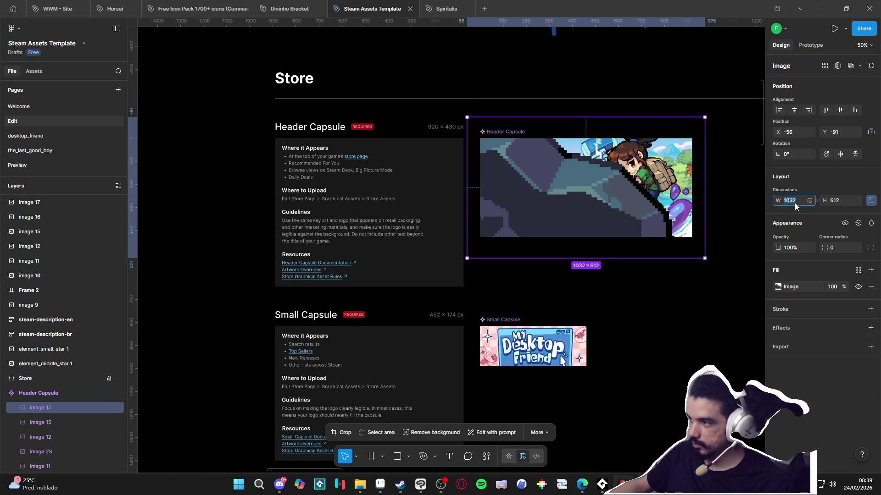
type("8")
key("Return")
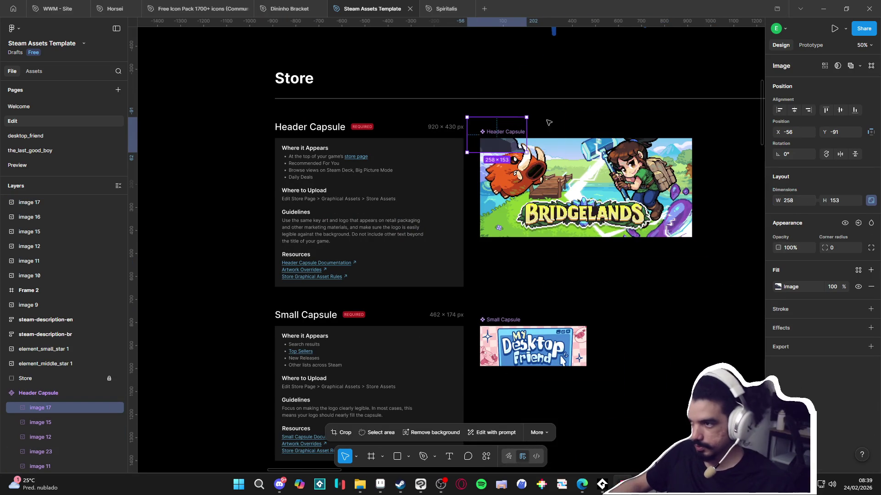
scroll(509, 298, "up", 3)
left_click_drag(510, 298, 455, 290)
Step: Deselect and pan out to review the Store and Library frames
scroll(503, 289, "down", 3)
scroll(455, 290, "down", 4)
mouse_move(182, 318)
left_mouse_down()
mouse_move(360, 289)
mouse_move(401, 312)
left_mouse_up()
scroll(400, 312, "down", 3)
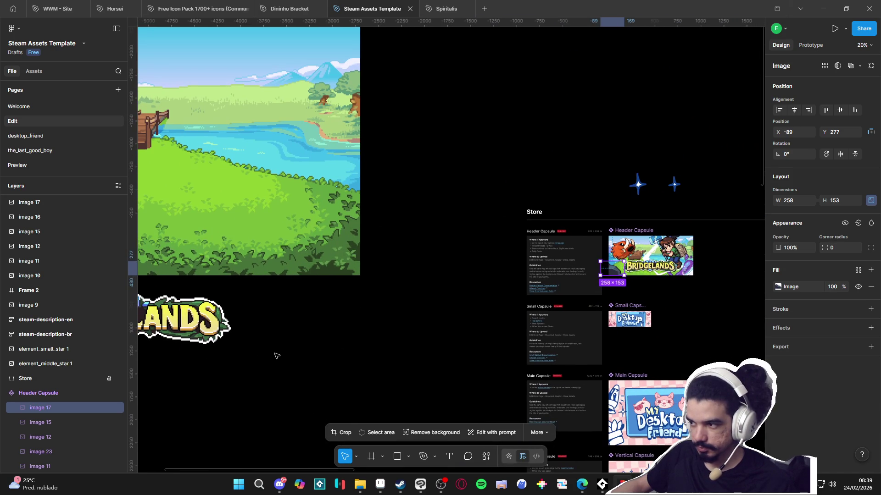
left_click(272, 358)
mouse_move(237, 304)
left_mouse_down()
mouse_move(467, 258)
mouse_move(505, 183)
left_mouse_up()
Step: Paste the Bridgelands key art into the Header Capsule, scaled to 25% width
scroll(416, 308, "down", 3)
left_click(416, 308)
scroll(416, 308, "up", 2)
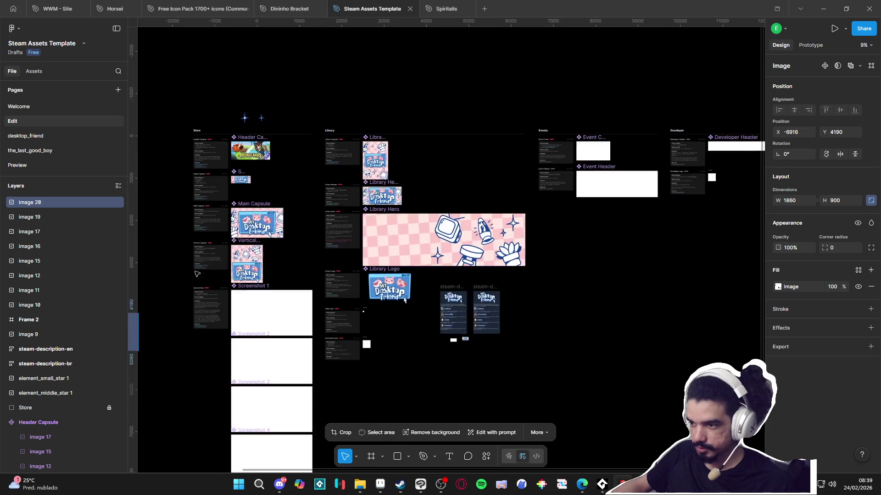
left_click_drag(459, 275, 220, 303)
scroll(422, 228, "up", 3)
scroll(423, 228, "down", 3)
scroll(510, 202, "left", 5)
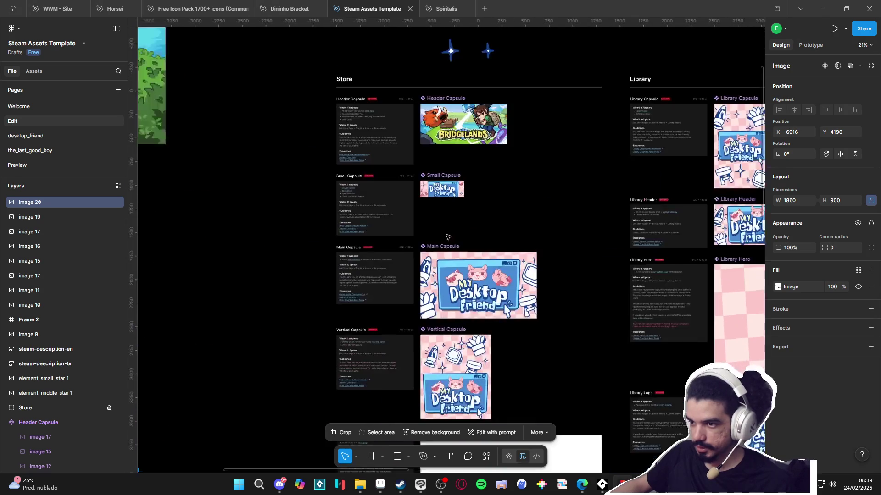
scroll(456, 238, "up", 6)
left_click(422, 160)
key("ctrl+v")
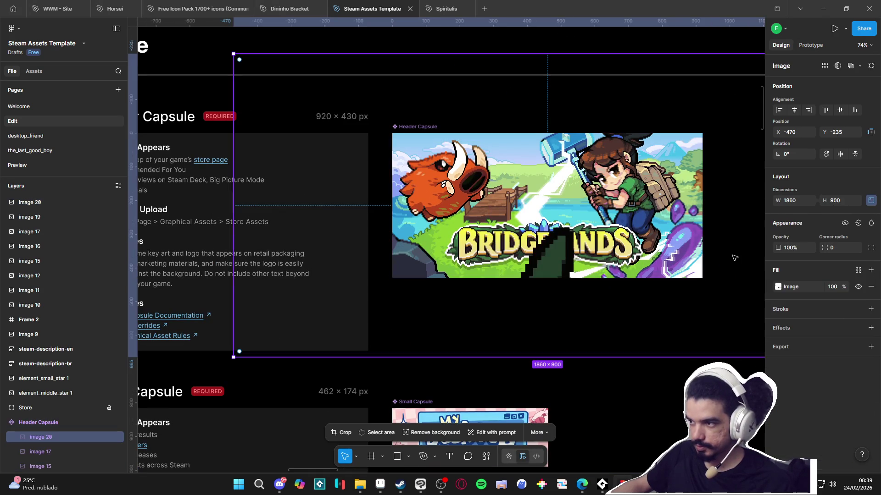
left_click(796, 200)
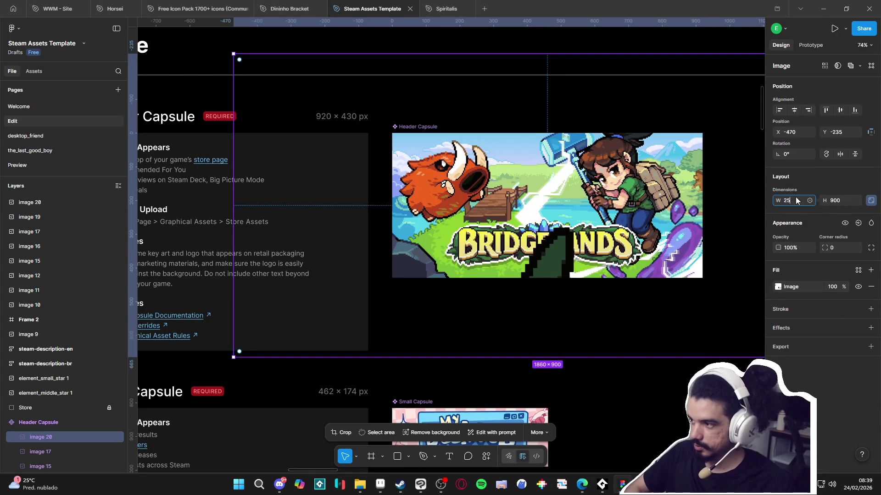
type("%")
key("Return")
Step: Position the key art within the Header Capsule and review the finished cover
scroll(456, 294, "down", 5)
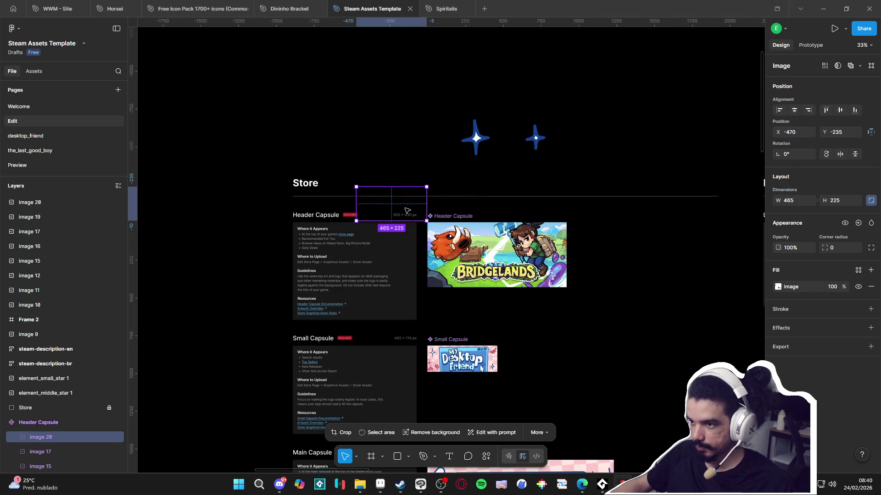
left_click_drag(395, 206, 476, 274)
scroll(468, 270, "up", 10)
mouse_move(486, 331)
left_mouse_down()
mouse_move(337, 333)
mouse_move(346, 334)
left_mouse_up()
scroll(346, 335, "down", 5, "ctrl")
left_click(463, 371)
scroll(479, 371, "right", 3)
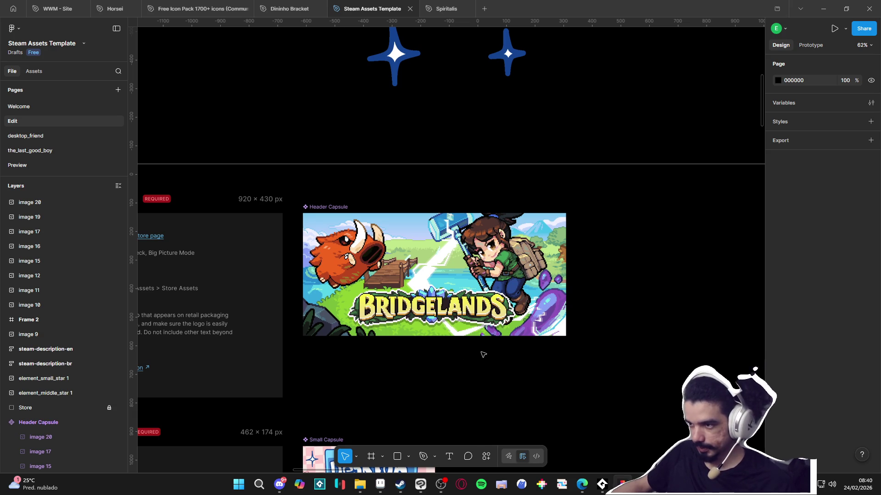
scroll(486, 373, "down", 1, "ctrl")
scroll(480, 380, "up", 1, "ctrl")
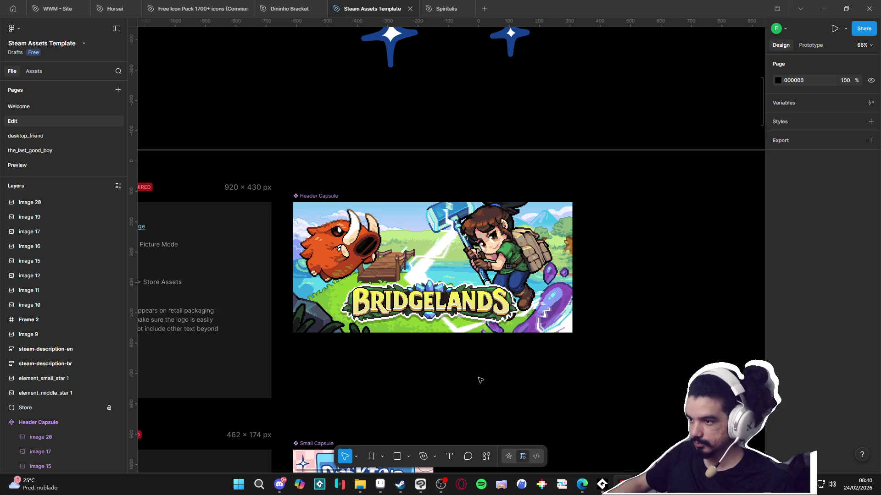
left_click_drag(392, 351, 447, 330)
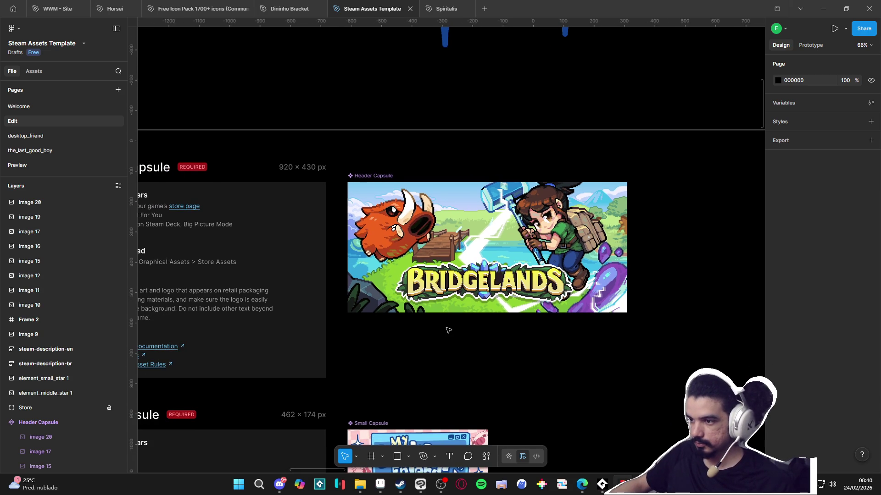
scroll(448, 344, "down", 1, "ctrl")
scroll(445, 353, "down", 5, "ctrl")
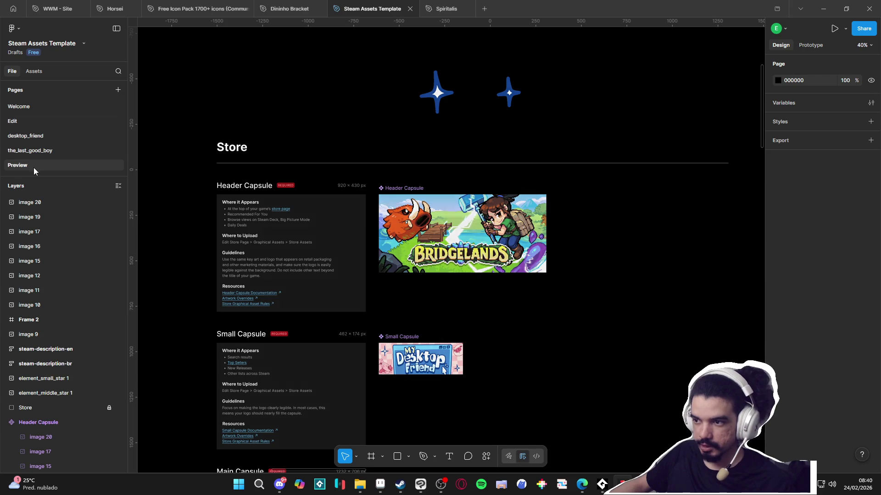
left_click(33, 166)
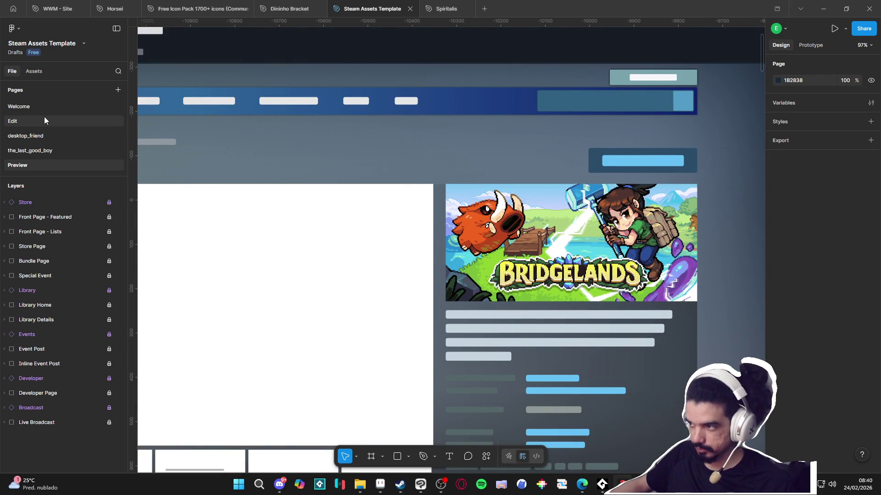
left_click(46, 121)
left_click_drag(480, 394, 498, 312)
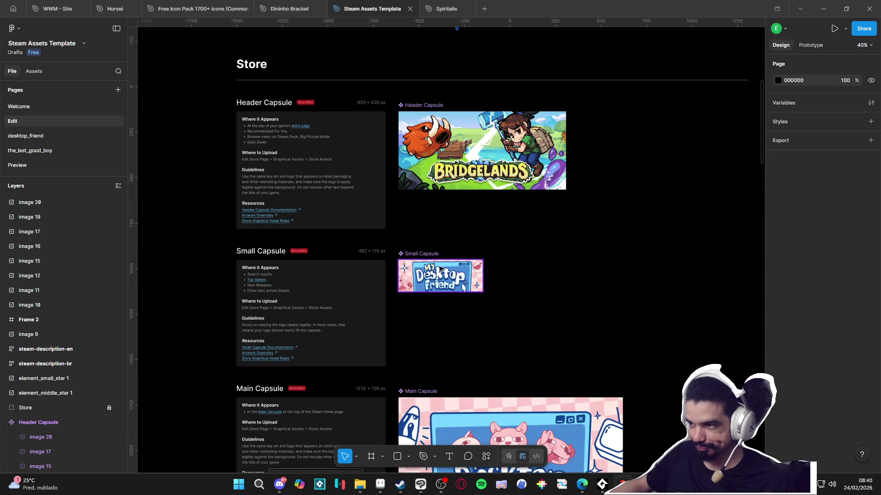
left_click(463, 287)
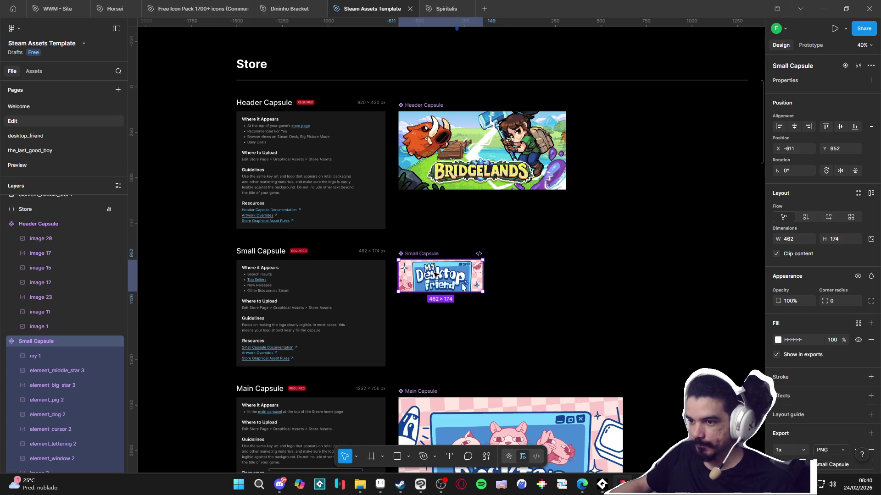
scroll(284, 312, "up", 5, "ctrl")
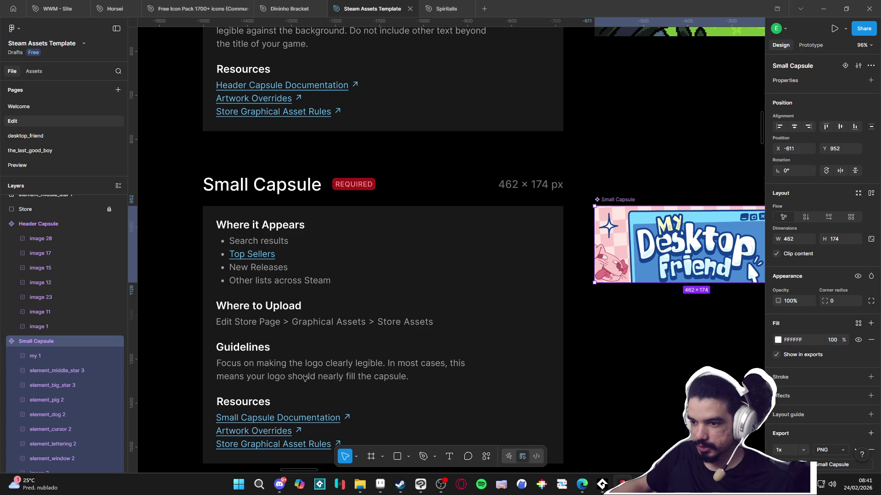
Step: Delete the old lettering, 'my' title, cursor and window artwork from the Small Capsule
scroll(321, 367, "down", 4, "ctrl")
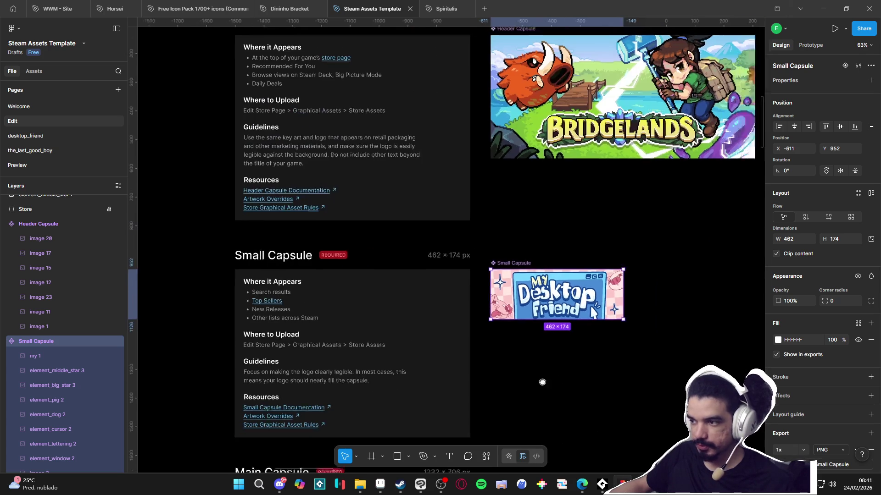
left_click(512, 337)
double_click(467, 320)
key("Delete")
left_click(434, 290)
key("Delete")
left_click(488, 324)
key("Delete")
left_click(431, 316)
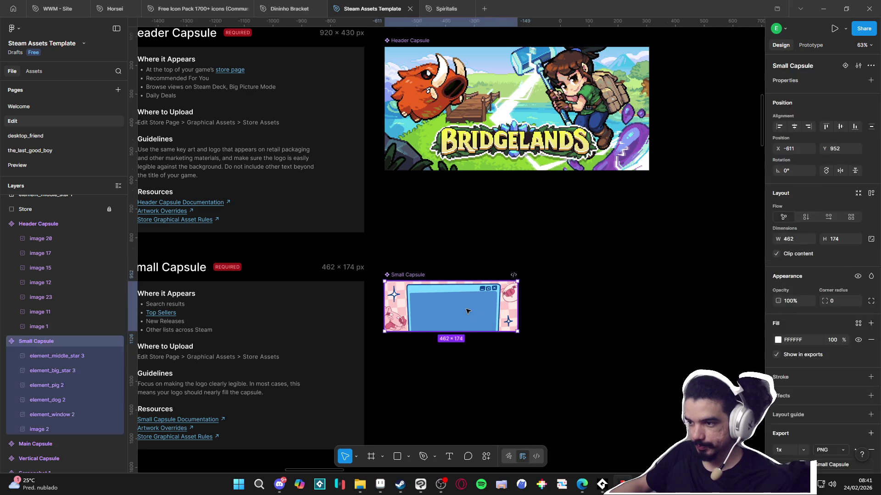
left_click(431, 316)
key("Delete")
Step: Delete the remaining background image, dog, stars and pig until the Small Capsule is blank white
left_click(431, 316)
left_click(431, 315)
key("Delete")
double_click(399, 321)
key("Delete")
left_click(394, 294)
left_click(393, 294)
key("Delete")
left_click(509, 292)
key("Delete")
left_click(512, 324)
key("Delete")
Step: Copy the Bridgelands logo art and select the Small Capsule as the paste target
left_click(513, 151)
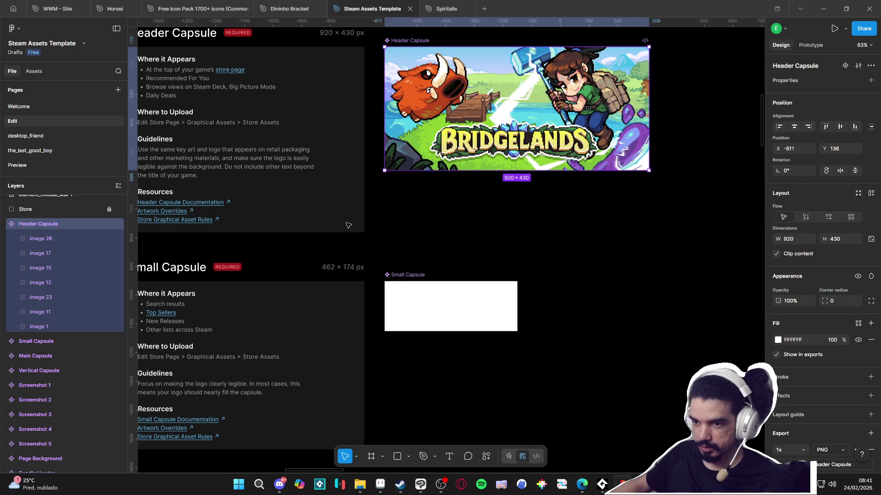
scroll(386, 245, "down", 10)
key("Escape")
scroll(504, 203, "left", 5)
scroll(505, 203, "down", 2)
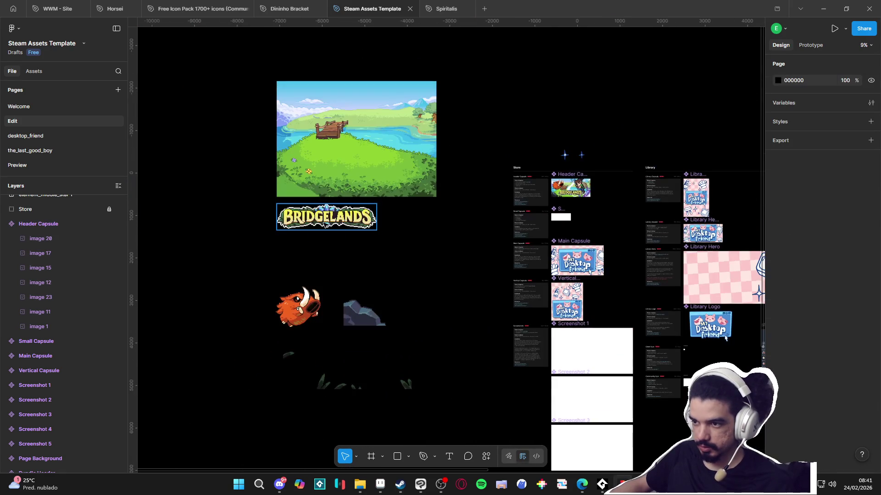
left_click(326, 214)
scroll(428, 158, "up", 8)
key("Escape")
left_click(364, 142)
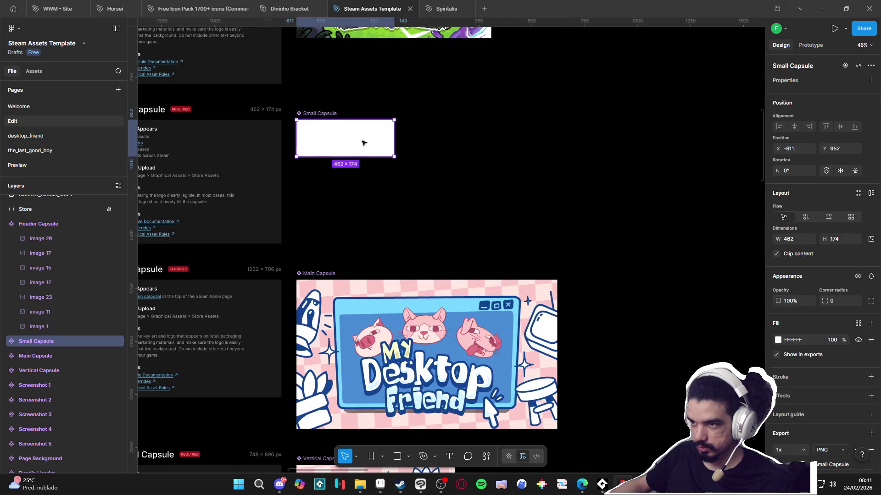
Step: Paste the Bridgelands logo into the Small Capsule, trying 10% and 20% scales before undoing them
key("ctrl+v")
left_click(800, 204)
key("Return")
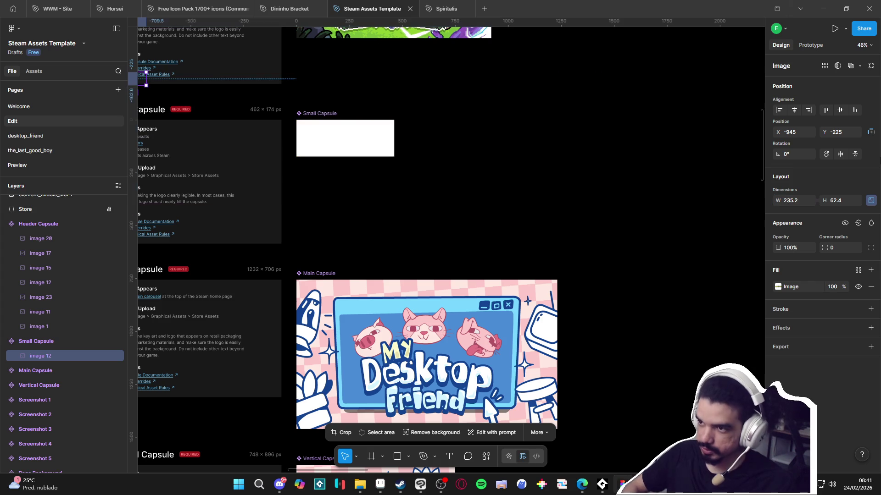
scroll(188, 149, "down", 3)
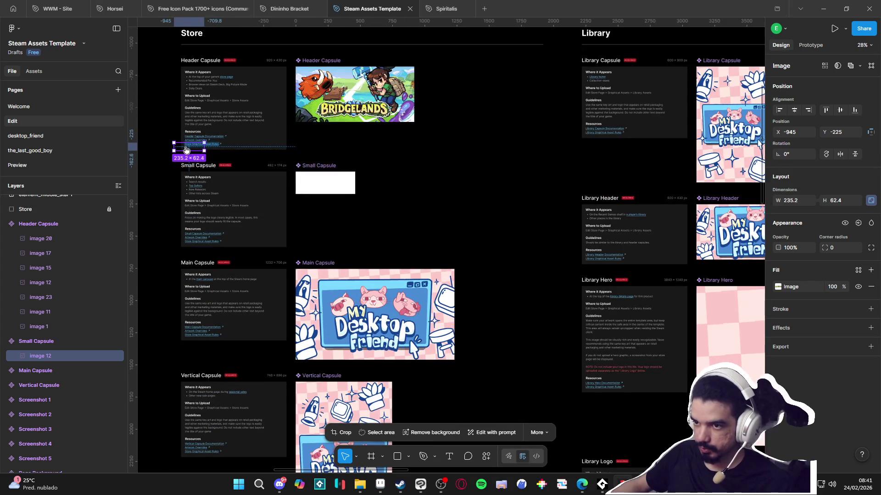
left_click_drag(191, 152, 197, 183)
key("ctrl+z")
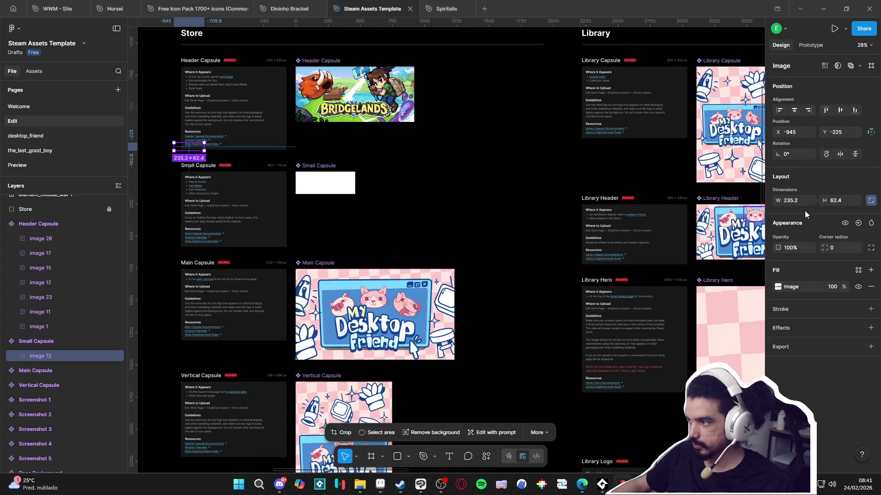
key("ctrl+z")
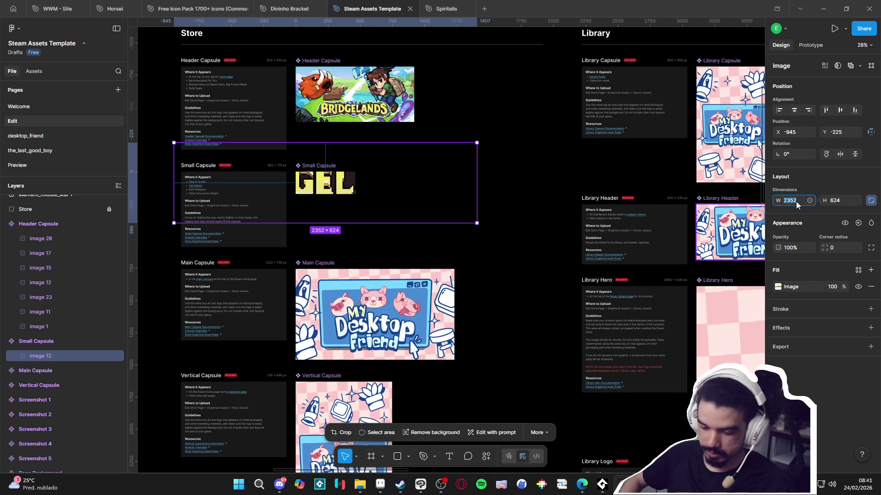
type("20%")
key("Return")
scroll(257, 189, "down", 2)
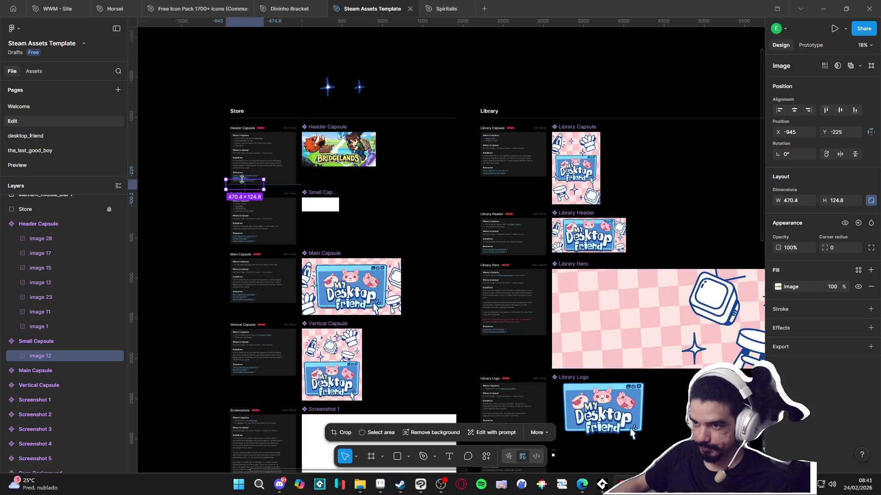
left_click_drag(257, 189, 333, 212)
scroll(322, 197, "up", 10)
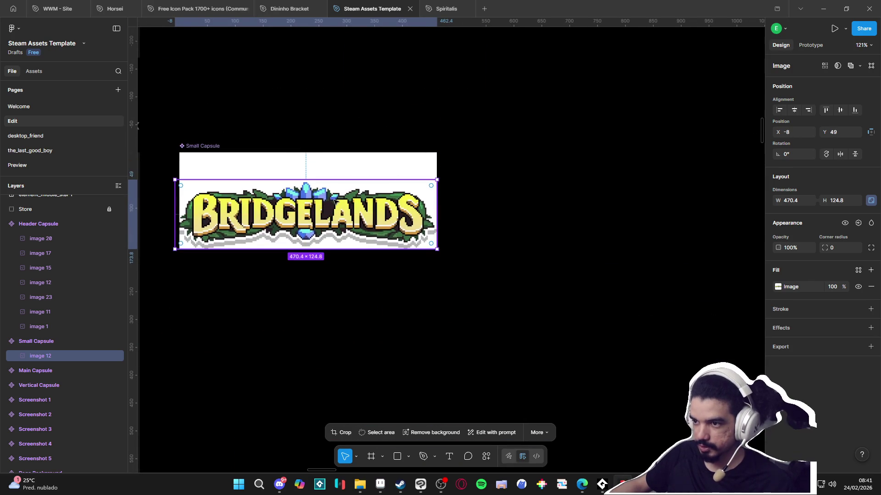
key("ctrl+z")
Step: Scale the logo to 15% and drag it to the centre of the Small Capsule
scroll(345, 211, "down", 3)
scroll(345, 212, "down", 10)
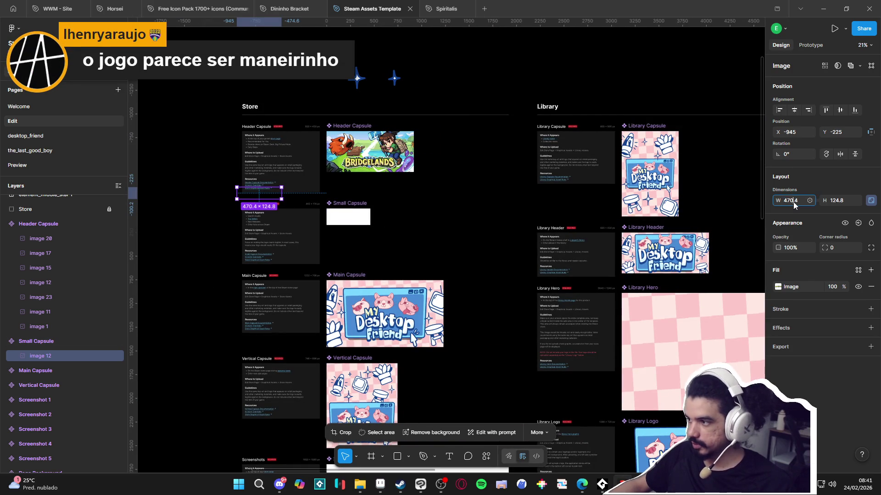
type("15")
key("Return")
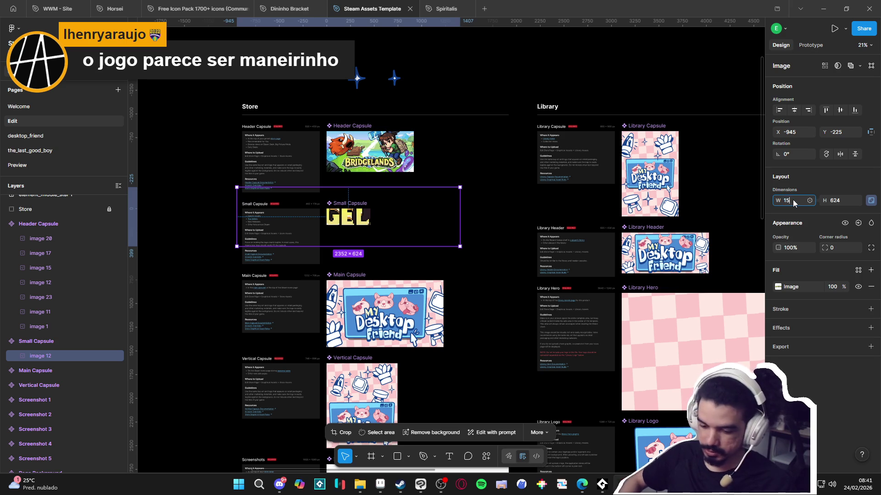
type("%")
key("Return")
scroll(248, 207, "up", 1)
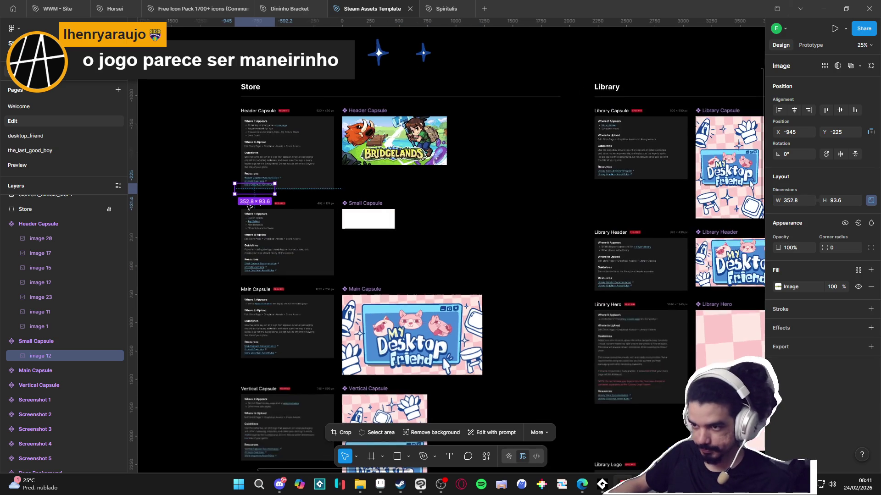
mouse_move(255, 191)
left_mouse_down()
mouse_move(337, 205)
mouse_move(410, 238)
left_mouse_up()
scroll(373, 221, "up", 5)
scroll(591, 334, "down", 5)
Step: Deselect the logo and select the landscape background image to copy
left_click(592, 335)
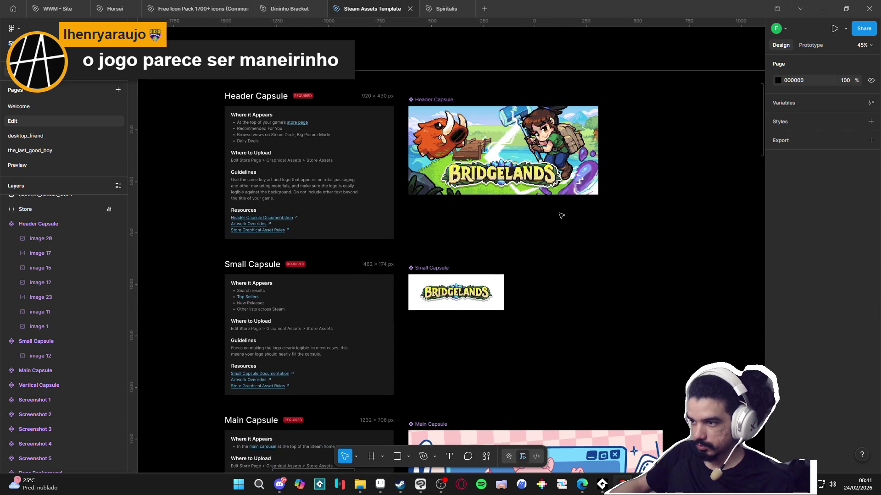
scroll(508, 223, "right", 2)
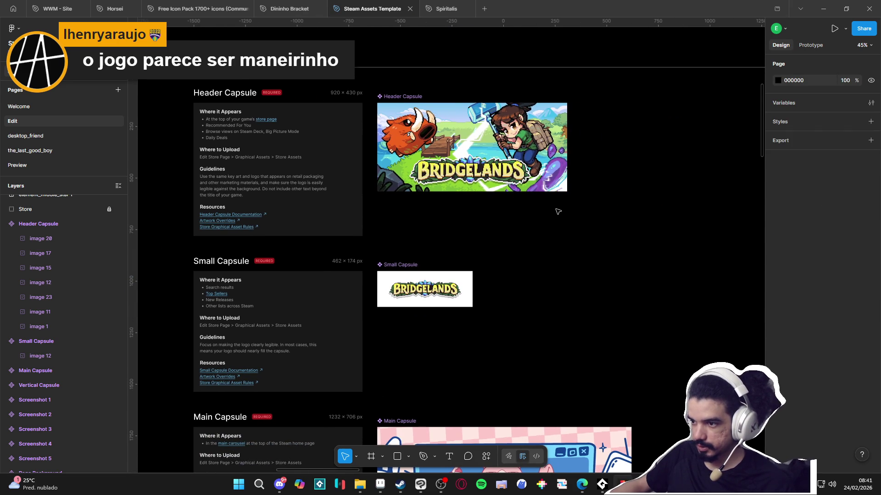
scroll(429, 122, "down", 5)
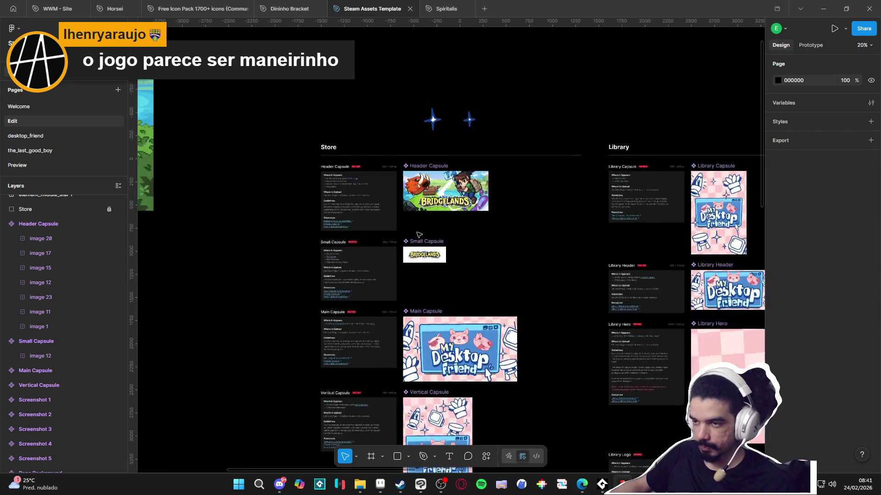
left_click(322, 146)
scroll(483, 274, "up", 5)
Step: Paste the landscape into the Small Capsule at 15% and place its layer beneath the logo
left_click(446, 244)
key("ctrl+v")
scroll(731, 242, "down", 1)
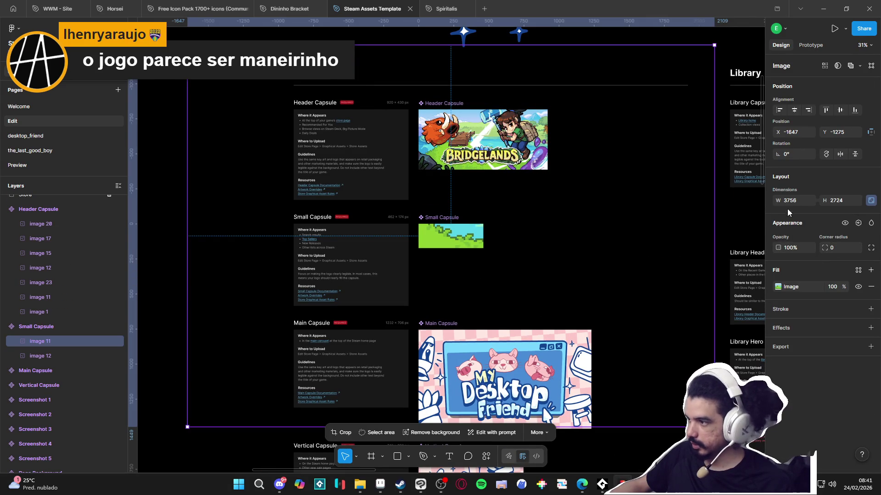
type("%")
key("Return")
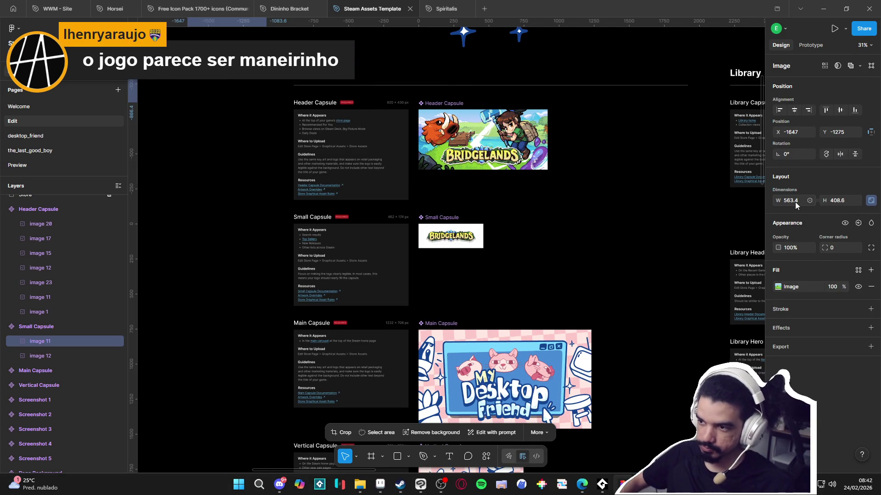
left_click_drag(55, 341, 68, 365)
mouse_move(224, 90)
left_mouse_down()
mouse_move(410, 239)
mouse_move(449, 237)
left_mouse_up()
scroll(451, 239, "up", 3)
scroll(452, 239, "up", 4)
Step: Reposition the landscape within the capsule, moving the art lower so the logo sits mid-frame
left_click_drag(566, 288, 539, 265)
left_click_drag(515, 267, 525, 266)
scroll(526, 266, "down", 5, "ctrl")
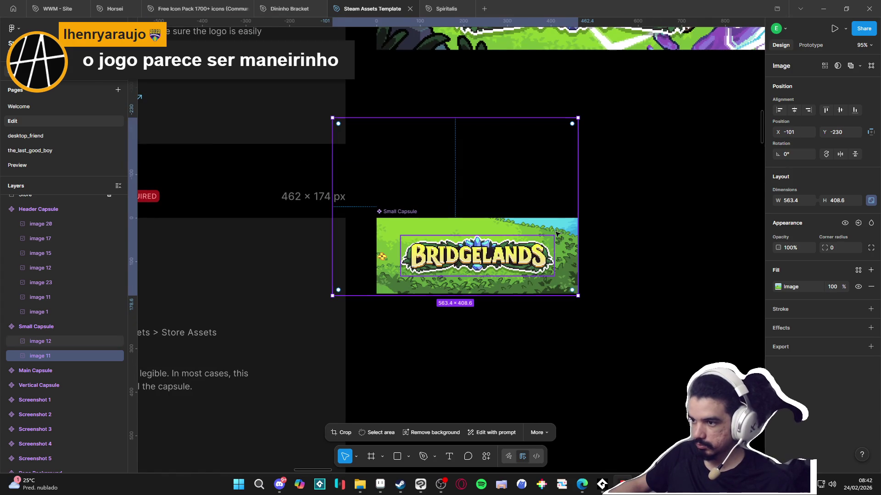
scroll(541, 285, "up", 2)
mouse_move(556, 294)
left_mouse_down()
mouse_move(559, 338)
mouse_move(551, 339)
mouse_move(530, 294)
mouse_move(519, 296)
mouse_move(525, 318)
left_mouse_up()
mouse_move(516, 283)
left_mouse_down()
mouse_move(522, 312)
mouse_move(514, 285)
left_mouse_up()
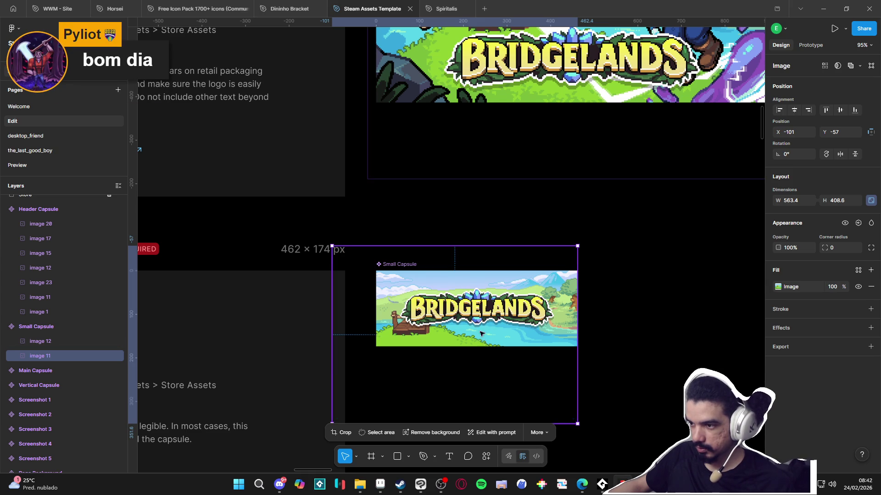
left_click_drag(481, 340, 482, 284)
mouse_move(478, 344)
left_mouse_down()
mouse_move(475, 328)
mouse_move(495, 340)
left_mouse_up()
scroll(495, 340, "down", 3)
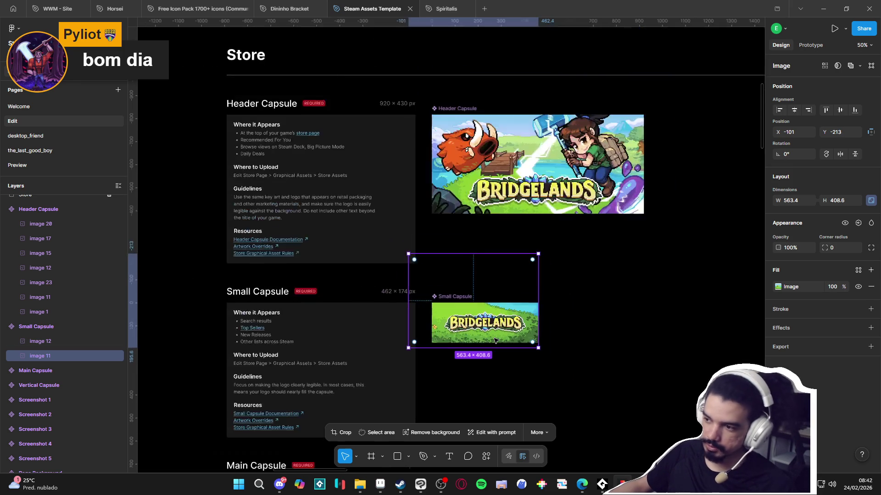
scroll(495, 340, "up", 5)
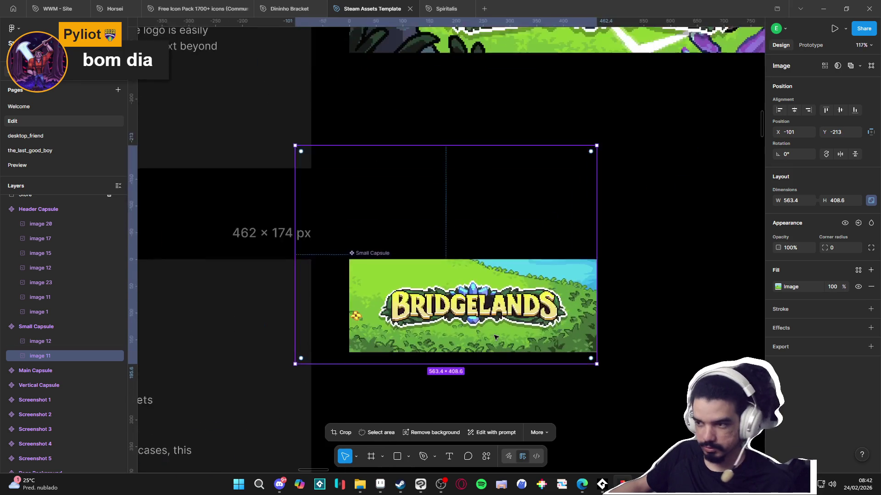
mouse_move(543, 205)
left_mouse_down()
mouse_move(546, 329)
mouse_move(501, 358)
mouse_move(495, 345)
left_mouse_up()
left_click(430, 265)
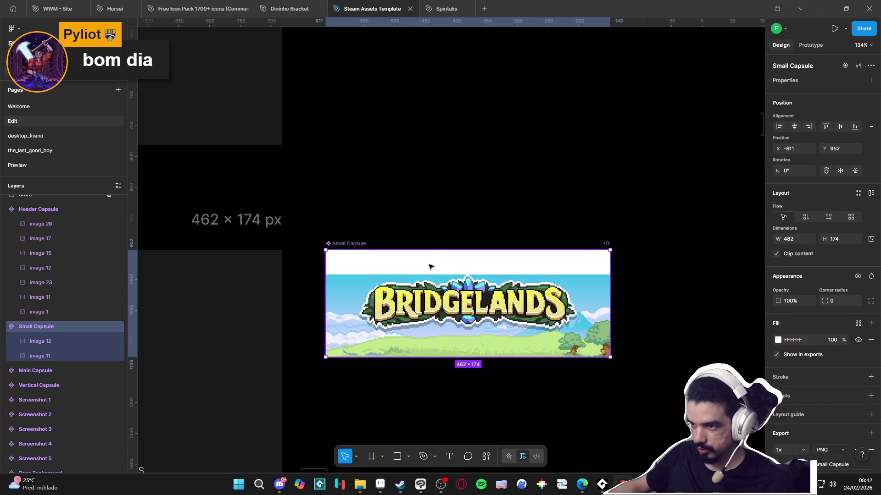
Step: Set the Small Capsule frame fill to #42BFE8 by eyedropping the sky from its artwork
left_click(777, 340)
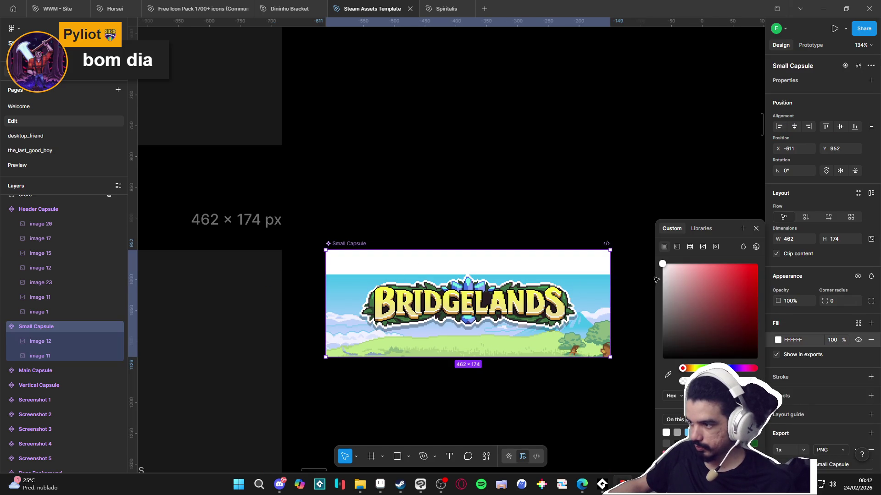
left_click(668, 374)
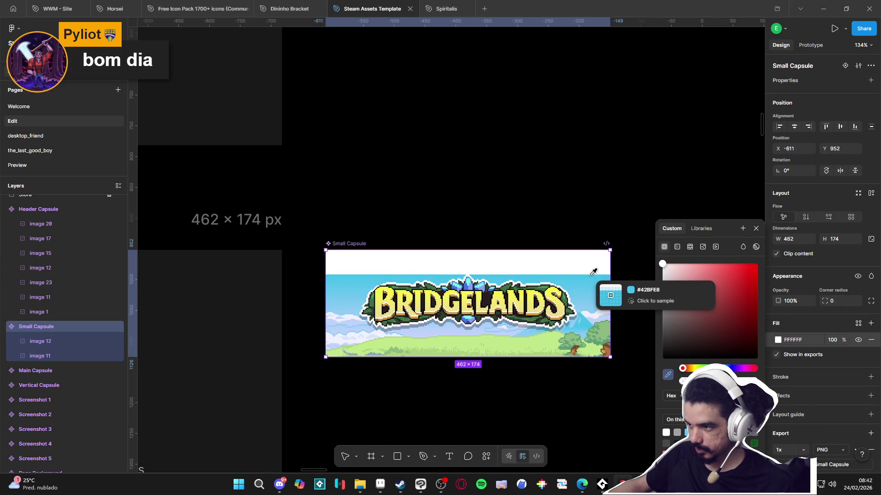
left_click(593, 272)
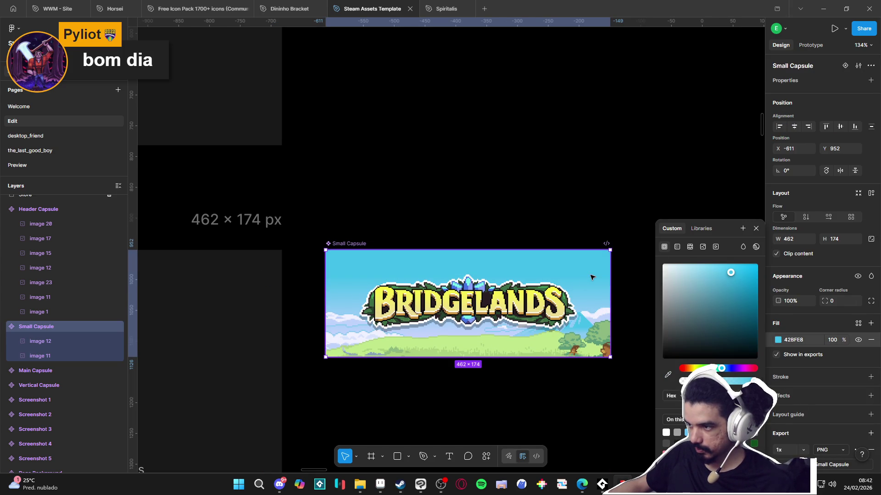
left_click(755, 228)
left_click(562, 199)
scroll(630, 220, "down", 3)
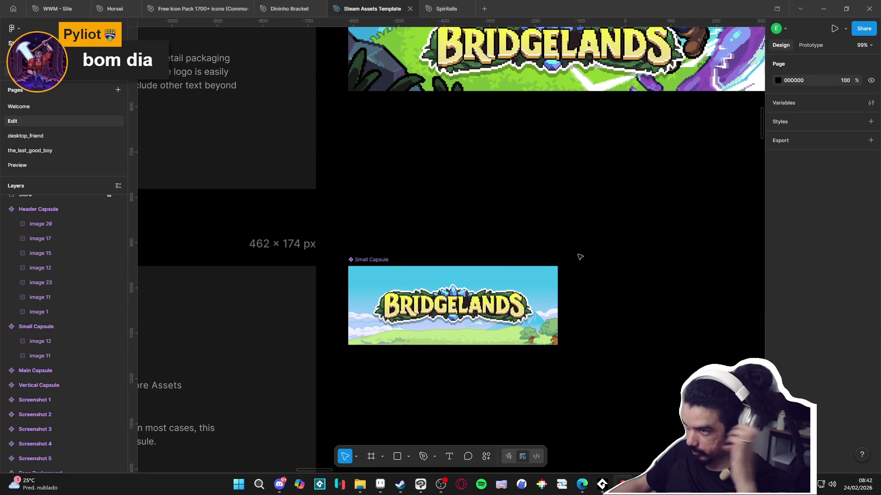
scroll(579, 257, "down", 5)
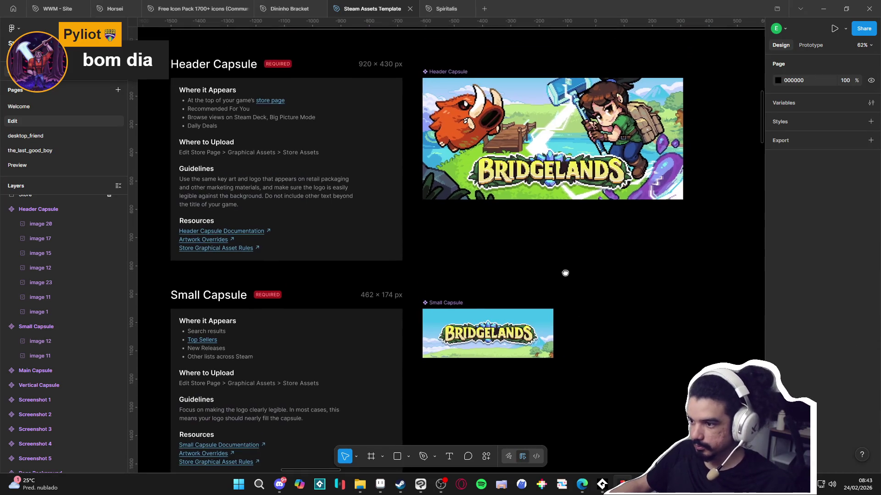
scroll(335, 287, "down", 3)
Step: Paste a copy of the rock image into the Small Capsule, trying a 258 width before undoing
mouse_move(258, 273)
left_mouse_down()
mouse_move(350, 235)
mouse_move(387, 151)
left_mouse_up()
left_click(406, 303)
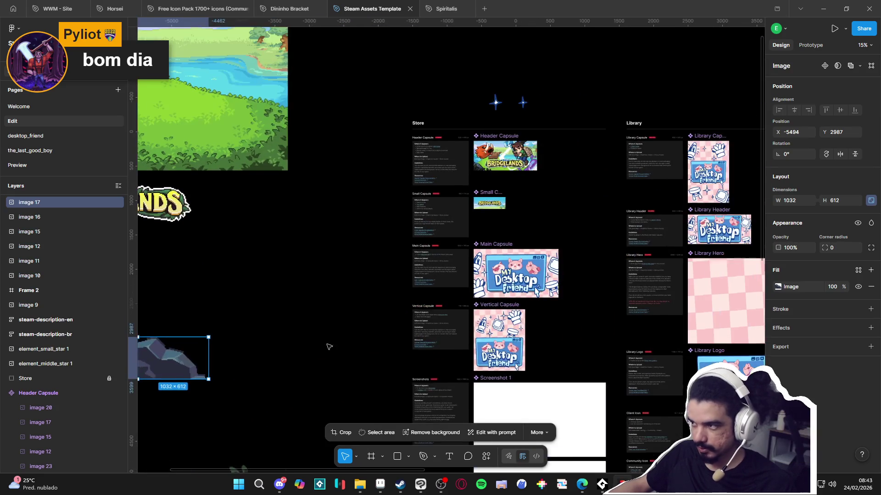
scroll(350, 173, "up", 5)
left_click(350, 166)
key("ctrl+v")
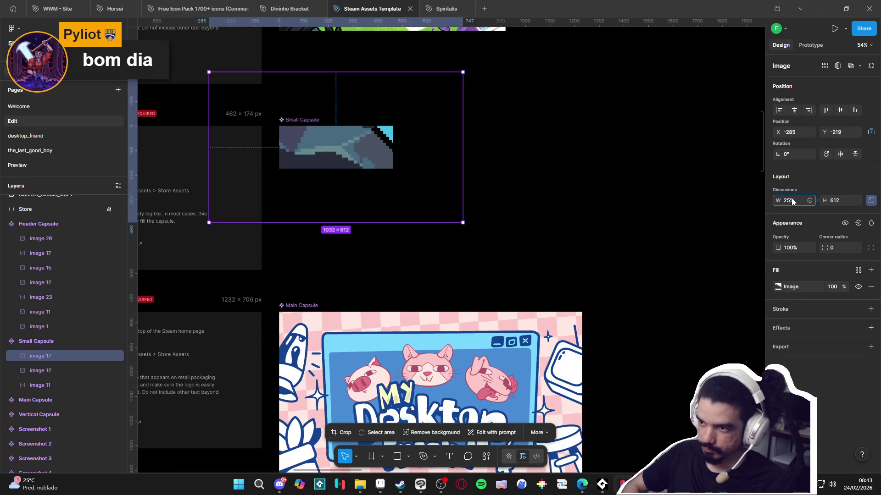
type("8")
key("Return")
scroll(276, 138, "up", 3)
mouse_move(256, 105)
left_mouse_down()
mouse_move(288, 123)
mouse_move(322, 185)
left_mouse_up()
key("ctrl+z")
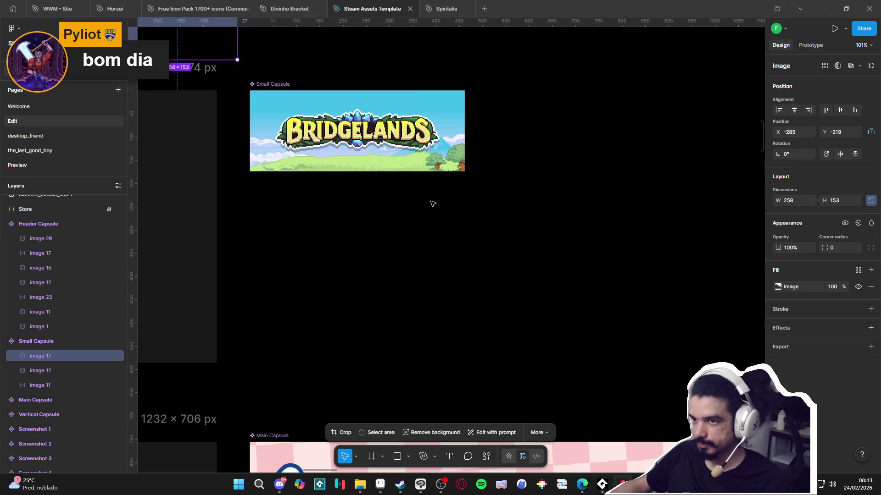
key("ctrl+z")
key("ctrl+z")
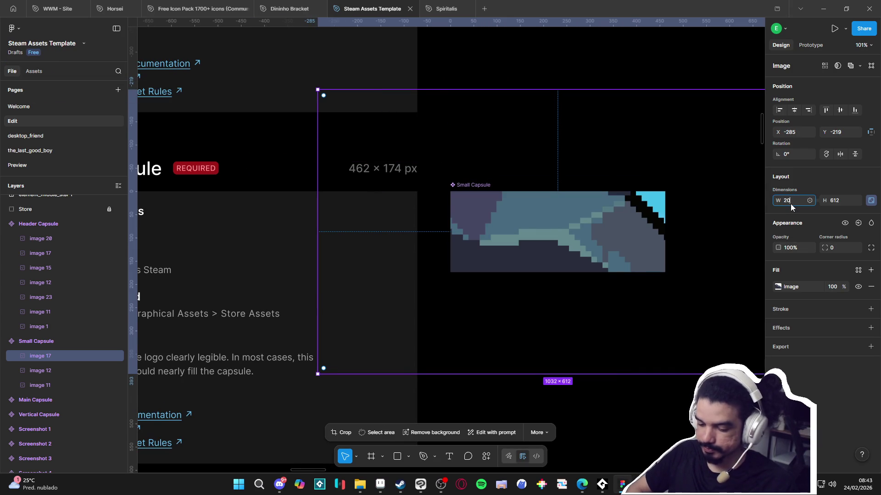
Step: Try the rock at 206.4 wide in the lower-left, then undo back to its original size
type("6.4")
key("Return")
left_click_drag(376, 121, 487, 251)
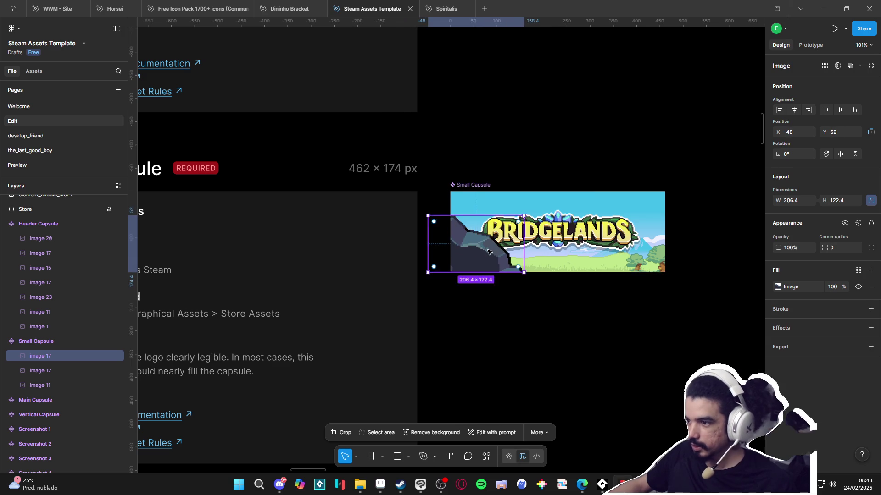
scroll(489, 252, "up", 10)
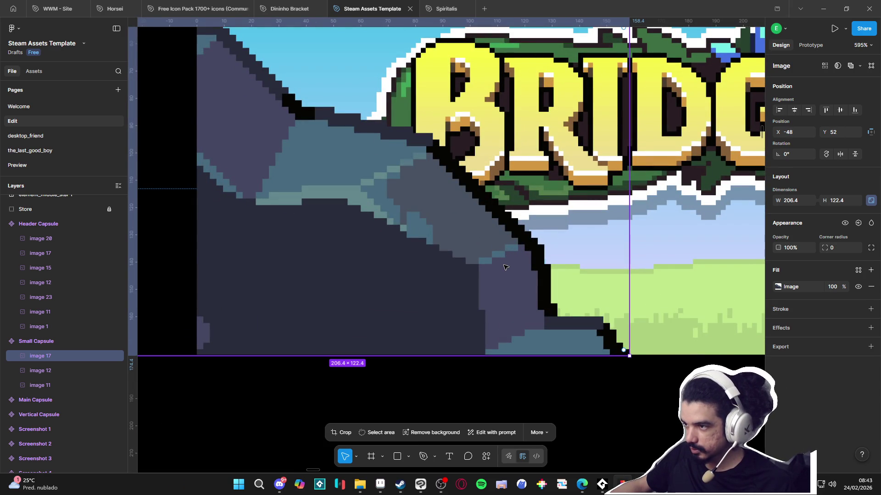
scroll(505, 267, "down", 5)
key("ctrl+z")
scroll(488, 271, "down", 5)
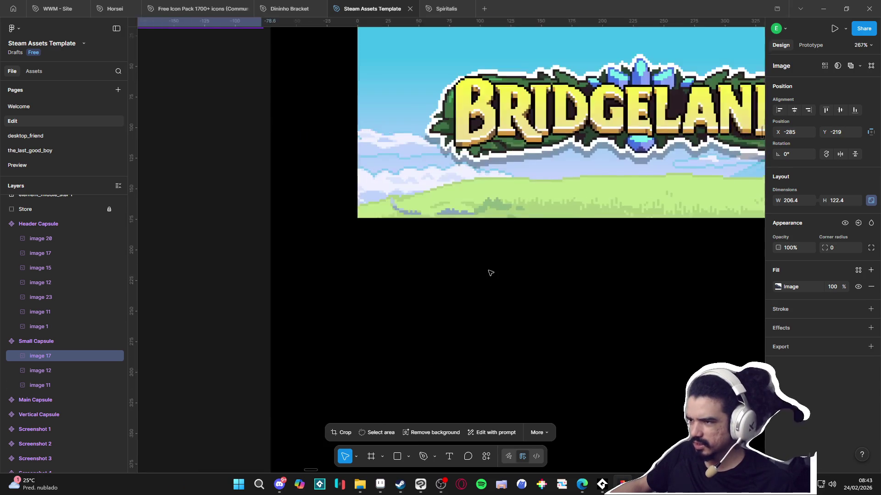
scroll(492, 272, "down", 3)
key("ctrl+z")
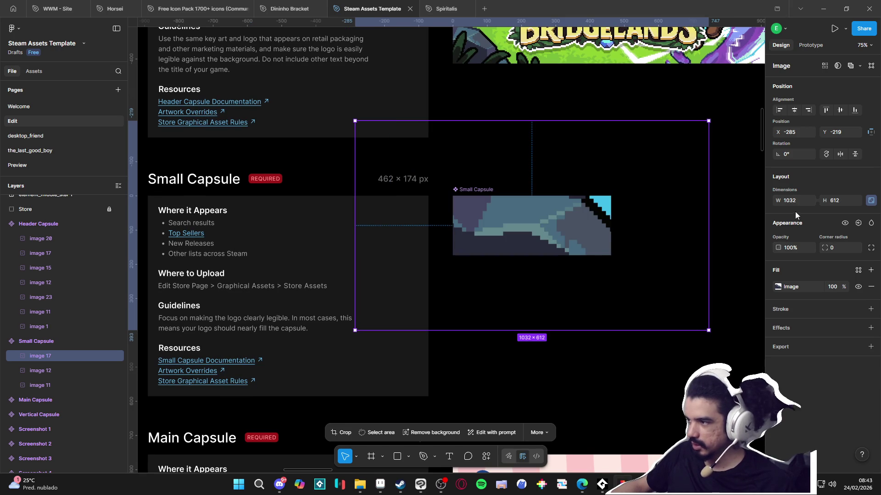
Step: Resize the rock to 154.8 wide and place it in the capsule's lower-left corner
left_click(790, 205)
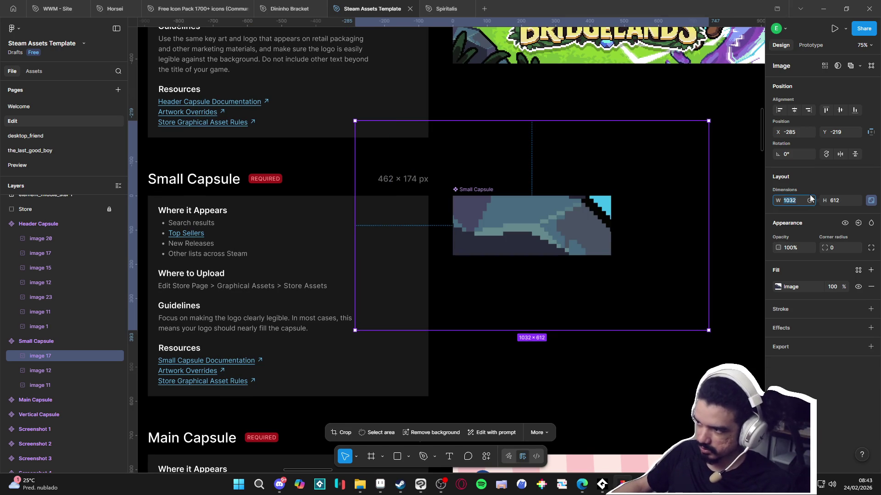
type("154.8")
key("Return")
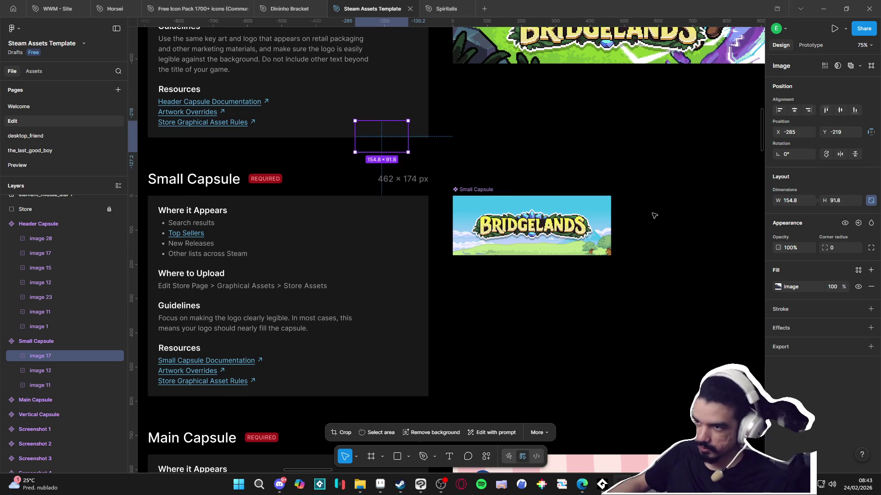
scroll(449, 185, "down", 3)
mouse_move(421, 171)
left_mouse_down()
mouse_move(467, 247)
mouse_move(457, 183)
mouse_move(462, 201)
mouse_move(462, 192)
left_mouse_up()
scroll(454, 243, "up", 8)
scroll(481, 275, "down", 5)
left_click(501, 304)
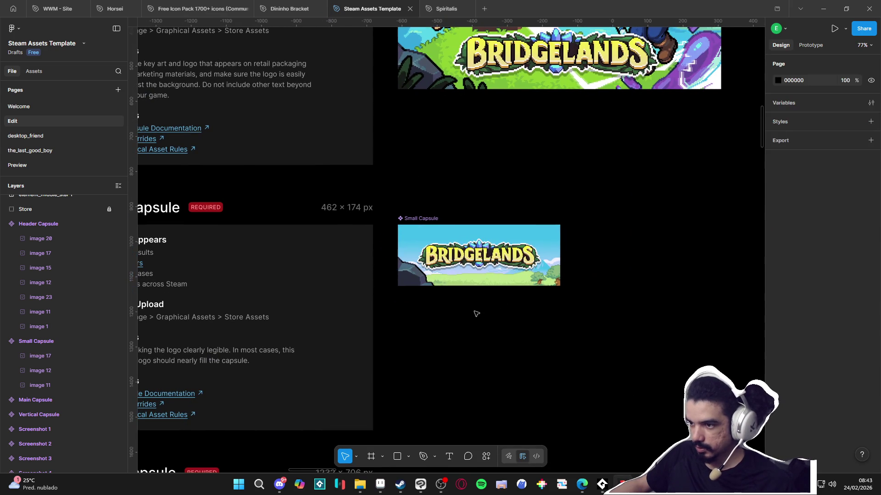
Step: Resize the foreground foliage in the Small Capsule to 279×135 and set it along the bottom edge
scroll(465, 311, "down", 5)
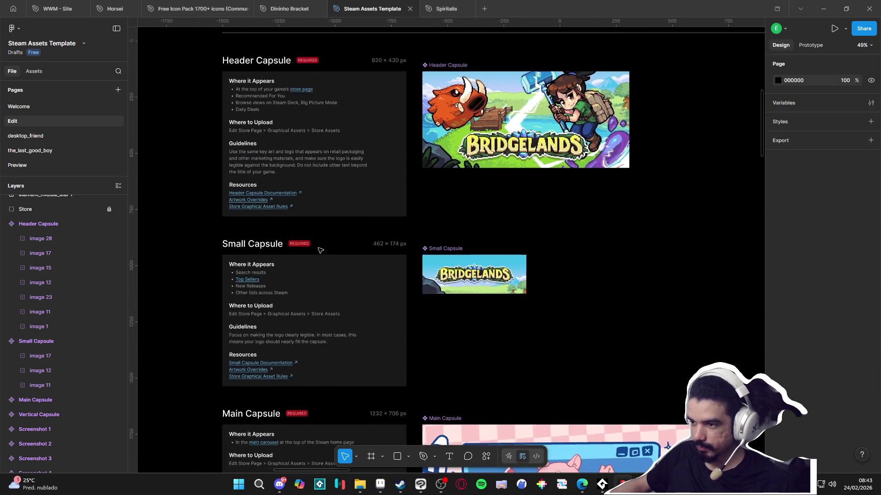
scroll(351, 265, "down", 6)
scroll(360, 243, "left", 10)
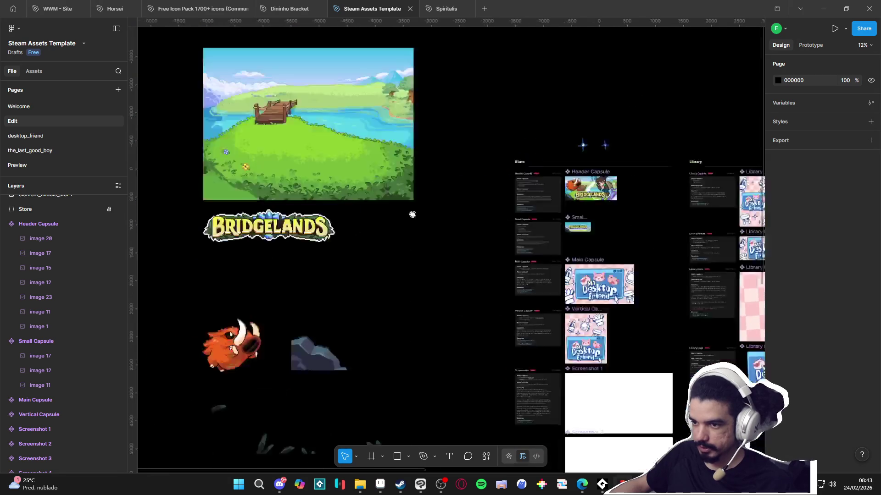
scroll(342, 338, "down", 3)
left_click(342, 303)
scroll(385, 325, "up", 5)
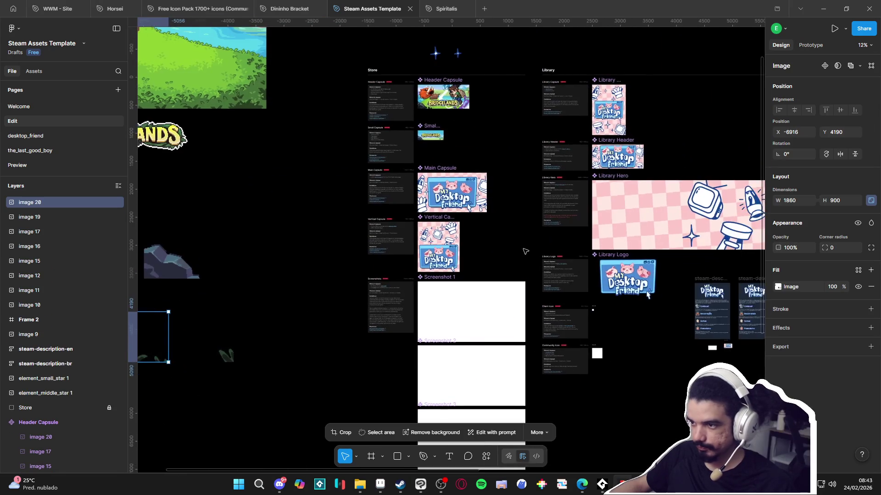
scroll(384, 325, "down", 2)
scroll(320, 260, "up", 8)
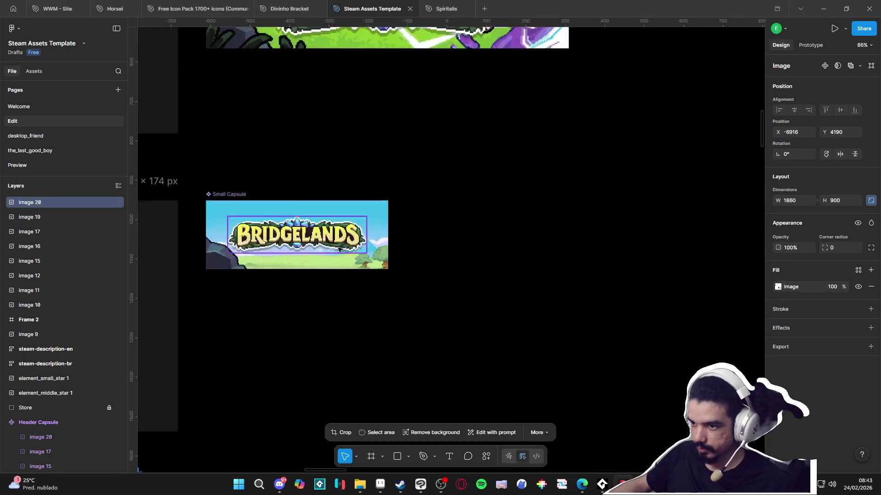
double_click(321, 260)
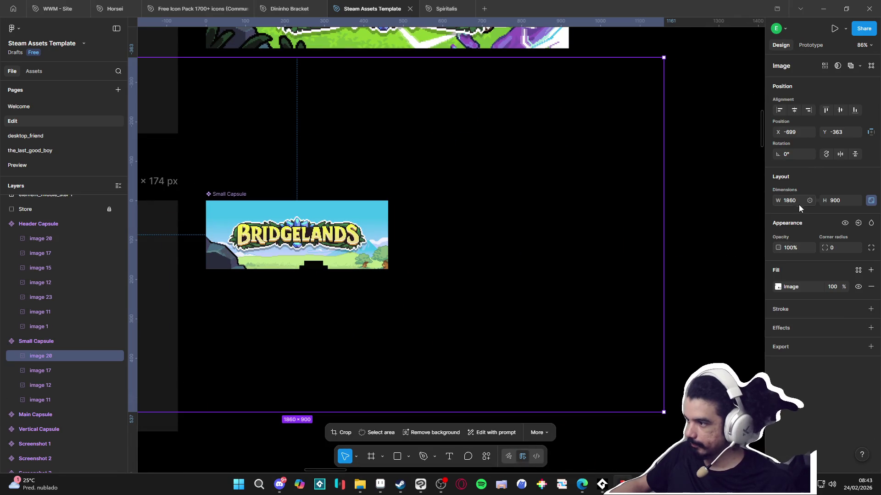
type("15")
key("BackSpace")
key("BackSpace")
type("279")
key("Return")
scroll(241, 199, "down", 5)
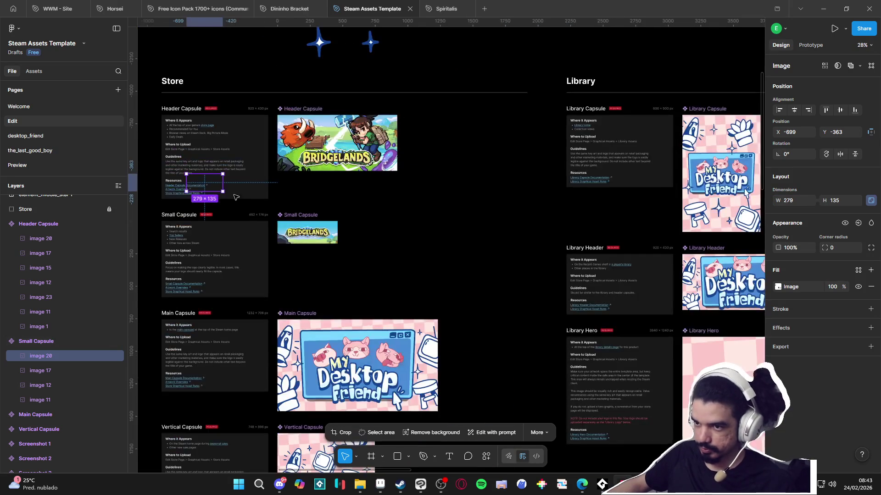
scroll(293, 229, "up", 9)
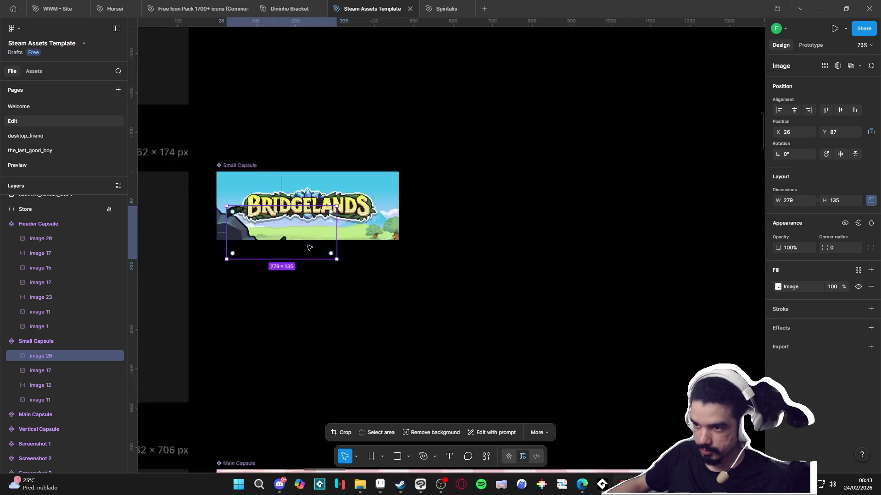
mouse_move(280, 218)
left_mouse_down()
mouse_move(294, 223)
mouse_move(255, 226)
mouse_move(286, 212)
left_mouse_up()
left_click(417, 330)
Step: Pan and scroll the canvas to bring the whole Store page into view
scroll(417, 330, "down", 5, "ctrl")
left_click_drag(423, 328, 513, 363)
scroll(513, 363, "down", 3, "ctrl")
left_click_drag(447, 363, 478, 371)
scroll(479, 374, "down", 1, "ctrl")
scroll(335, 330, "down", 4, "ctrl")
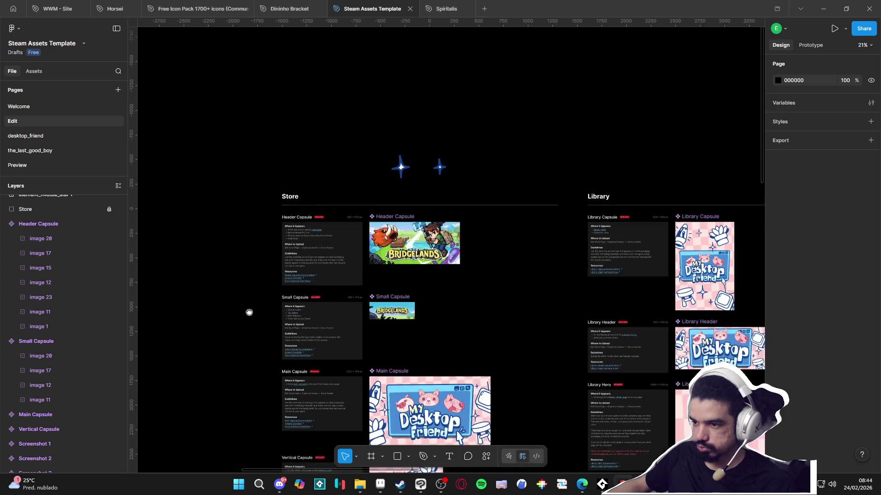
Step: Copy the small grass tuft image 19 and paste it into the Small Capsule
scroll(251, 352, "left", 15)
scroll(497, 316, "right", 5)
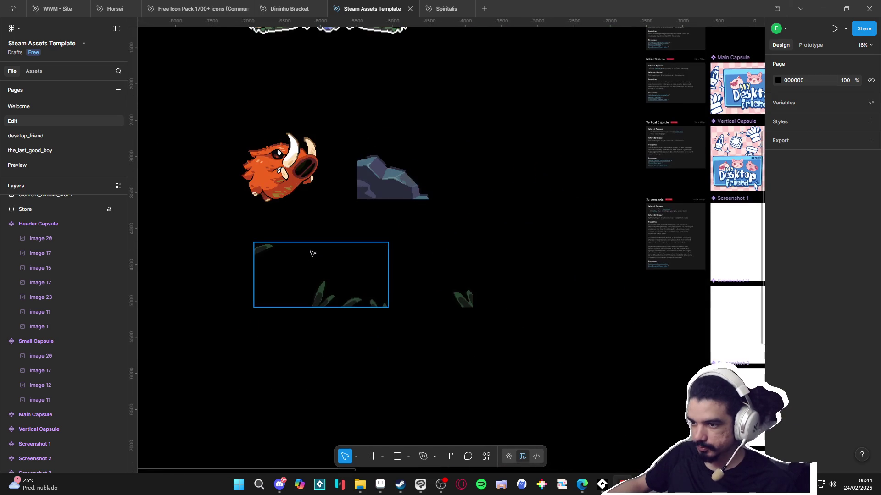
left_click(321, 276)
key("Escape")
left_click(461, 299)
scroll(511, 281, "up", 3)
scroll(481, 284, "right", 10)
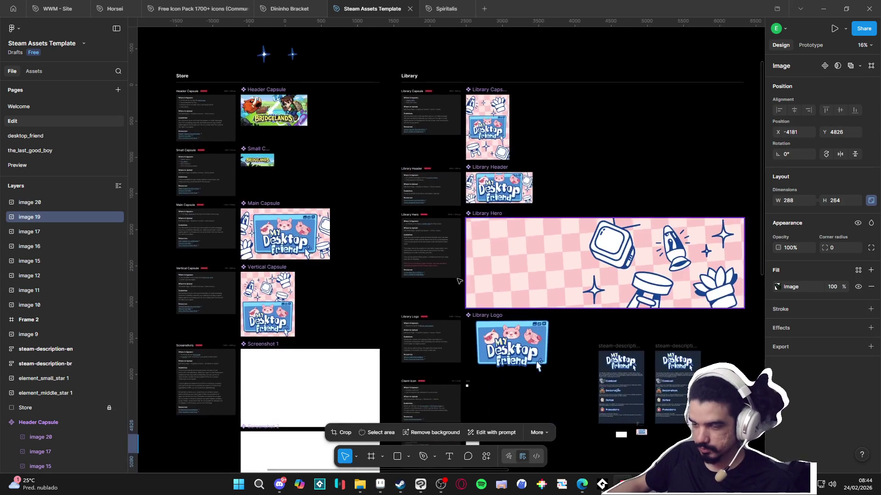
left_click(255, 149)
key("shift+2")
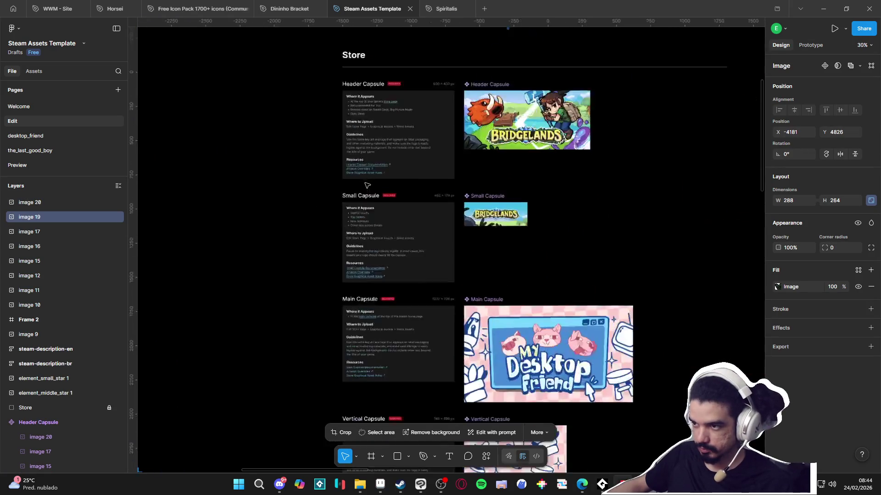
key("ctrl+v")
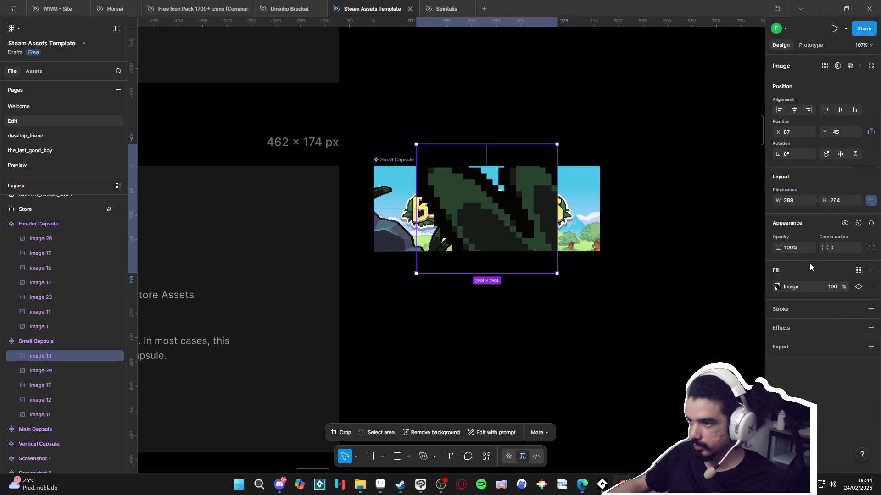
Step: Shrink the grass tuft to 15% width and place it in the capsule's bottom-right corner
type("%")
key("Return")
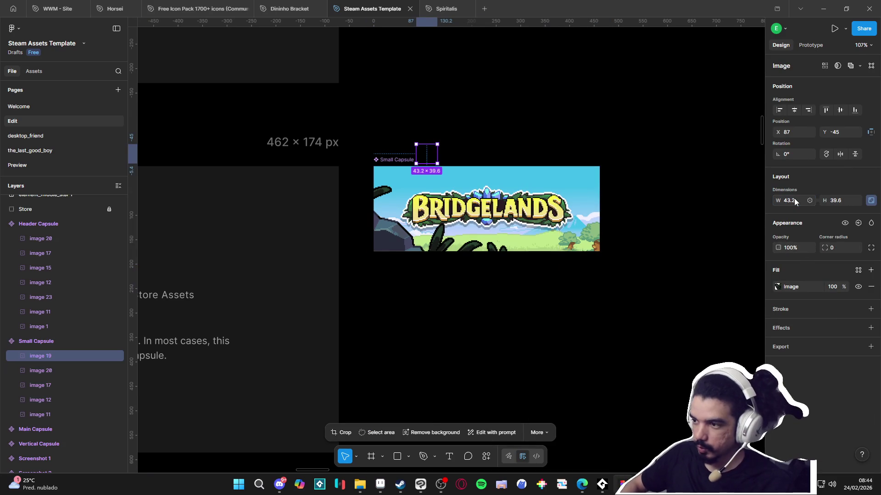
scroll(703, 177, "up", 3)
left_click_drag(657, 290, 666, 299)
left_click(642, 371)
key("shift+1")
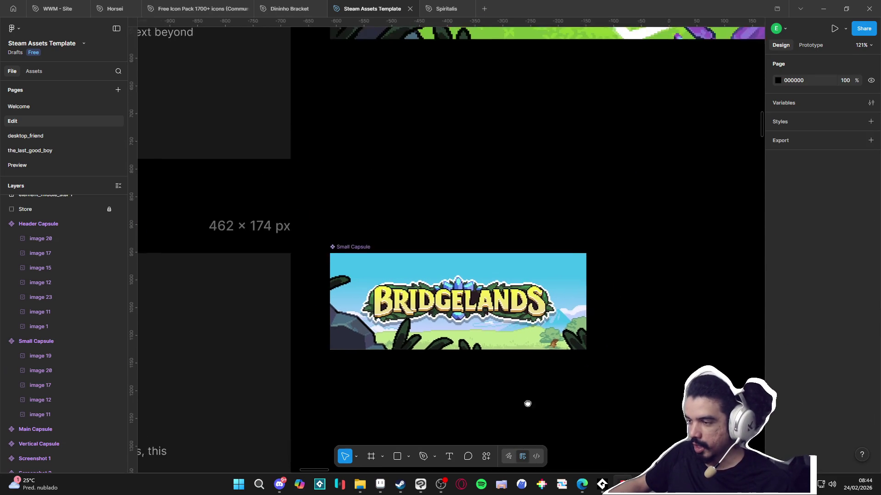
scroll(535, 409, "down", 5)
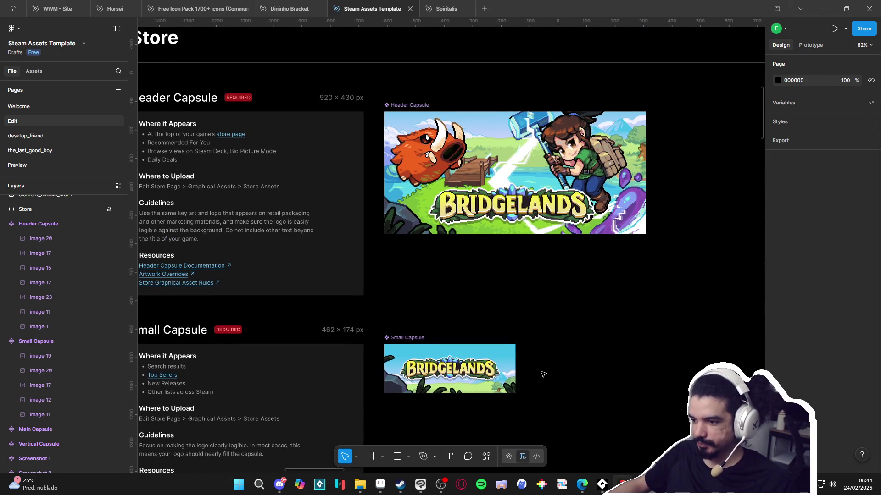
scroll(543, 374, "down", 1)
scroll(552, 372, "down", 1)
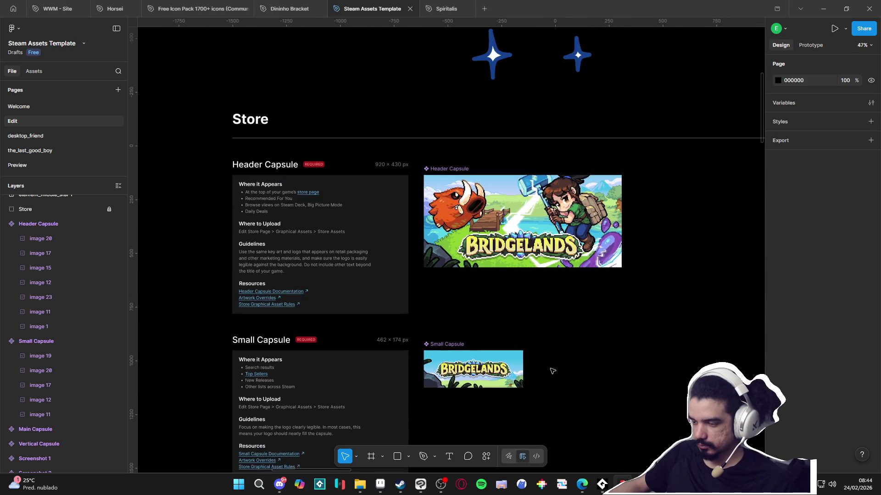
scroll(574, 353, "down", 1)
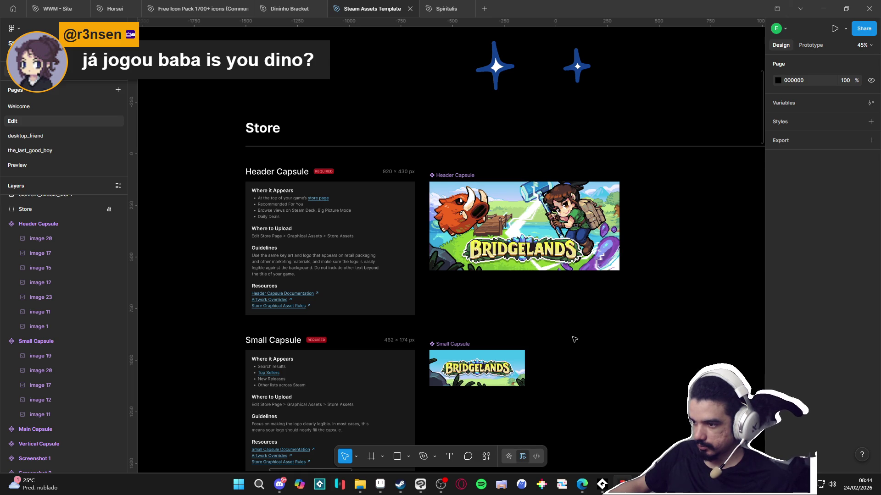
scroll(572, 352, "down", 5)
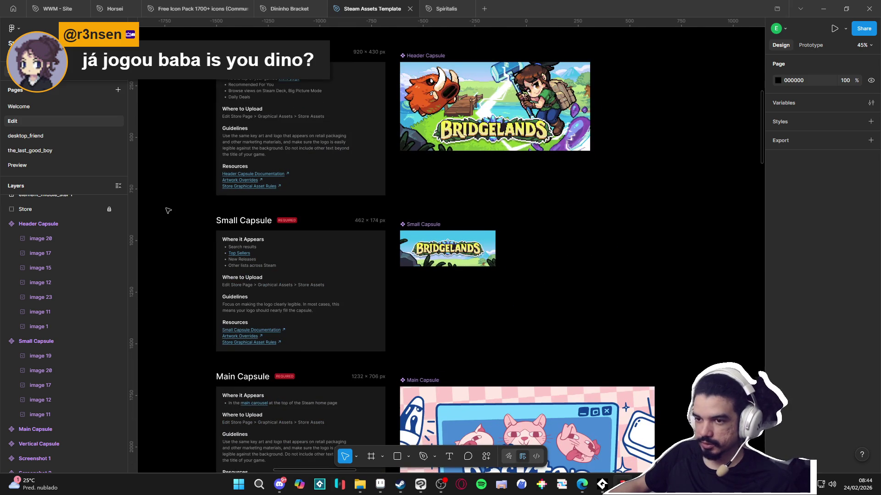
scroll(525, 288, "down", 2)
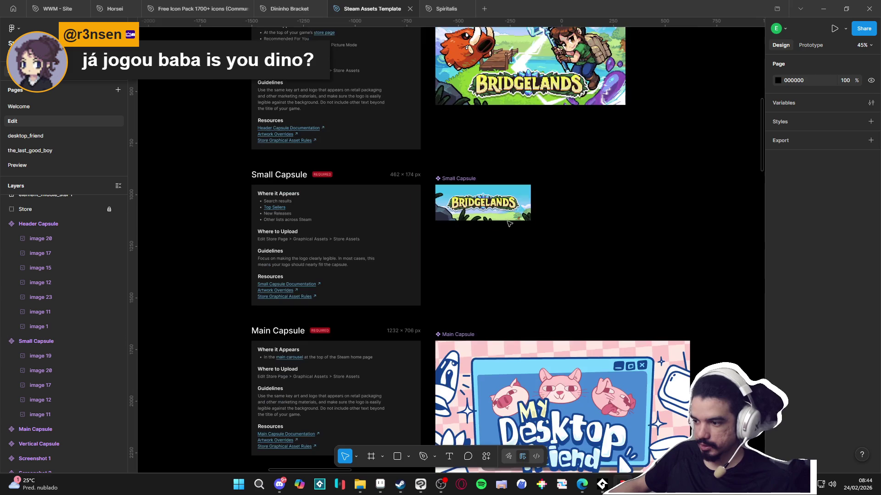
scroll(573, 289, "down", 1)
left_click_drag(574, 289, 515, 246)
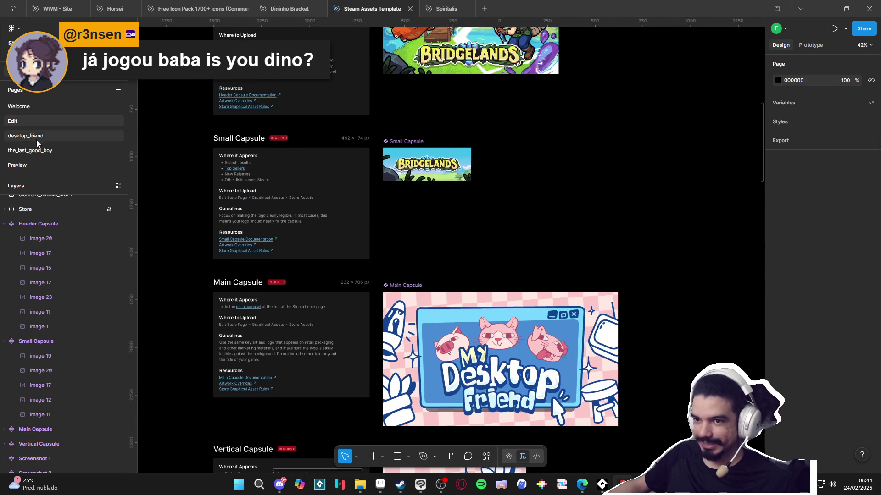
left_click(46, 166)
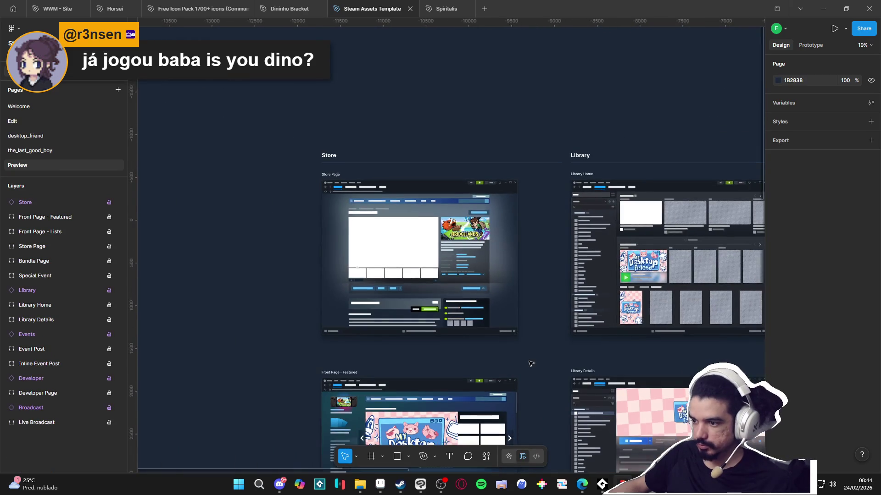
scroll(491, 187, "down", 5)
left_click_drag(559, 328, 502, 186)
scroll(480, 311, "up", 3)
scroll(482, 206, "up", 6)
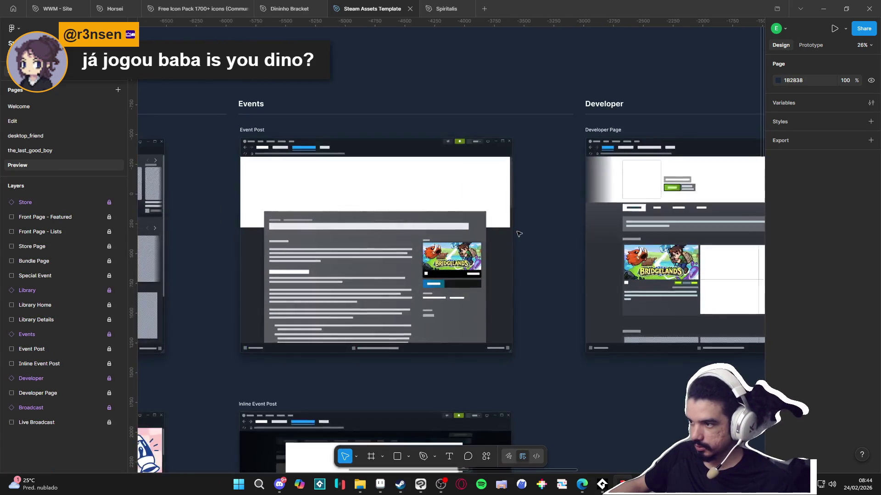
scroll(560, 271, "down", 7)
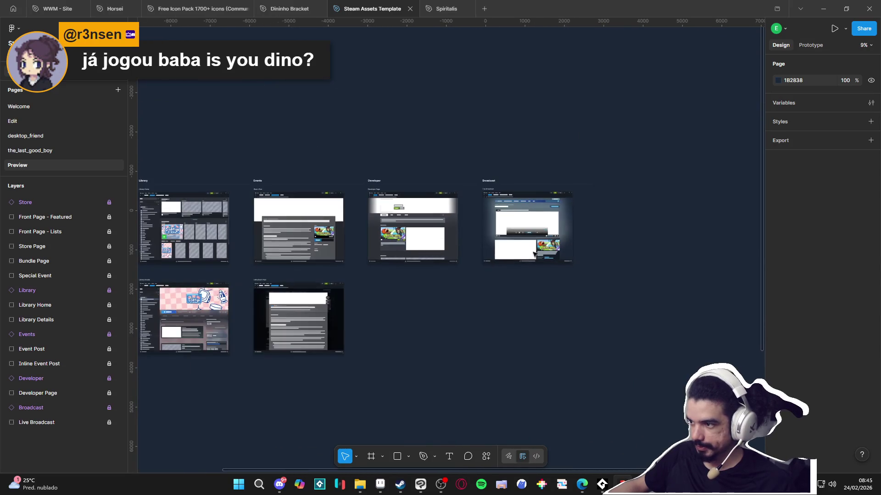
scroll(294, 272, "left", 6)
scroll(499, 215, "down", 5)
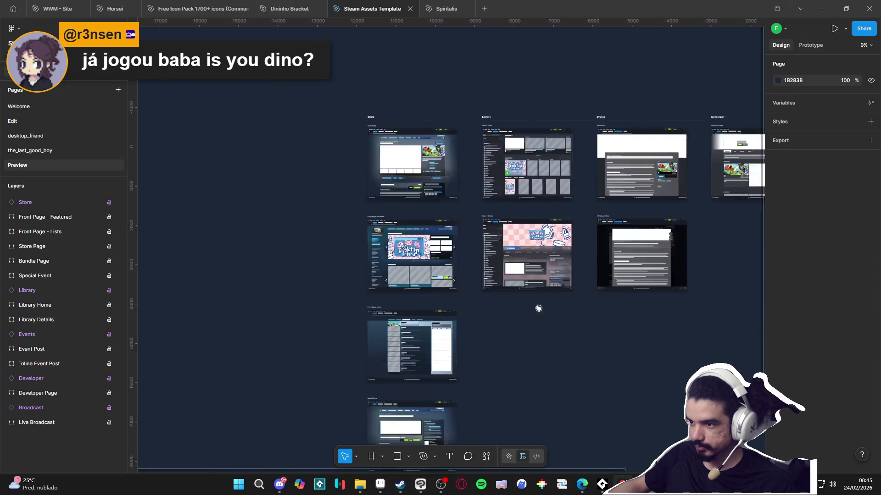
scroll(448, 191, "right", 2)
scroll(425, 242, "up", 3)
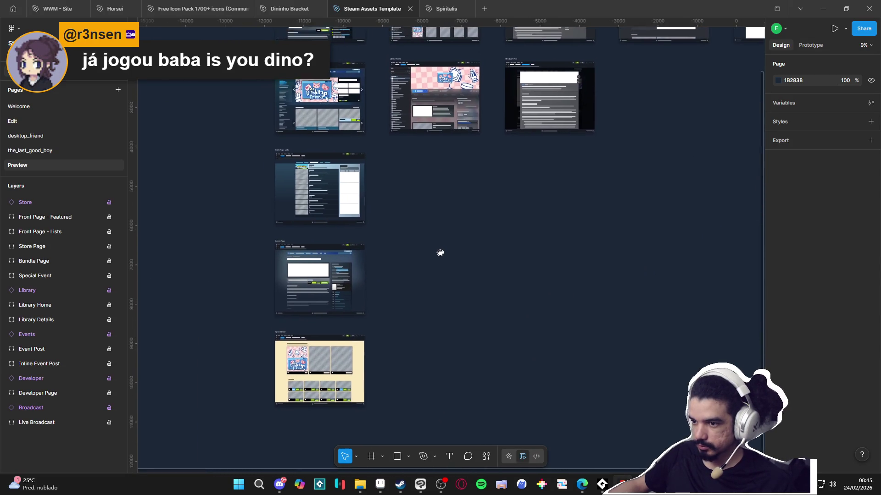
scroll(375, 299, "up", 5)
scroll(466, 210, "down", 5)
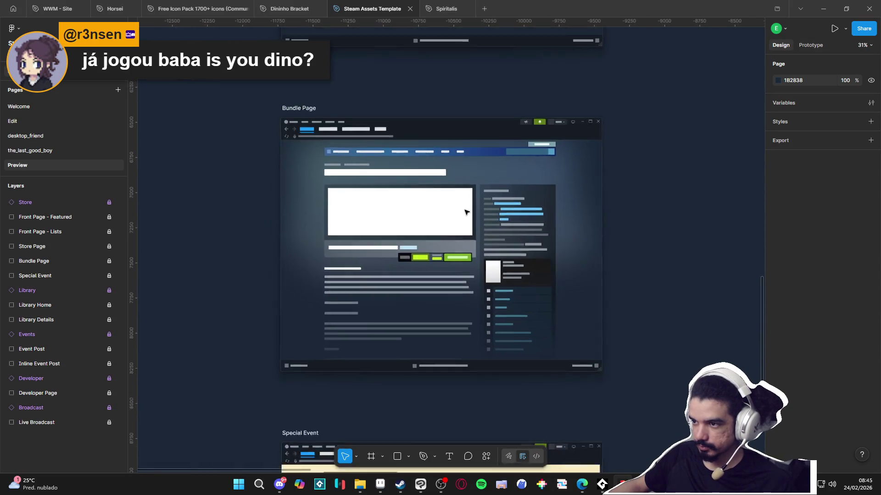
scroll(325, 353, "right", 3)
scroll(325, 353, "up", 2)
scroll(325, 354, "up", 3)
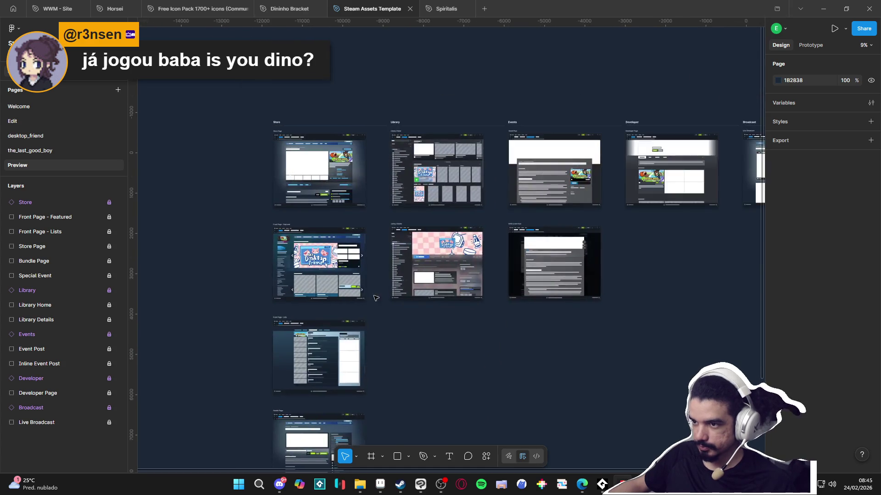
scroll(345, 279, "up", 2)
scroll(306, 255, "up", 10)
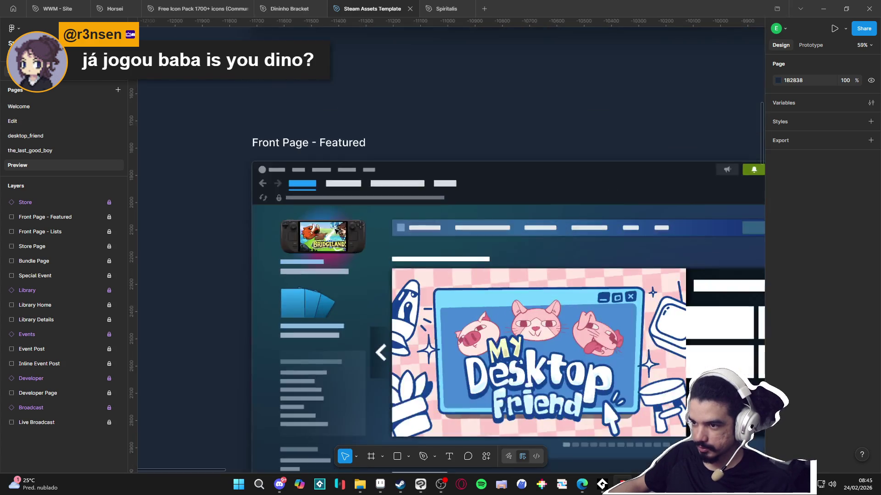
scroll(307, 255, "down", 6)
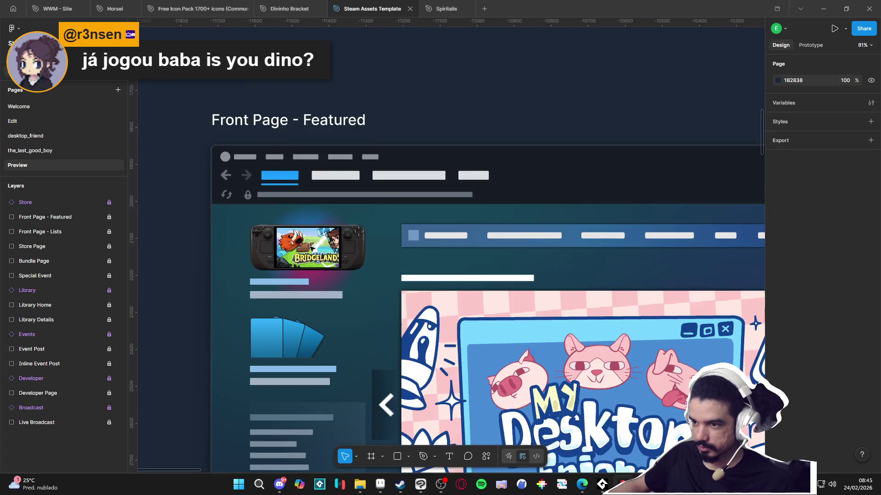
scroll(348, 248, "down", 2)
scroll(377, 237, "up", 1)
scroll(258, 169, "up", 7)
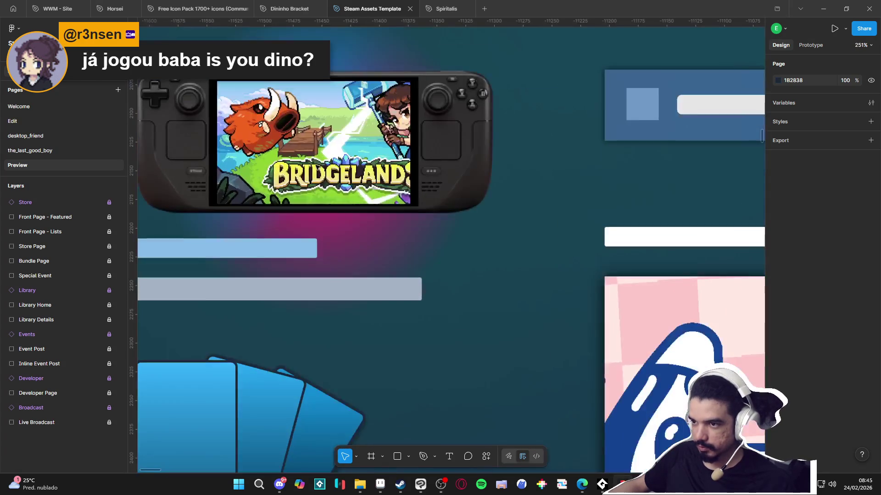
scroll(321, 146, "down", 6)
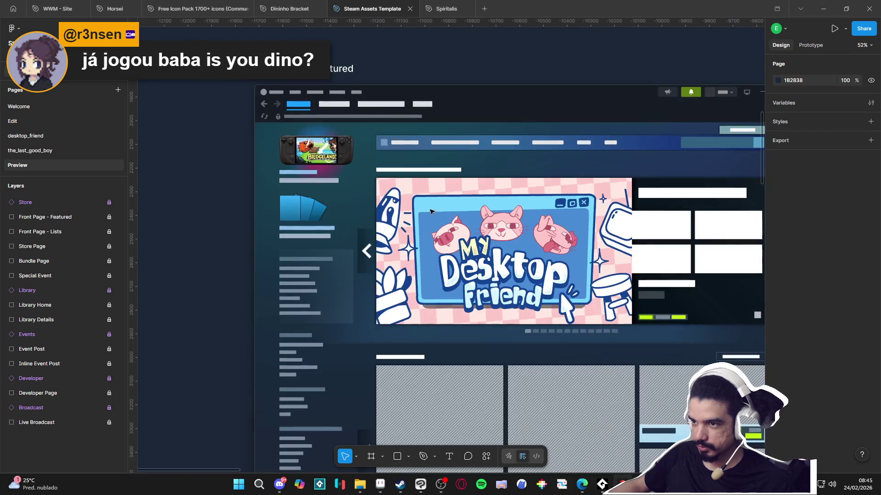
scroll(365, 183, "down", 2)
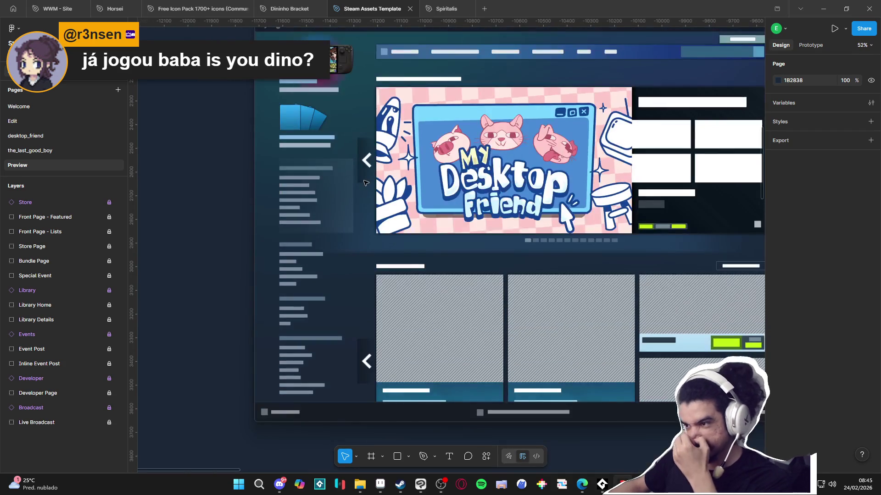
scroll(365, 180, "down", 3)
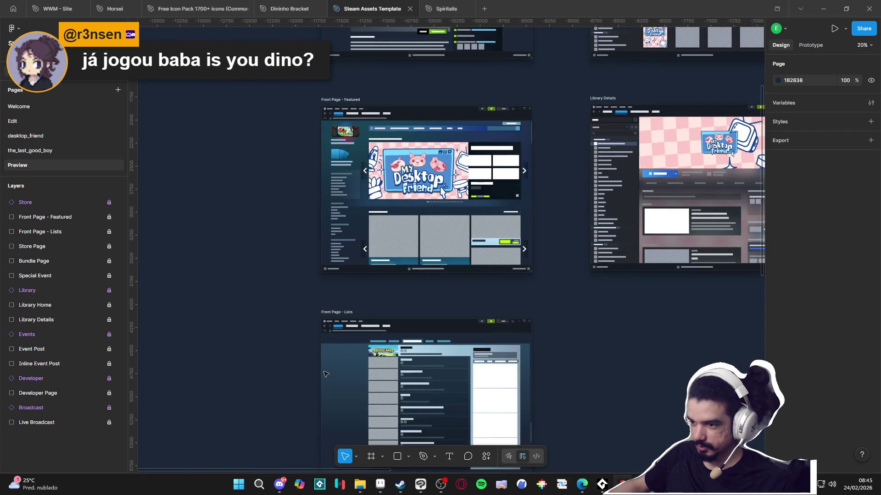
scroll(357, 356, "up", 7)
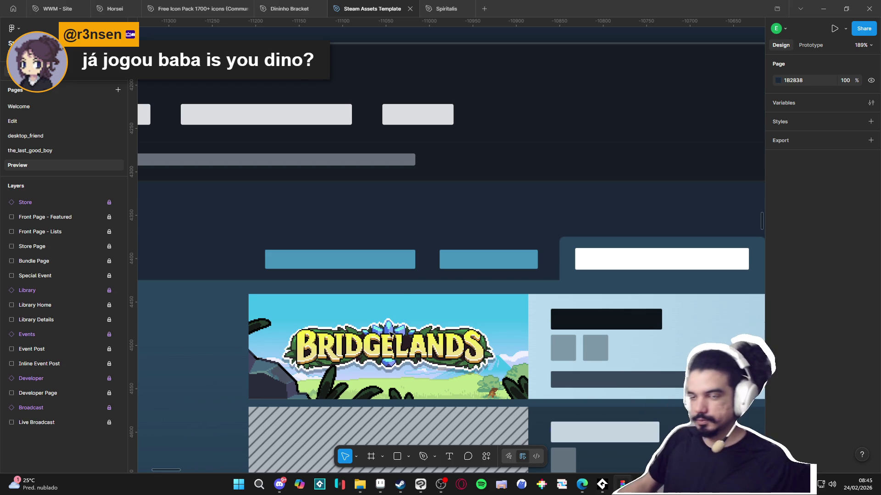
left_click(40, 121)
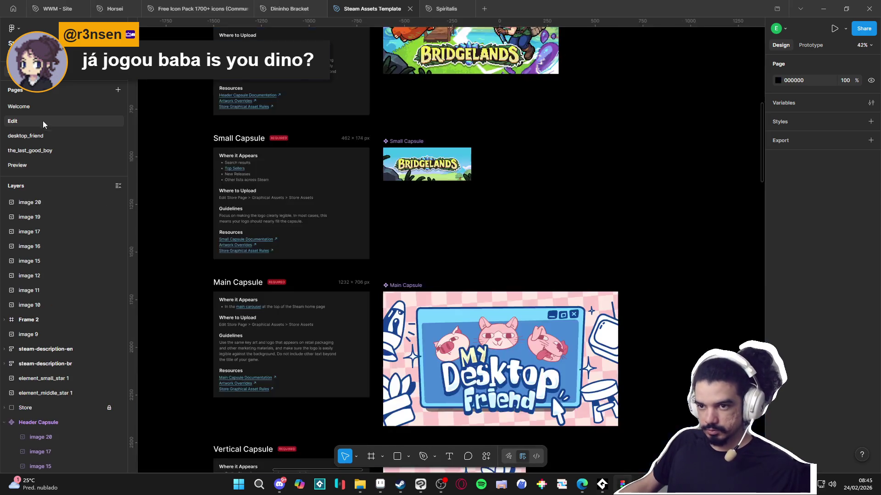
Step: Delete the cat, the My Desktop Friend title group, both pigs and the blue window from Main Capsule
scroll(340, 237, "down", 5)
scroll(396, 274, "up", 5)
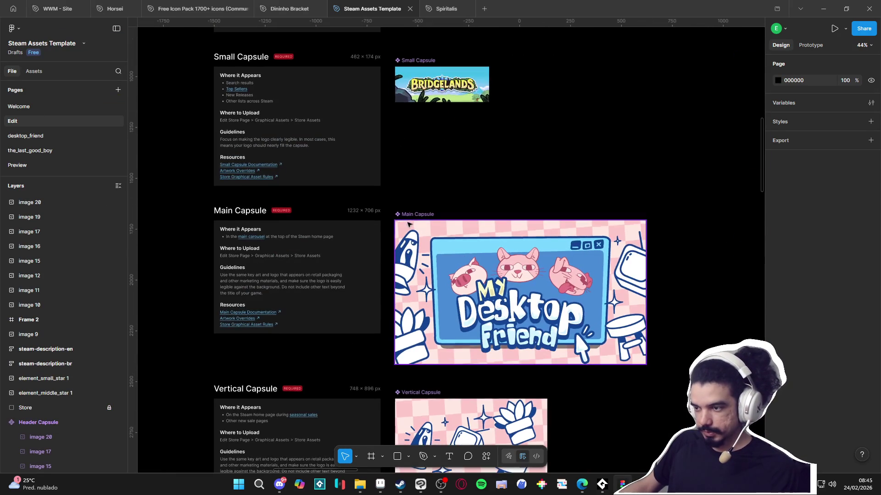
scroll(452, 267, "down", 5)
scroll(451, 267, "up", 5)
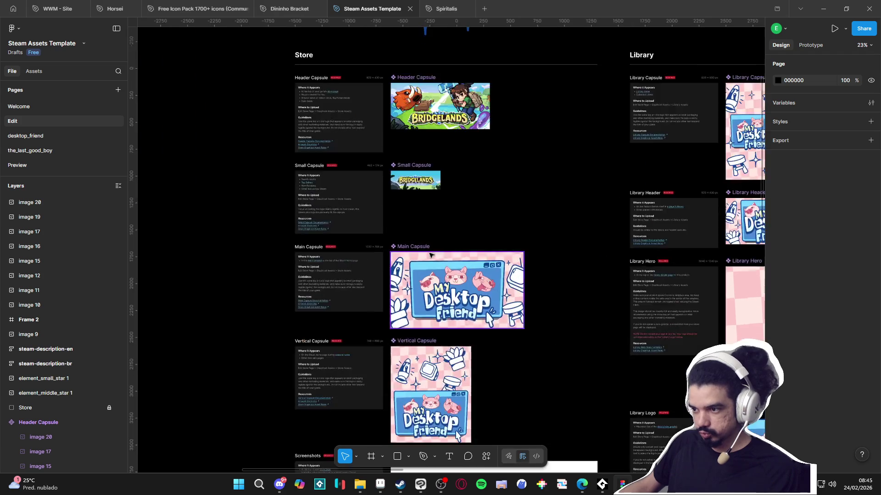
double_click(444, 293)
key("Delete")
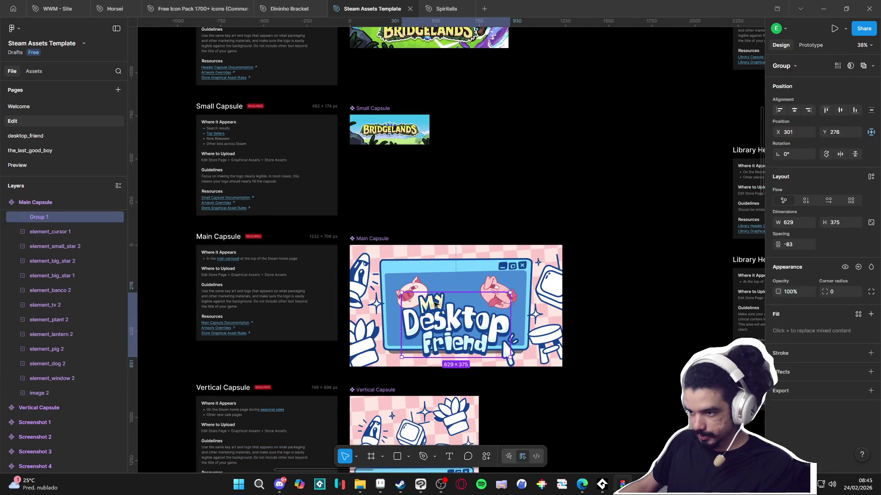
left_click(454, 321)
key("Delete")
left_click(413, 295)
key("Delete")
left_click(498, 296)
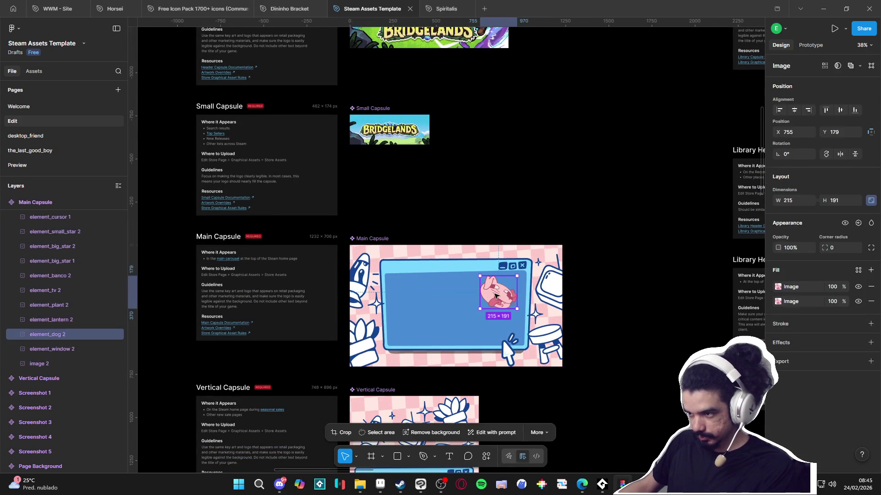
key("Delete")
left_click(503, 315)
key("Delete")
Step: Delete the stool, TV, big star and cursor graphics from Main Capsule
left_click(550, 347)
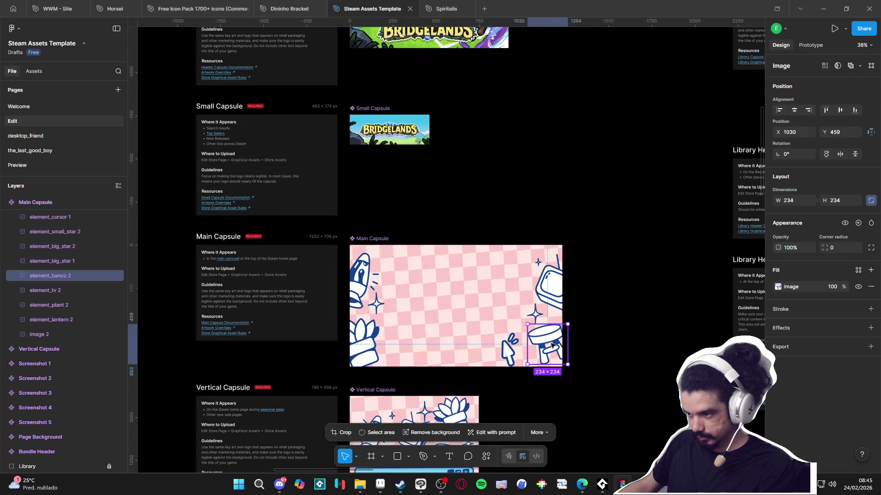
key("Delete")
left_click(560, 298)
key("Delete")
left_click(532, 320)
key("Delete")
left_click(508, 350)
key("Delete")
Step: Delete the plant, lantern, remaining big star and checkered background image from Main Capsule
left_click(365, 345)
left_click(365, 345)
key("Delete")
left_click(365, 280)
key("Delete")
double_click(381, 306)
key("Delete")
left_click(418, 309)
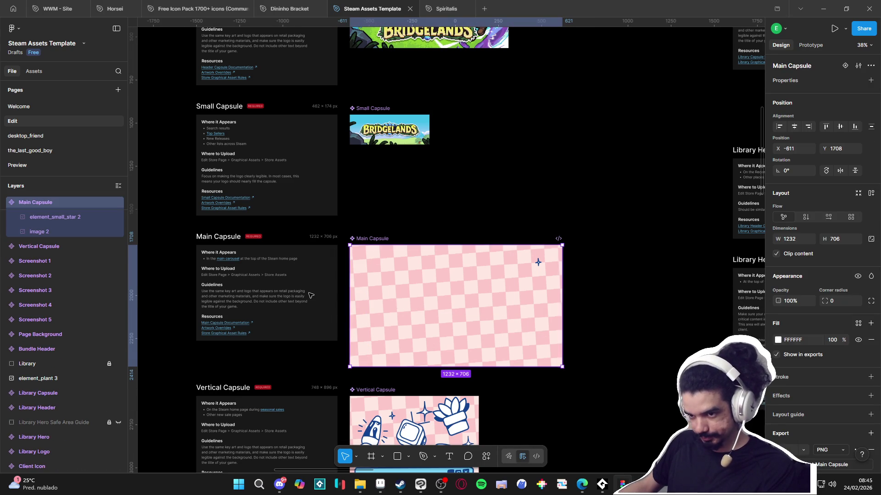
double_click(384, 285)
key("Delete")
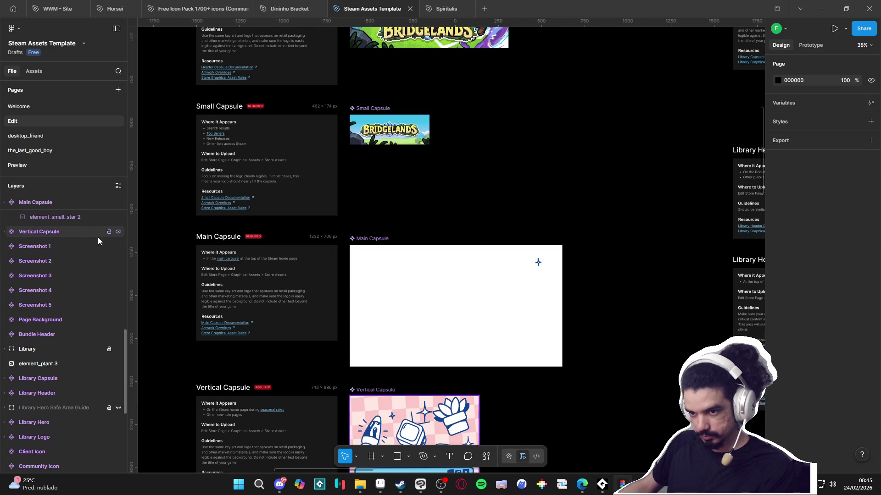
Step: Paste the Bridgelands landscape image 11 into Main Capsule
scroll(99, 240, "up", 3)
left_click(81, 305)
scroll(460, 292, "down", 3)
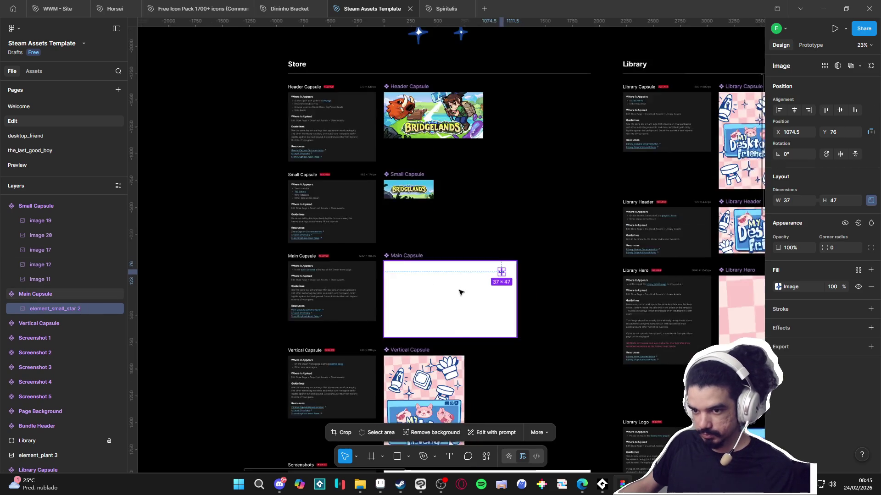
scroll(460, 292, "down", 5)
scroll(460, 292, "left", 5)
left_click(439, 184)
scroll(636, 338, "up", 5)
key("ctrl+v")
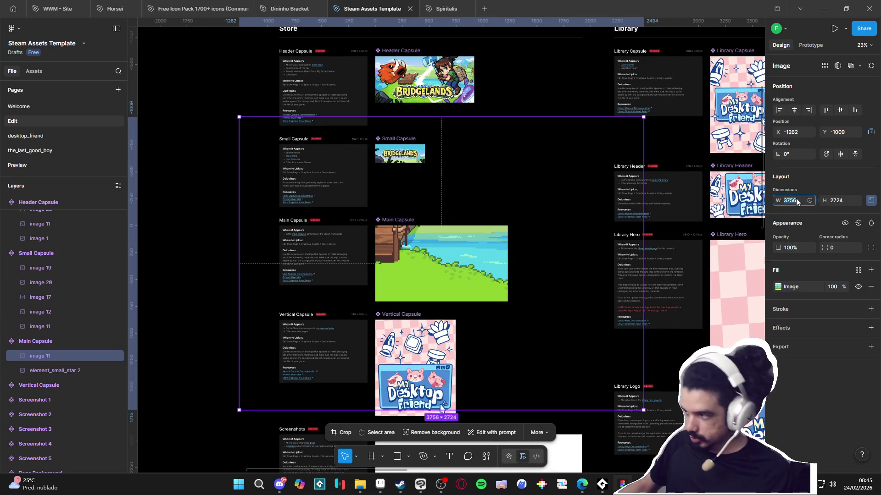
Step: Scale the landscape image to 35% width and place it over Main Capsule
type("5%")
key("Return")
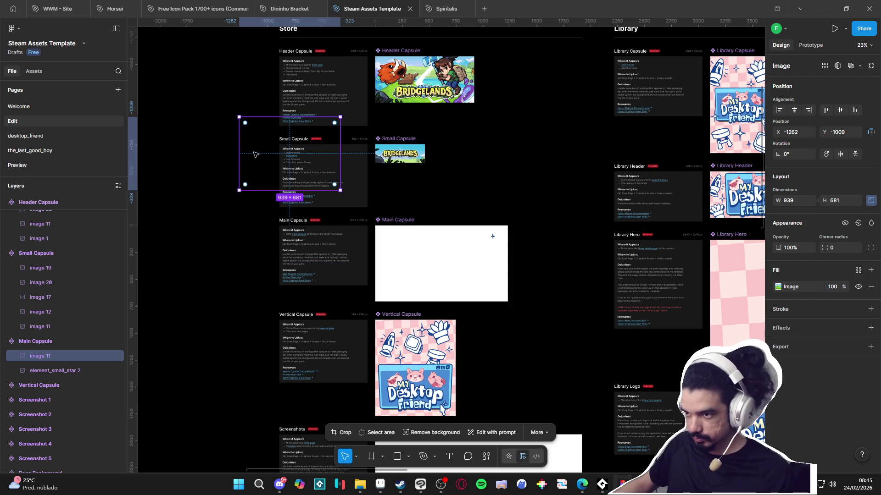
key("ctrl+z")
key("ctrl+shift+z")
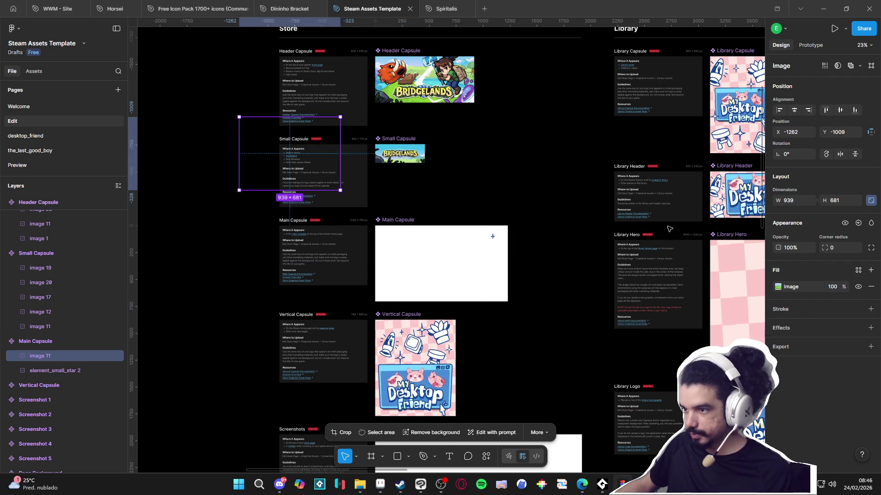
key("ctrl+z")
type("%")
key("Return")
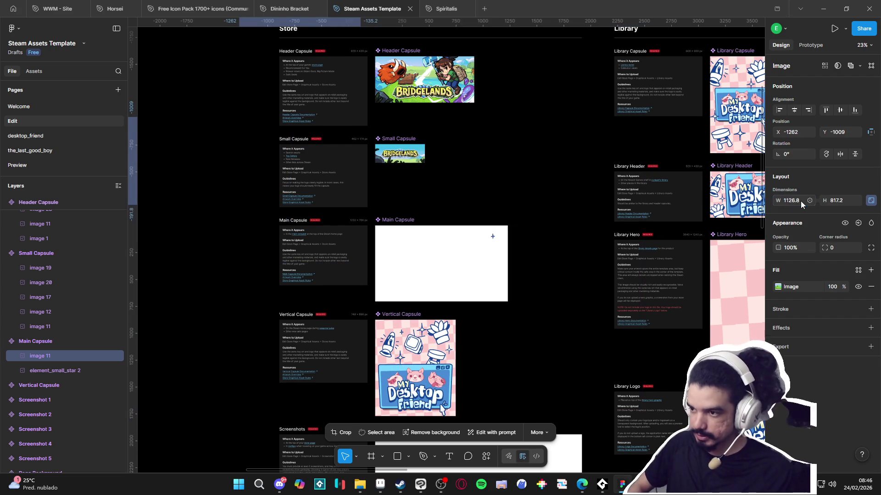
left_click_drag(302, 162, 438, 270)
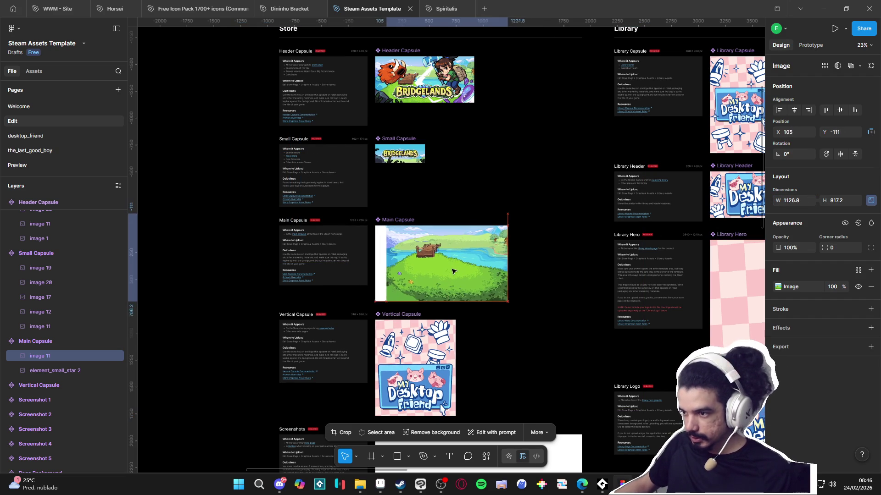
key("ctrl+z")
key("ctrl+z")
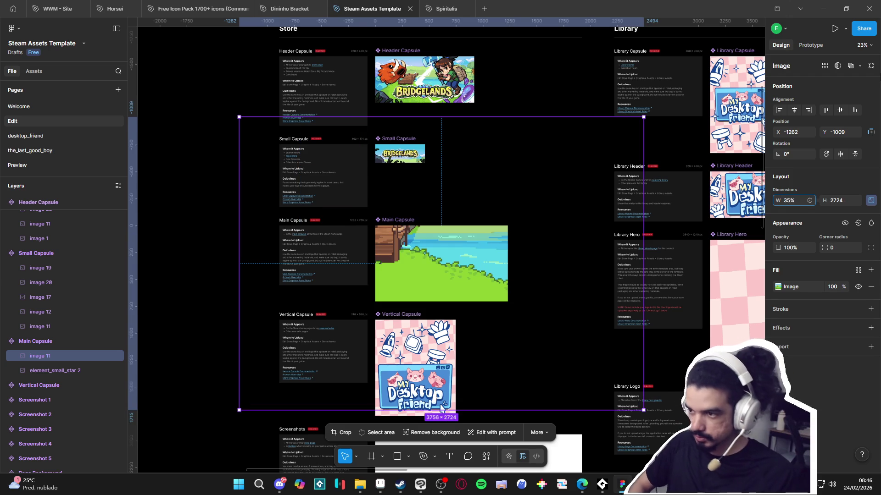
key("Return")
left_click_drag(261, 159, 391, 252)
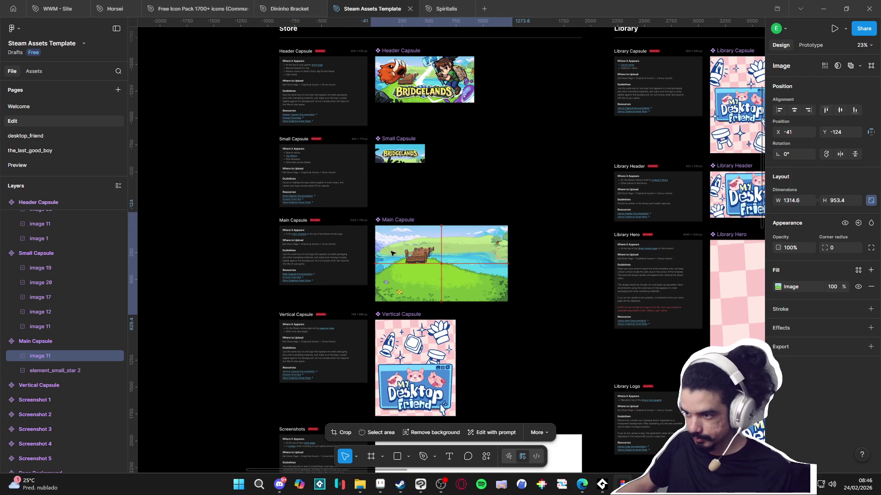
Step: Delete the leftover small star and reposition the landscape to fill the capsule
scroll(490, 254, "up", 5)
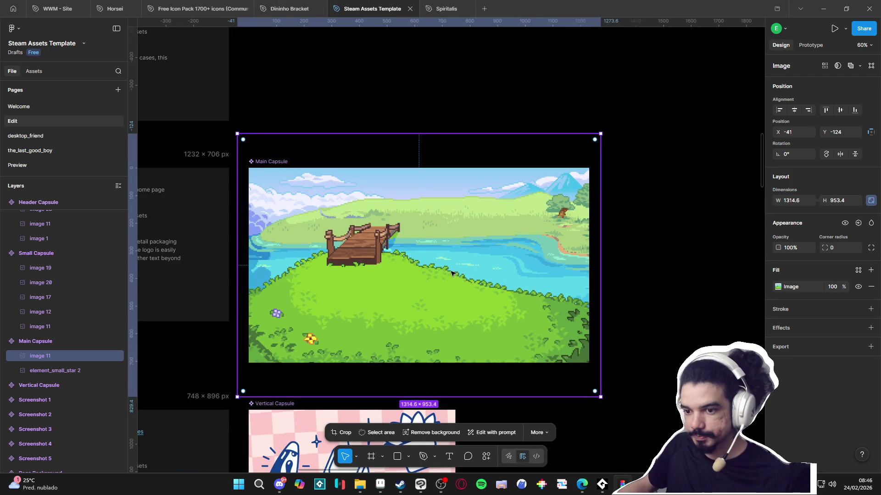
left_click(78, 373)
key("Delete")
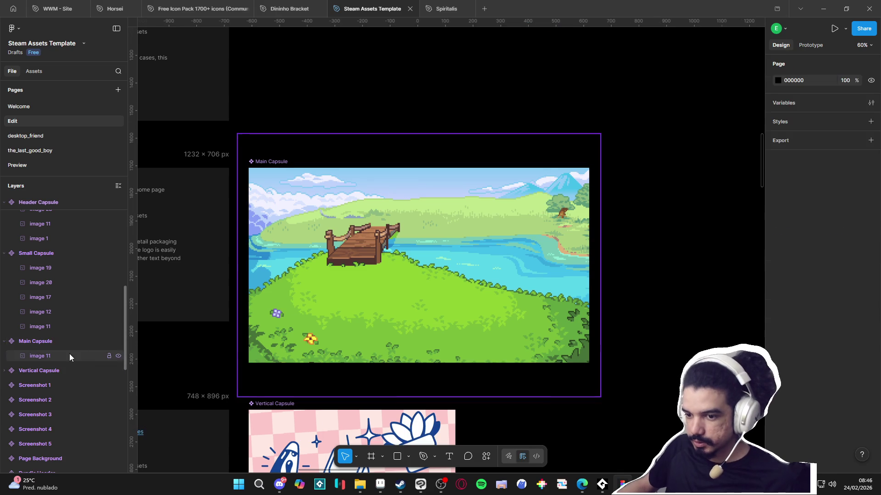
left_click(70, 356)
mouse_move(469, 270)
left_mouse_down()
mouse_move(466, 242)
mouse_move(471, 270)
left_mouse_up()
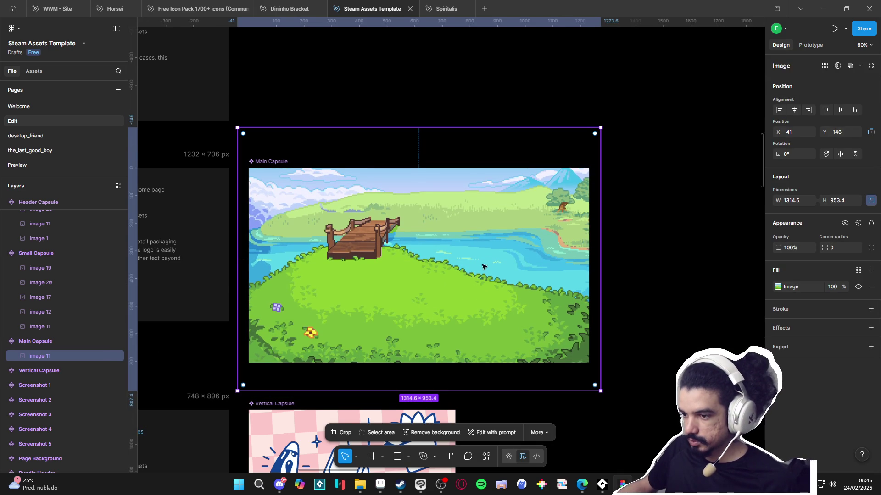
scroll(461, 279, "up", 2)
left_click_drag(466, 306, 468, 317)
left_click(599, 338)
scroll(597, 341, "down", 5)
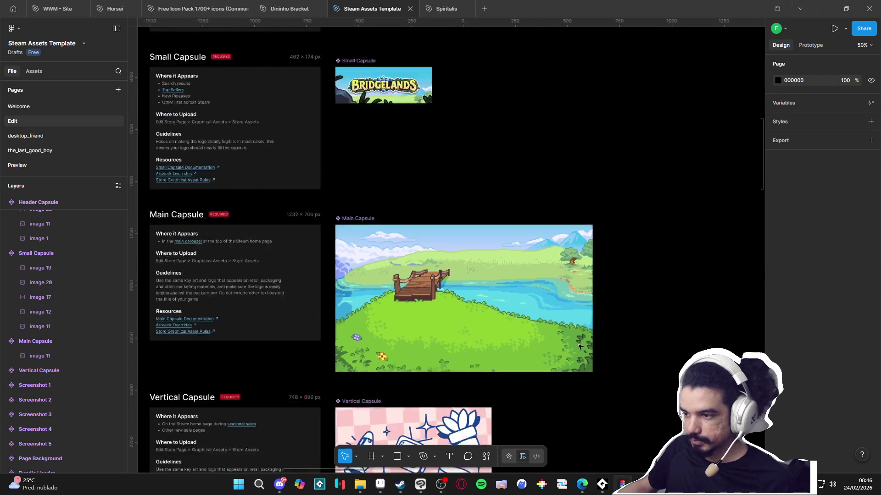
Step: Copy the BRIDGELANDS logo artwork from the canvas
scroll(580, 347, "down", 2)
scroll(293, 318, "left", 2)
scroll(315, 300, "down", 1)
scroll(320, 281, "down", 1)
scroll(305, 292, "left", 1)
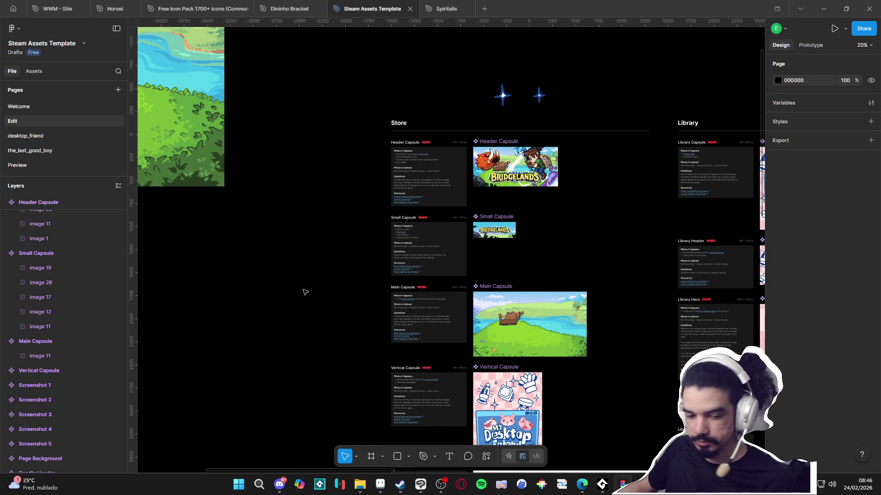
scroll(278, 283, "left", 2)
scroll(376, 314, "down", 3)
scroll(413, 298, "left", 3)
scroll(545, 297, "down", 3)
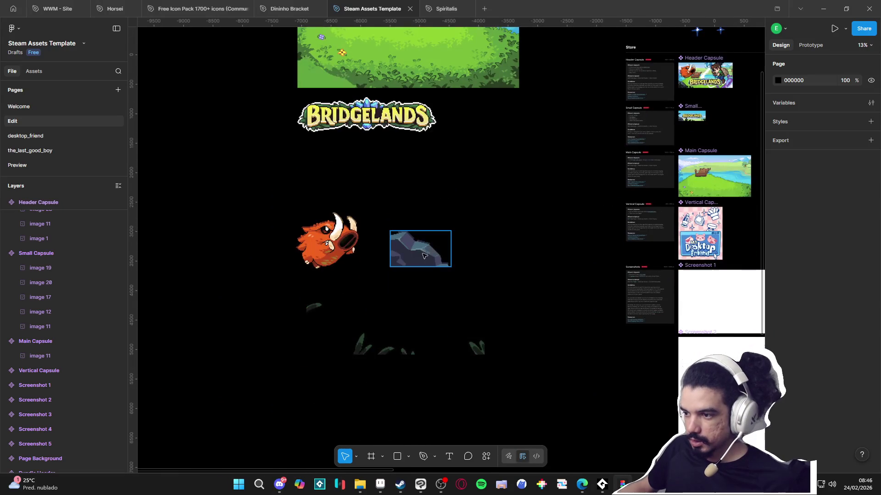
left_click(421, 248)
scroll(367, 253, "up", 1)
scroll(367, 252, "right", 1)
left_click(323, 180)
scroll(506, 236, "right", 8)
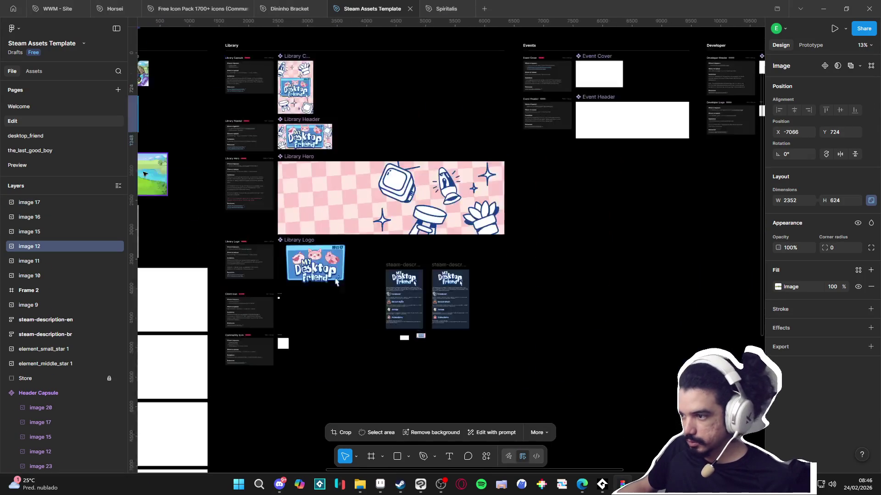
scroll(404, 219, "left", 4)
scroll(404, 219, "up", 5)
Step: Paste the logo into Main Capsule at 35% width along the bottom centre
key("ctrl+v")
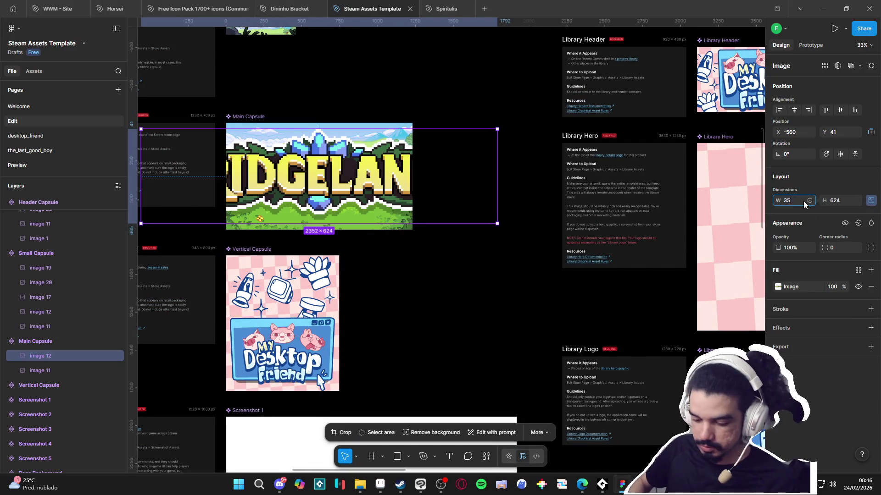
type("%")
key("Return")
mouse_move(201, 146)
left_mouse_down()
mouse_move(319, 205)
mouse_move(356, 209)
mouse_move(354, 201)
mouse_move(361, 229)
mouse_move(353, 203)
mouse_move(361, 210)
left_mouse_up()
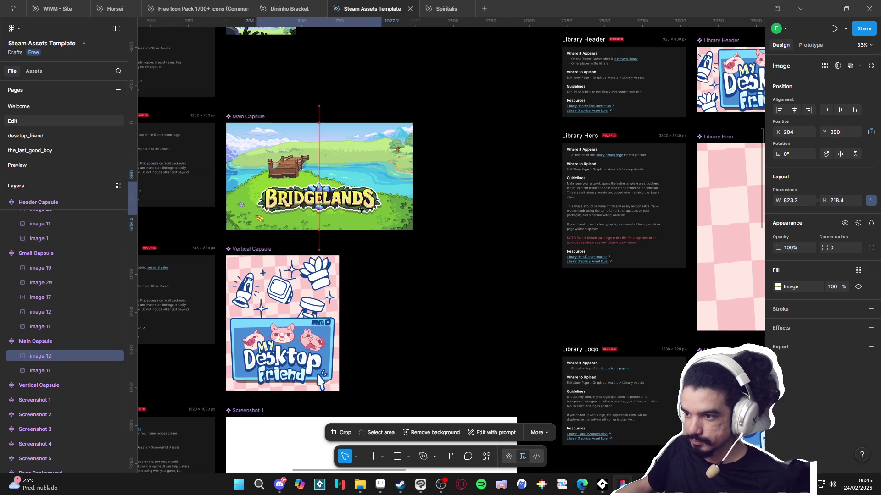
left_click(478, 248)
Step: Bring the small character sprite from Aseprite onto the Figma canvas as image 24
scroll(478, 248, "down", 5)
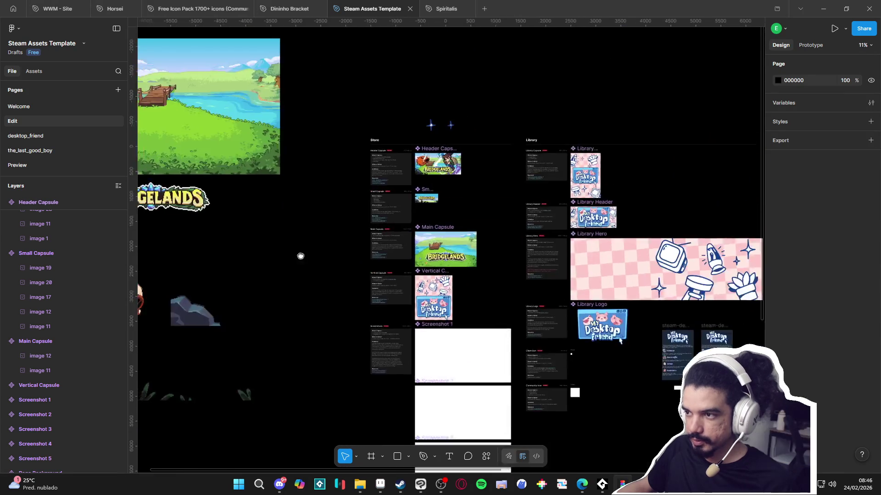
scroll(289, 252, "left", 5)
scroll(321, 248, "down", 4)
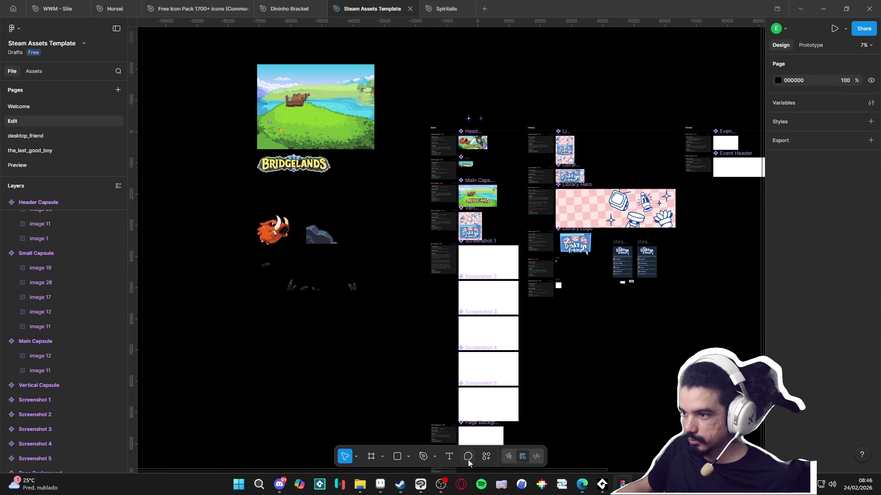
left_click(380, 484)
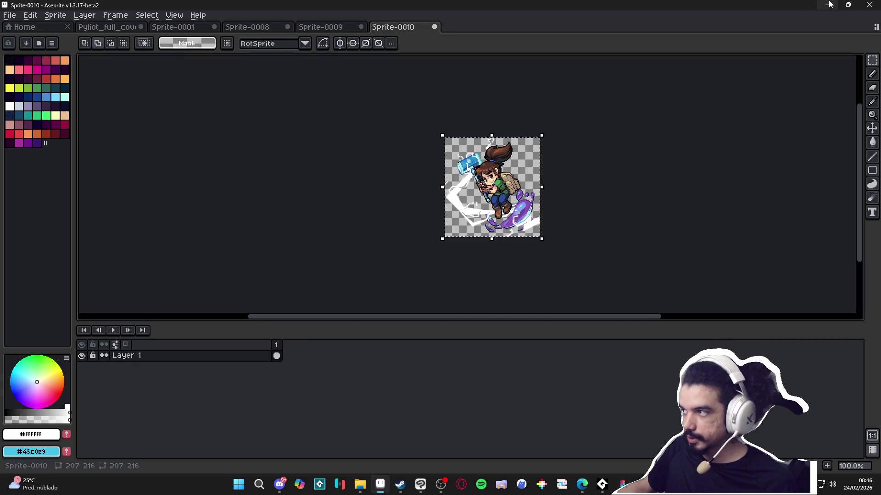
left_click(830, 4)
left_click(321, 234)
scroll(376, 257, "down", 3)
mouse_move(321, 234)
left_mouse_down()
mouse_move(376, 256)
mouse_move(432, 234)
left_mouse_up()
scroll(427, 233, "up", 5)
key("ctrl+z")
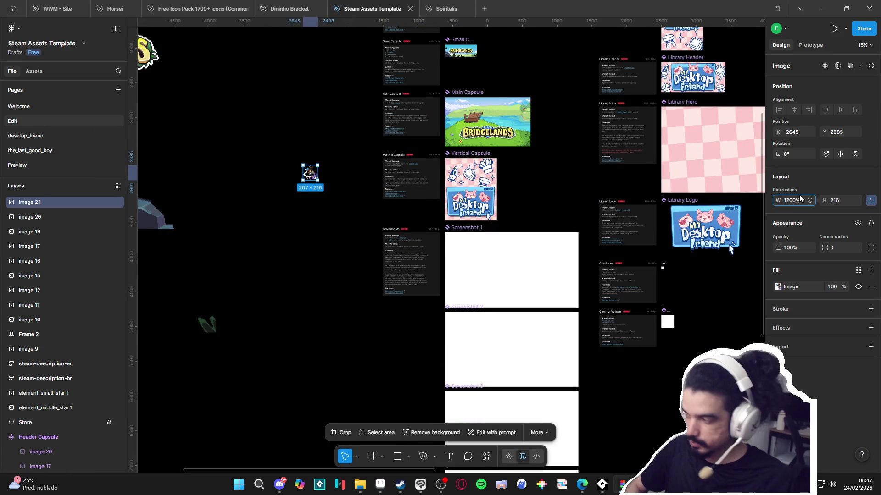
Step: Enlarge the character sprite to 1200% width and move it up and left
key("Return")
mouse_move(404, 310)
left_mouse_down()
mouse_move(245, 162)
mouse_move(288, 198)
left_mouse_up()
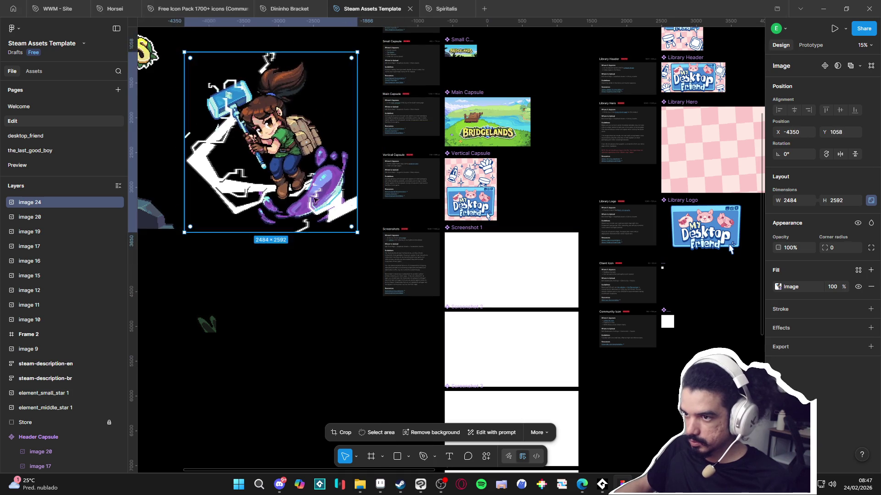
scroll(465, 236, "right", 2)
scroll(542, 241, "up", 3)
Step: Paste a 35% copy of the sprite into Main Capsule, behind the logo, on the right side
left_click(355, 51)
key("ctrl+v")
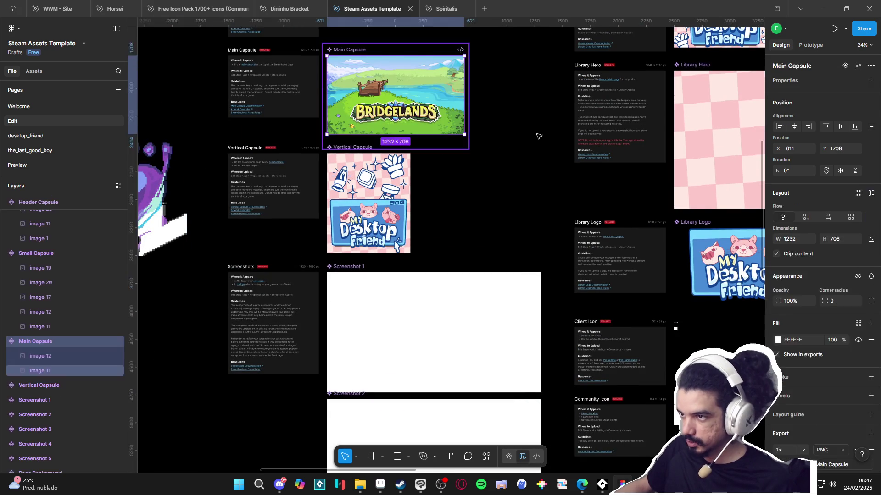
left_click(796, 200)
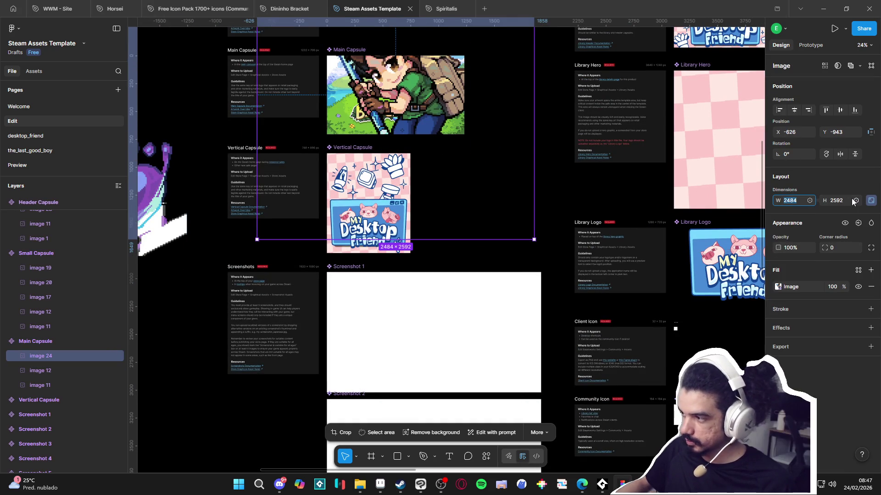
key("Return")
scroll(431, 116, "down", 1)
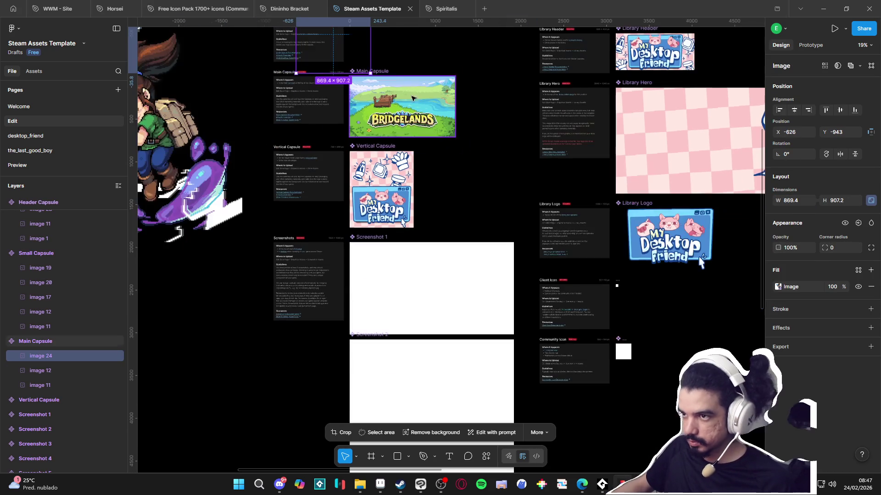
scroll(412, 100, "up", 5)
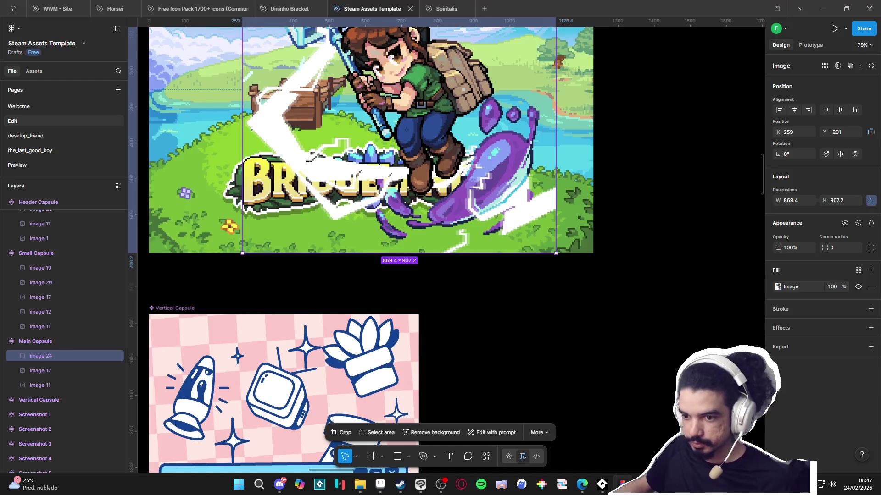
left_click_drag(65, 360, 65, 373)
mouse_move(458, 148)
left_mouse_down()
mouse_move(520, 192)
mouse_move(491, 156)
mouse_move(517, 163)
left_mouse_up()
scroll(520, 192, "down", 2)
scroll(520, 192, "down", 1, "ctrl")
scroll(523, 215, "up", 2)
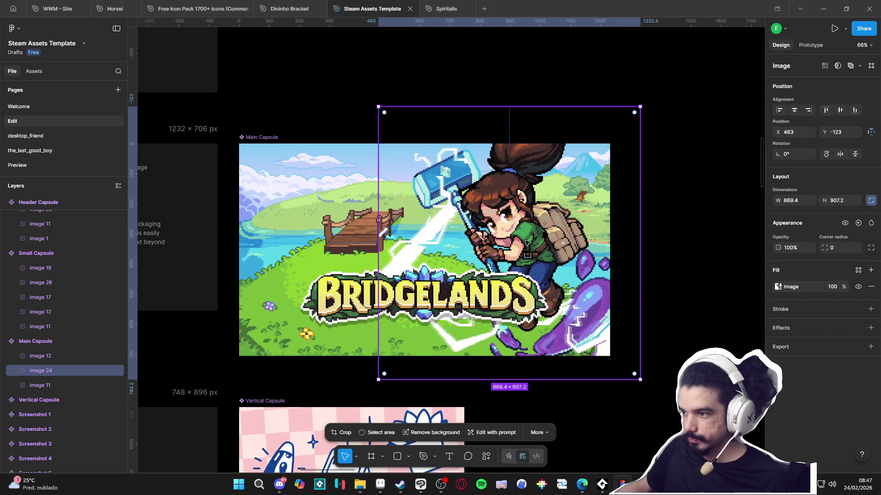
left_click_drag(528, 242, 533, 250)
left_click(598, 362)
Step: Nudge the BRIDGELANDS logo slightly lower over the capsule art
scroll(598, 362, "down", 3)
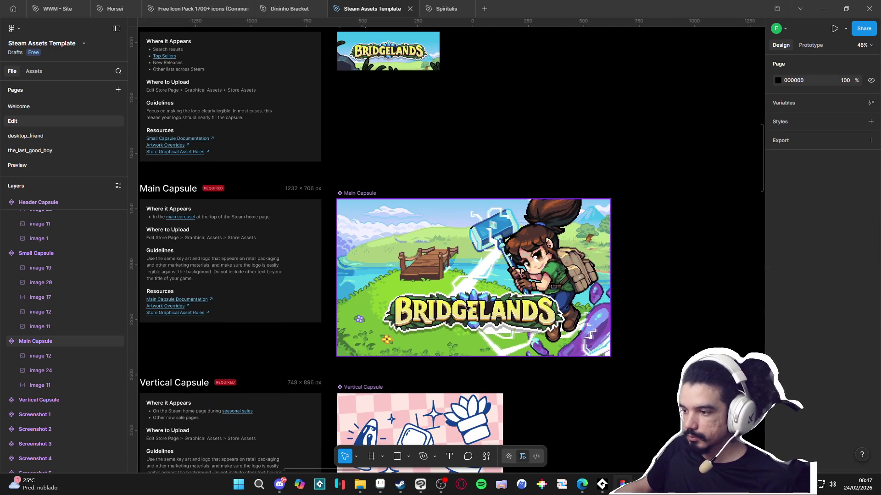
left_click(496, 318)
left_click_drag(495, 317, 498, 330)
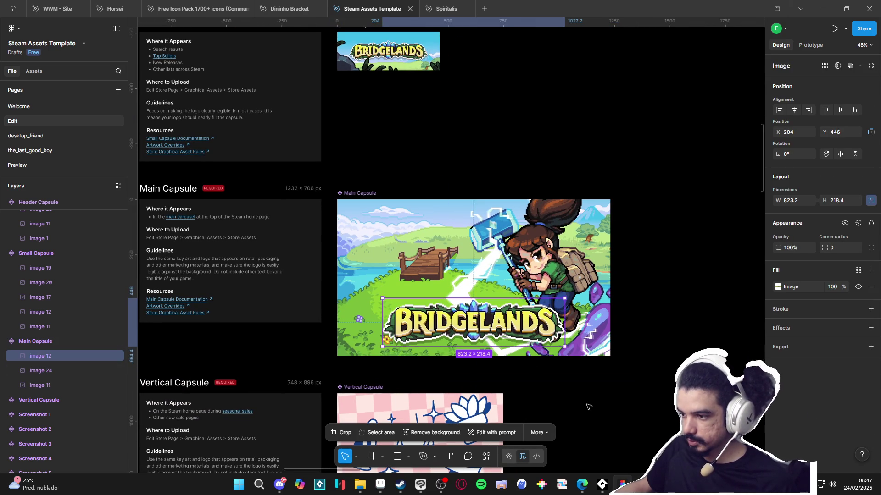
left_click(576, 403)
scroll(615, 411, "down", 2)
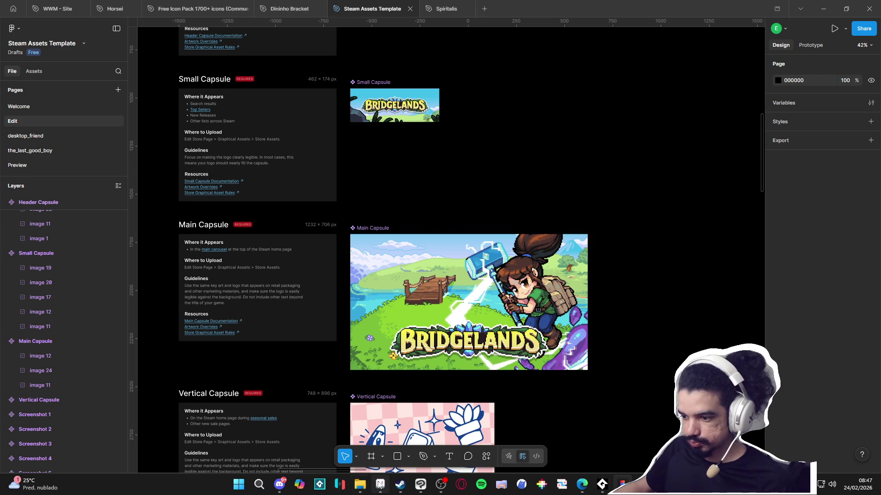
scroll(360, 338, "down", 5)
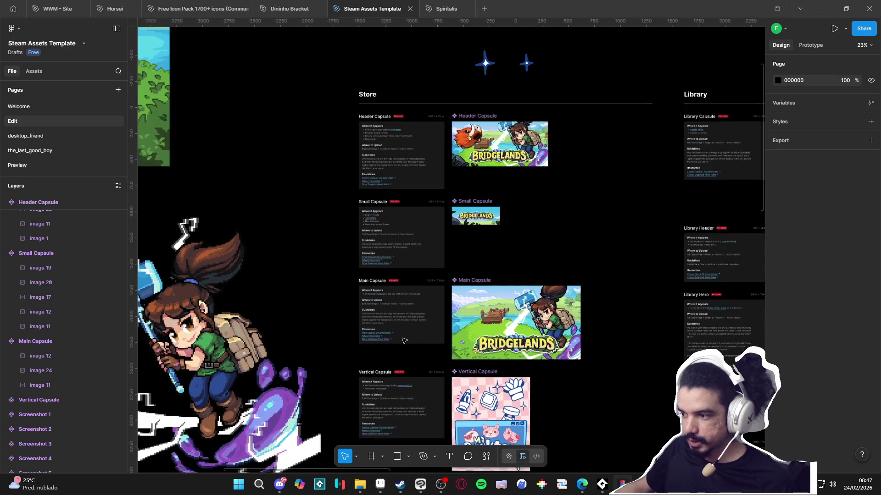
scroll(531, 338, "down", 5)
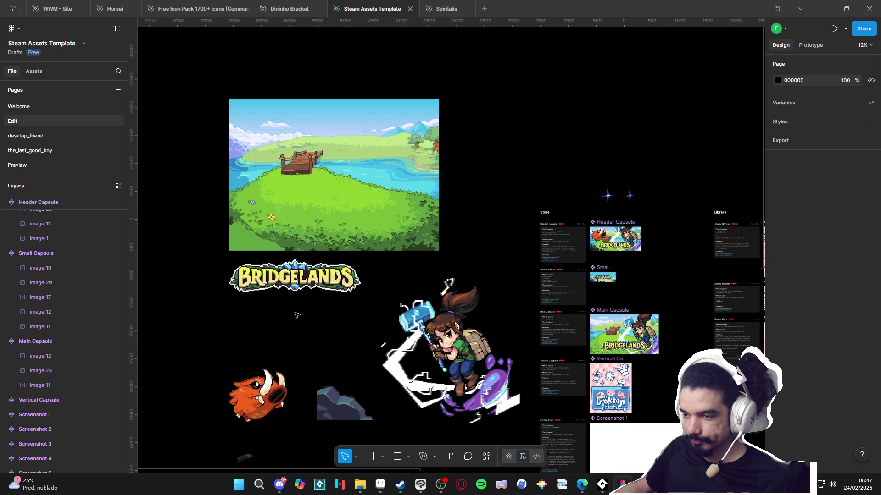
Step: Paste the boar artwork into Main Capsule at width 378 and place it at the left
left_click_drag(275, 312, 374, 310)
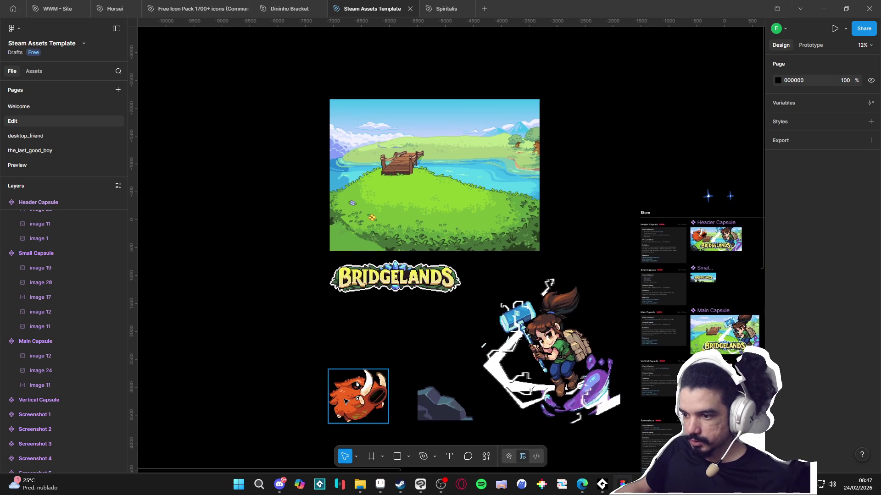
left_click(360, 395)
scroll(424, 301, "up", 2)
scroll(424, 300, "up", 3)
left_click(424, 241)
key("ctrl+v")
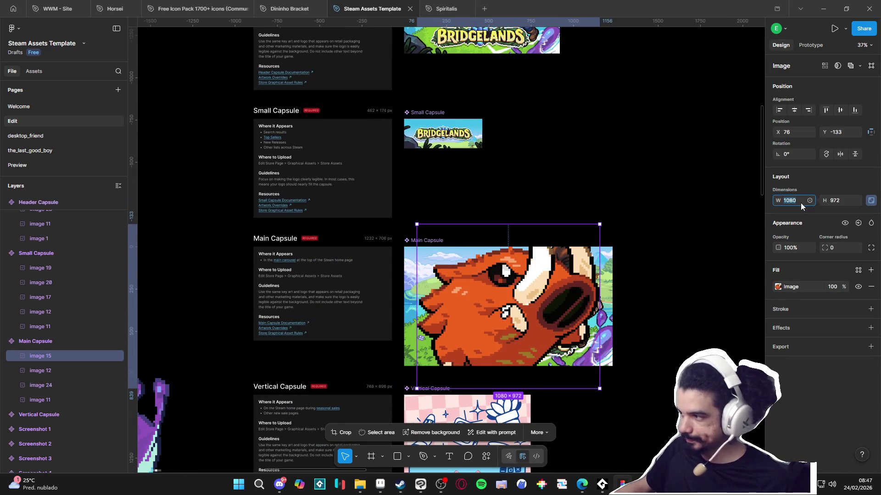
type("78")
key("Return")
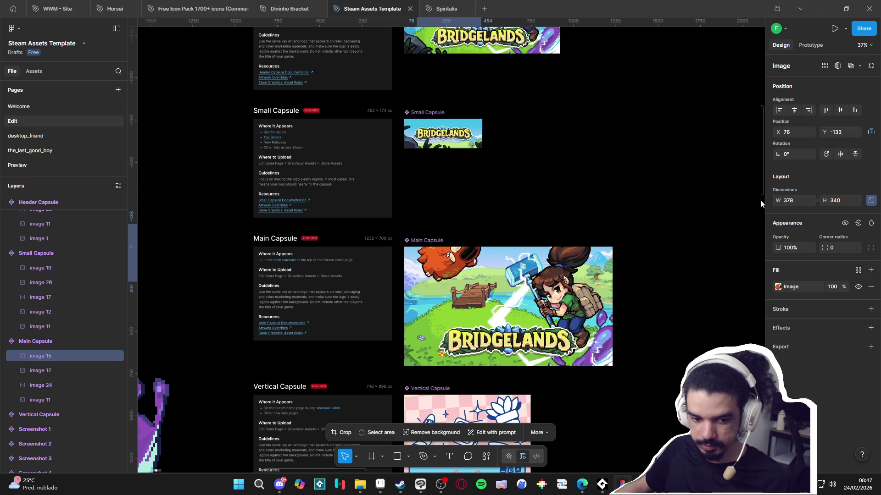
scroll(476, 260, "up", 3)
mouse_move(429, 258)
left_mouse_down()
mouse_move(401, 302)
mouse_move(412, 305)
left_mouse_up()
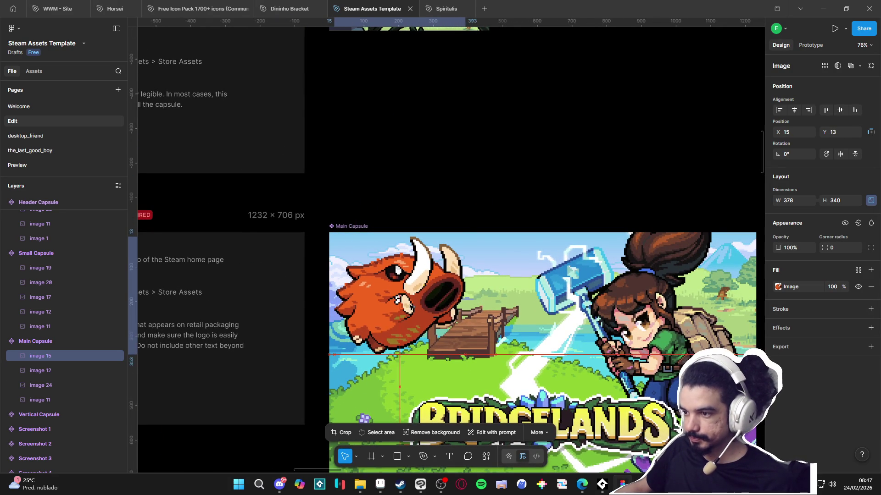
scroll(438, 359, "down", 3)
left_click_drag(438, 359, 432, 344)
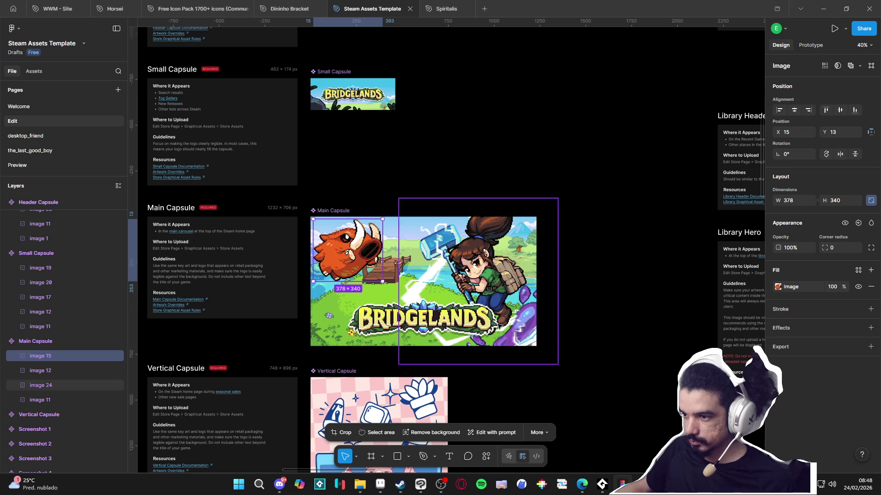
left_click(615, 332)
Step: Shift the background image slightly within Main Capsule
left_click(416, 255)
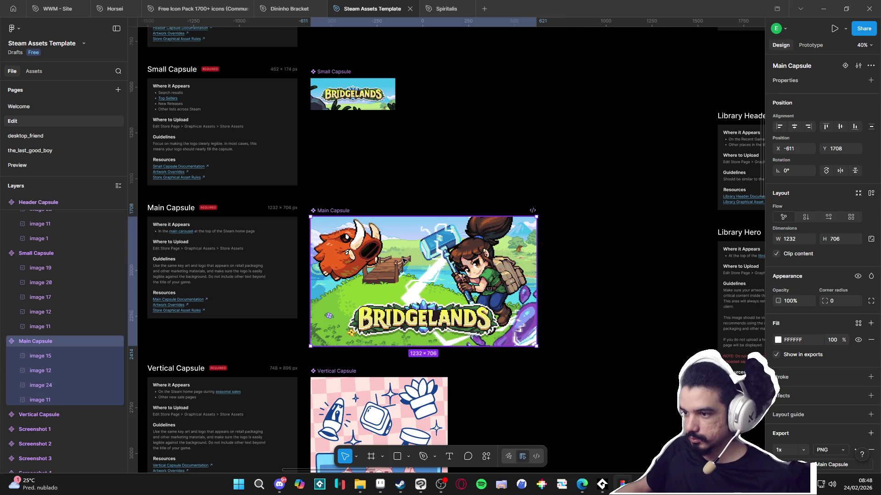
left_click(76, 399)
left_click_drag(365, 292, 375, 290)
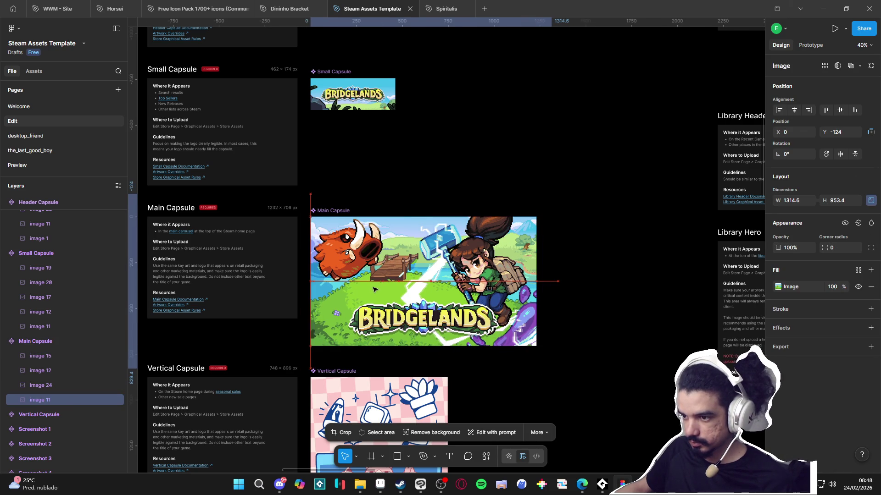
left_click(594, 338)
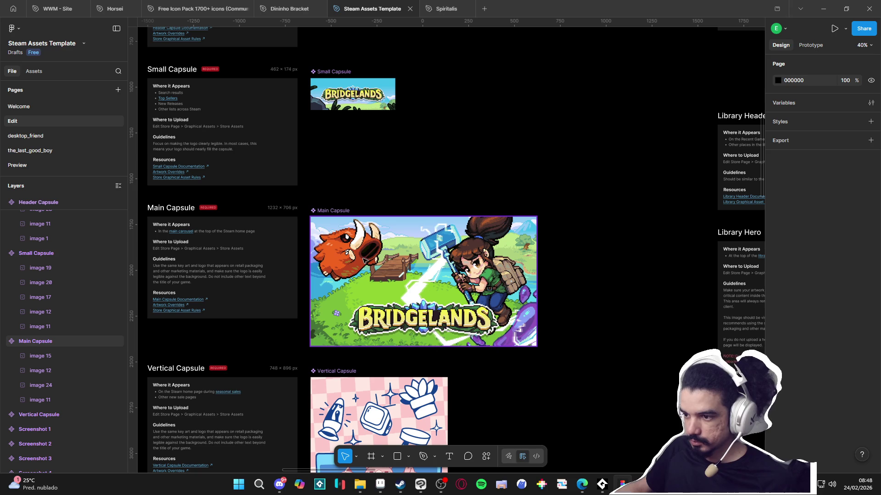
Step: Copy the rock into Main Capsule at width 361.2, partly past the bottom-left edge
scroll(330, 321, "down", 5)
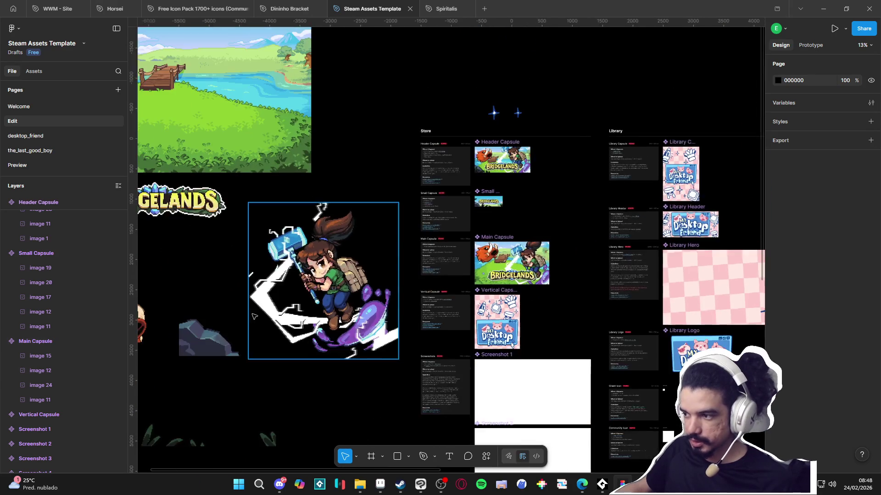
scroll(257, 321, "left", 5)
left_click(333, 326)
key("ctrl+c")
scroll(482, 238, "up", 6)
left_click(392, 171)
key("ctrl+v")
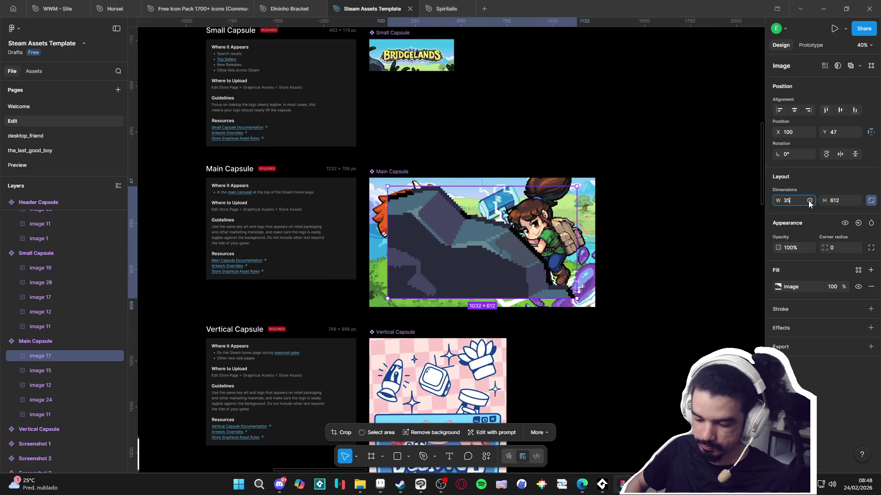
type("1.2")
key("Return")
key("ctrl+z")
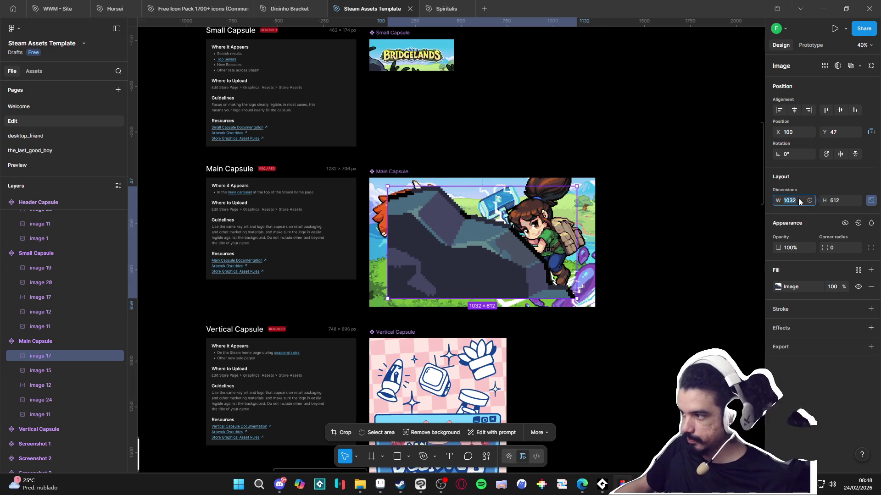
type("1.2")
key("Return")
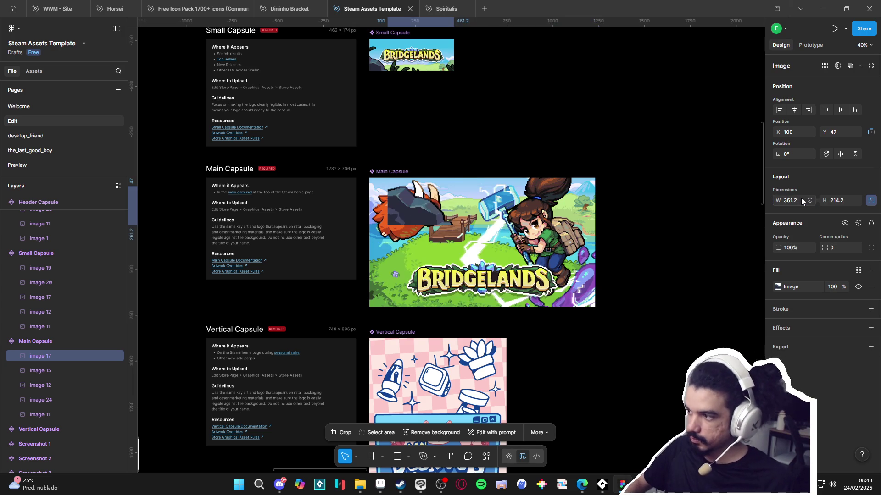
left_click_drag(407, 216, 389, 298)
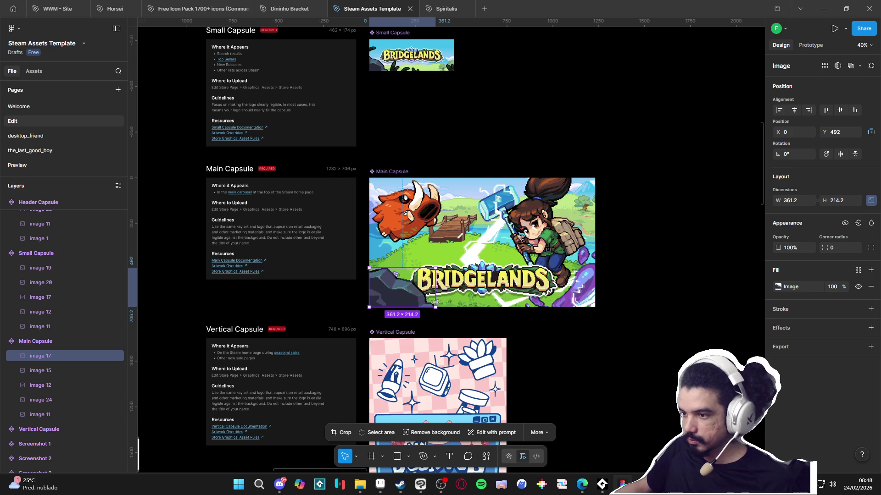
left_click_drag(407, 303, 387, 304)
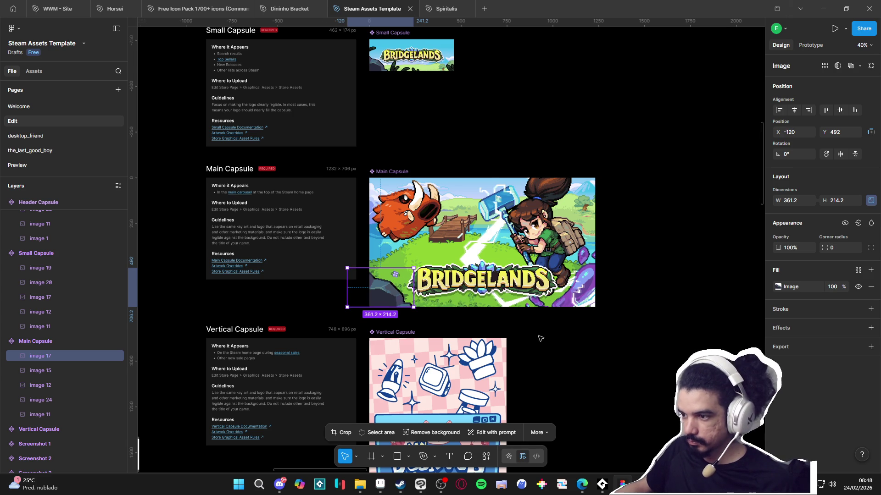
left_click(618, 345)
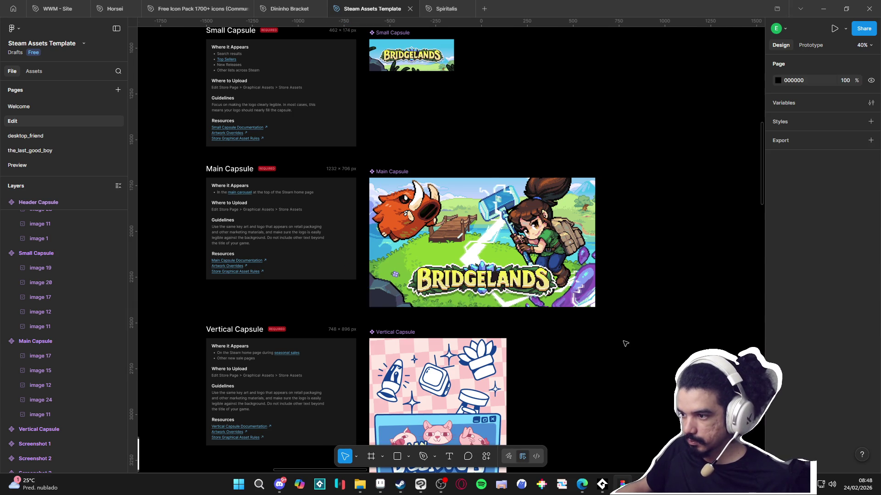
Step: Raise the BRIDGELANDS logo slightly within Main Capsule
left_click(489, 279)
left_click_drag(489, 284, 497, 274)
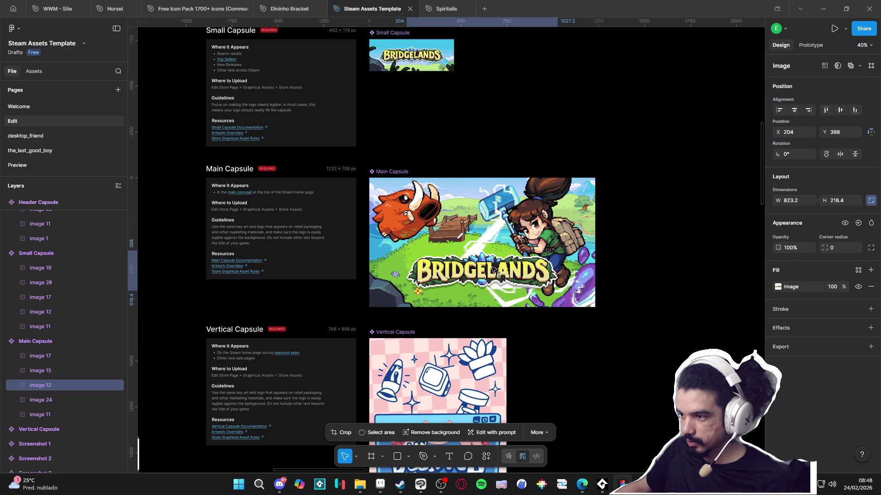
left_click(544, 360)
Step: Paste the foreground grass (image 20) at 35% width and place it at X 0, Y 426
scroll(279, 314, "down", 5)
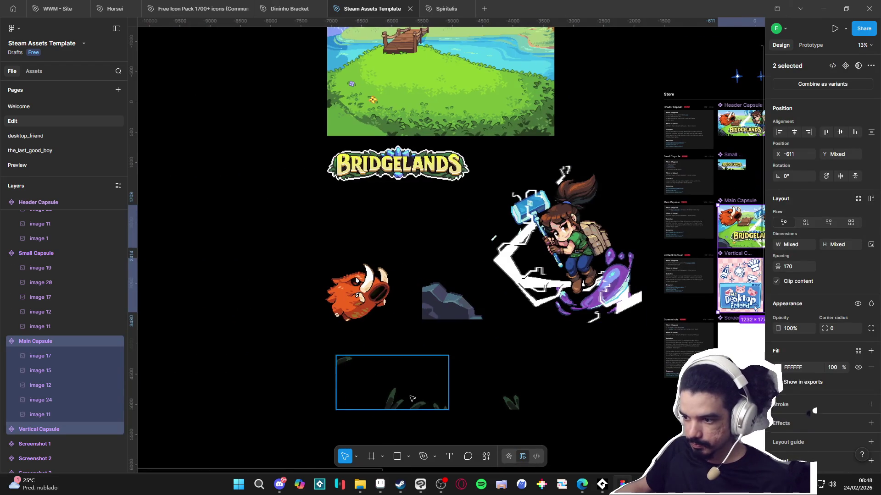
left_click(432, 382)
left_click_drag(456, 383, 260, 383)
scroll(504, 257, "up", 5)
left_click(379, 204)
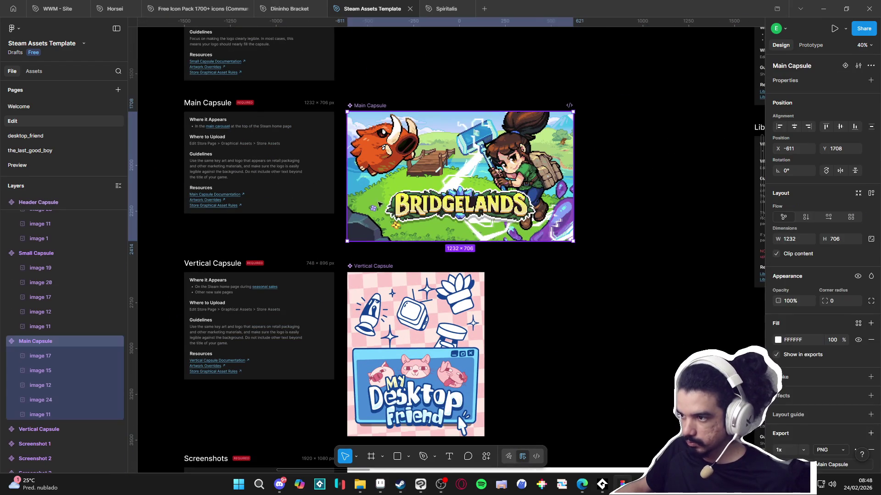
key("ctrl+v")
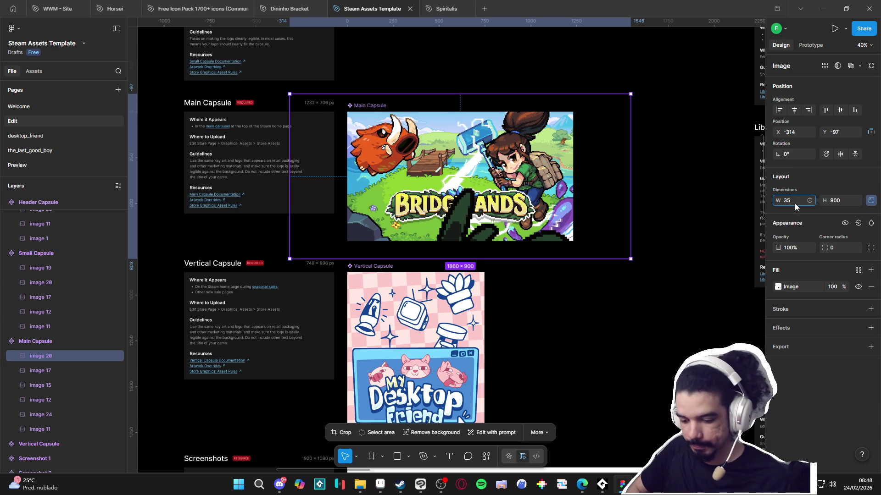
type("%")
key("Return")
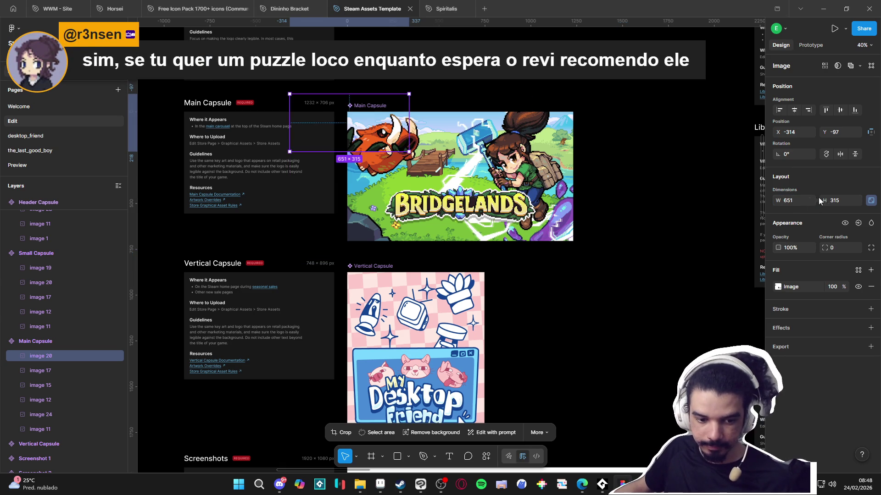
left_click(870, 200)
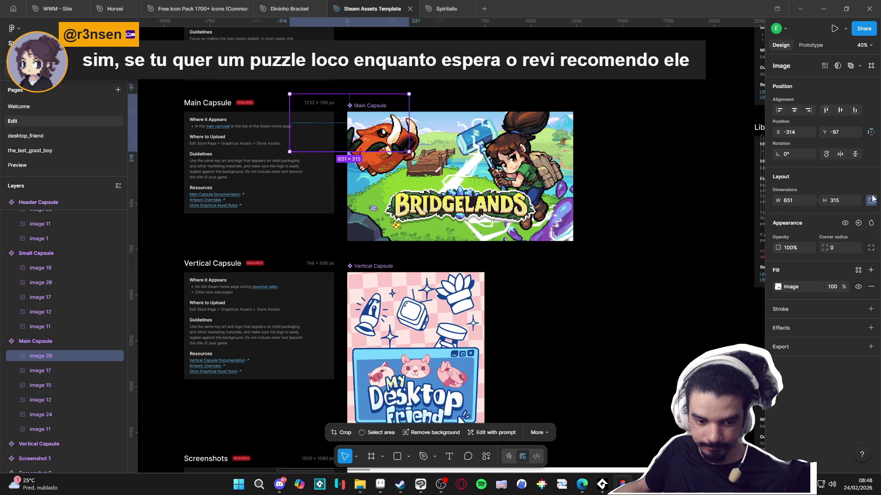
mouse_move(404, 160)
left_mouse_down()
mouse_move(422, 227)
mouse_move(440, 230)
mouse_move(426, 239)
left_mouse_up()
left_click(582, 278)
Step: Zoom and pan around the Figma canvas to review the Main Capsule composition
scroll(595, 266, "down", 3)
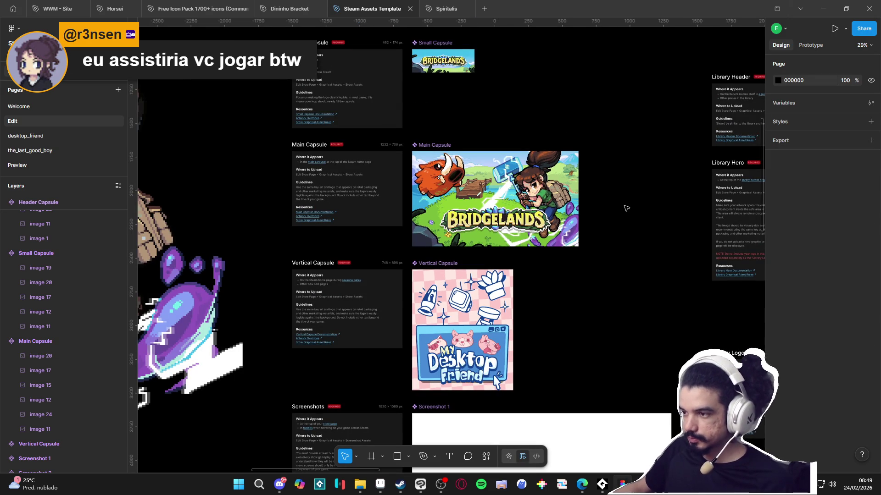
scroll(543, 205, "up", 2)
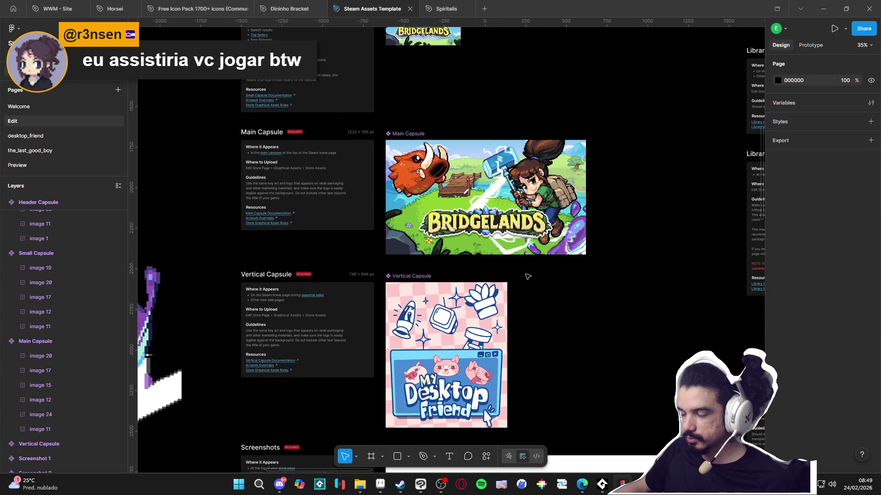
scroll(528, 276, "up", 3)
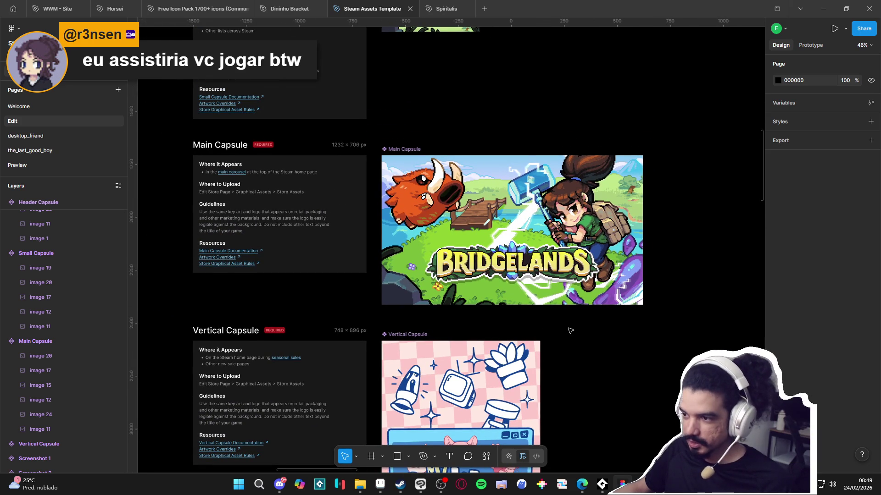
scroll(570, 330, "down", 5)
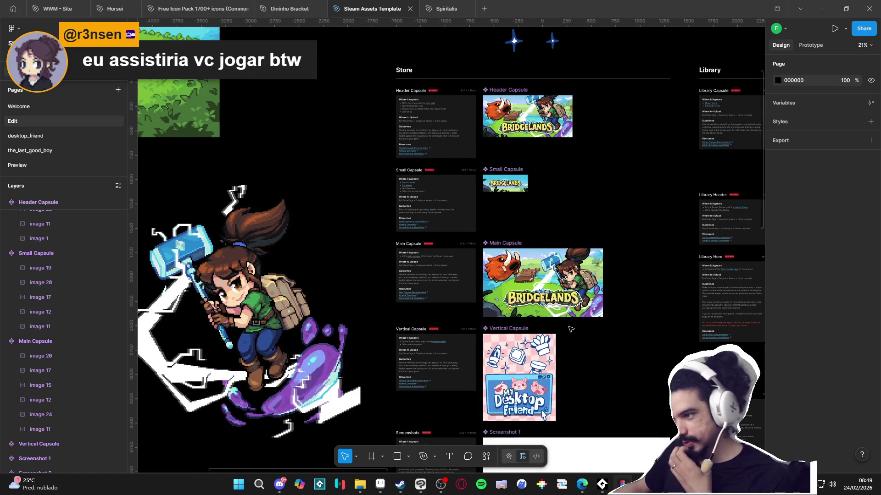
scroll(568, 301, "down", 5)
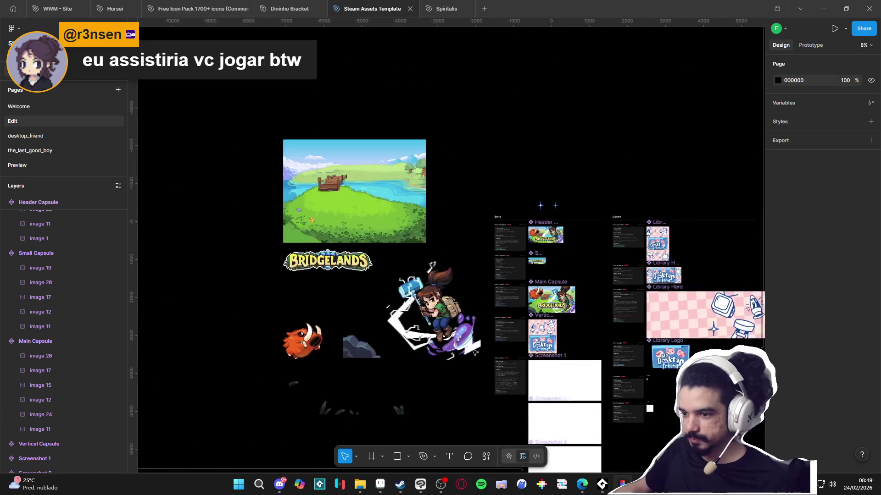
scroll(363, 348, "right", 2)
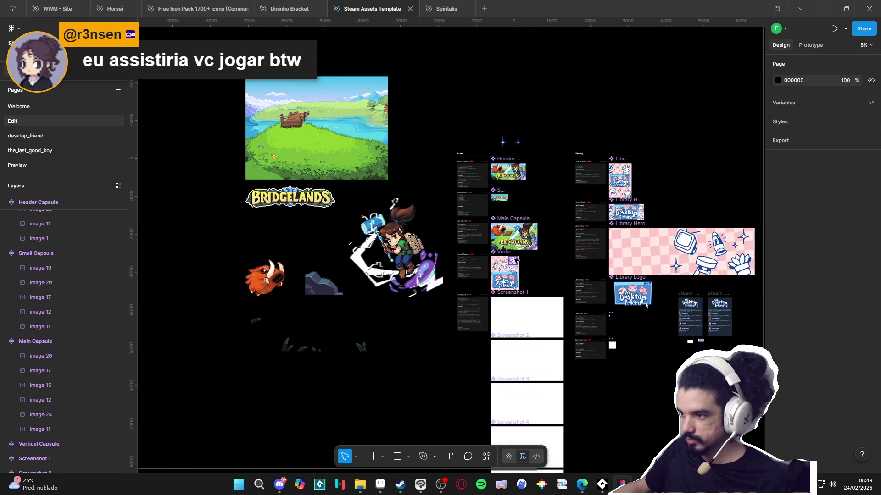
scroll(520, 253, "up", 5)
scroll(521, 253, "up", 4)
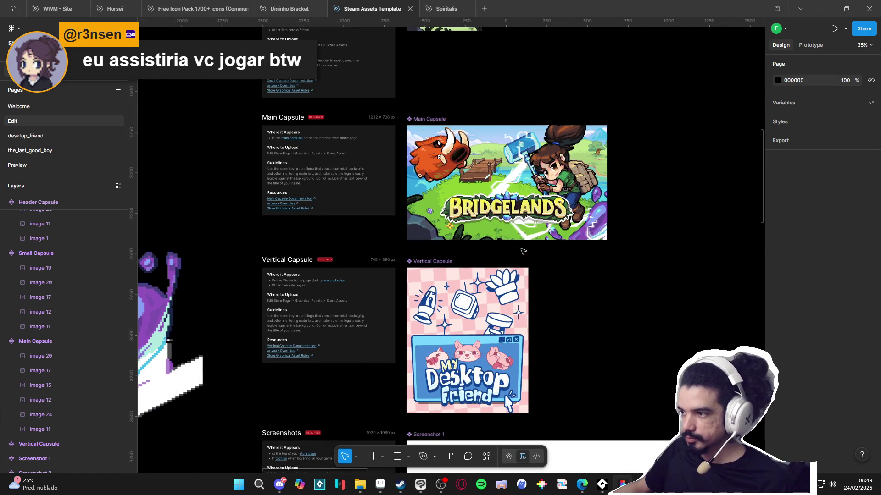
Step: View the Pyliot_full_cover_2-Recovered cover in Aseprite, then return to Figma
left_click(380, 484)
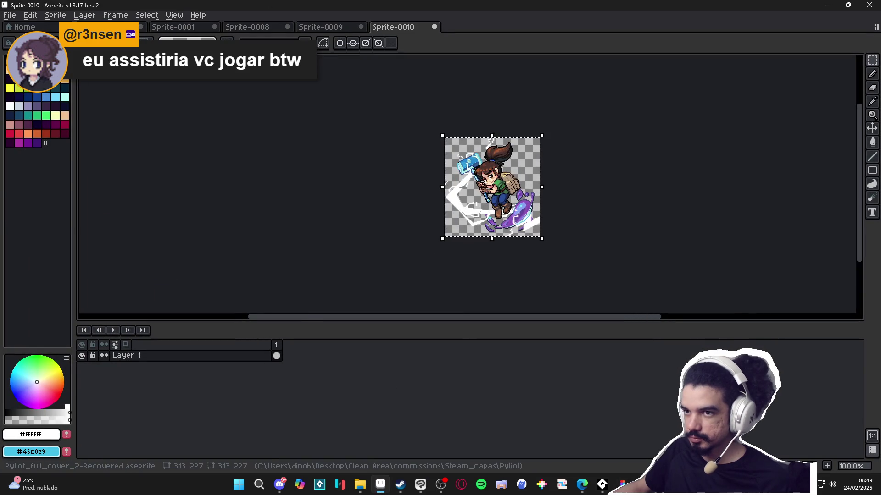
left_click(101, 26)
scroll(527, 265, "up", 2)
scroll(527, 264, "down", 2)
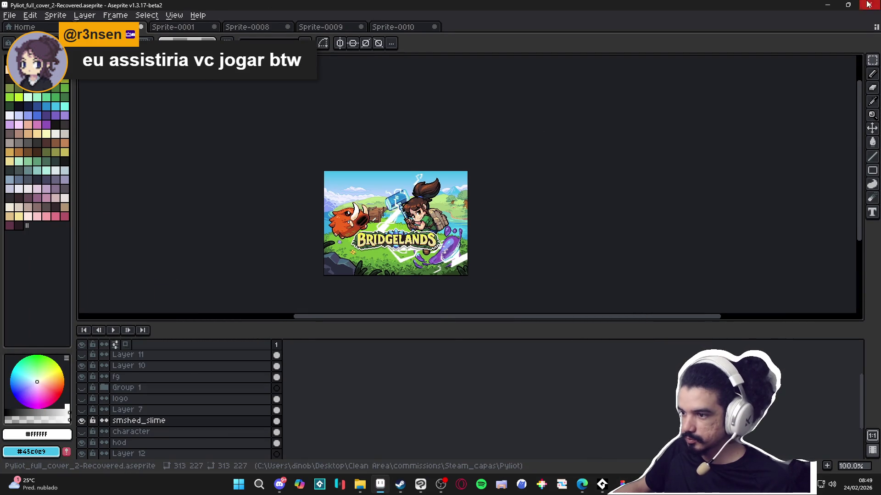
left_click(826, 5)
scroll(515, 296, "up", 2)
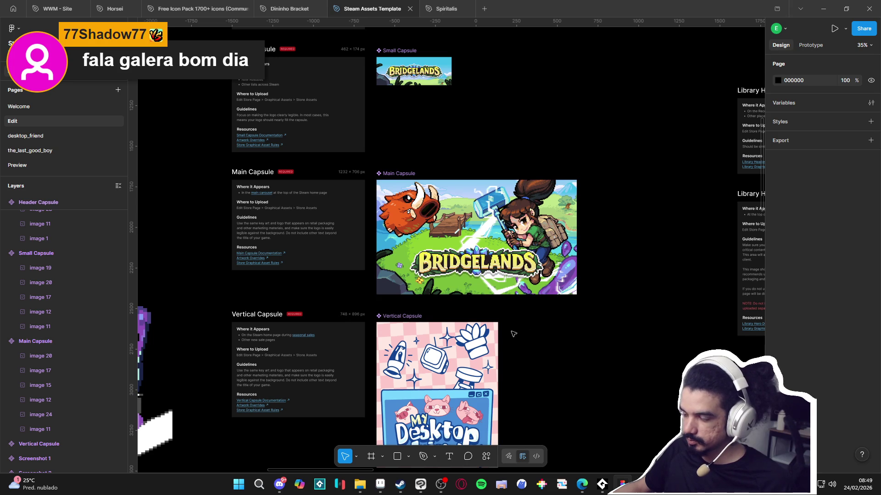
scroll(493, 293, "up", 3)
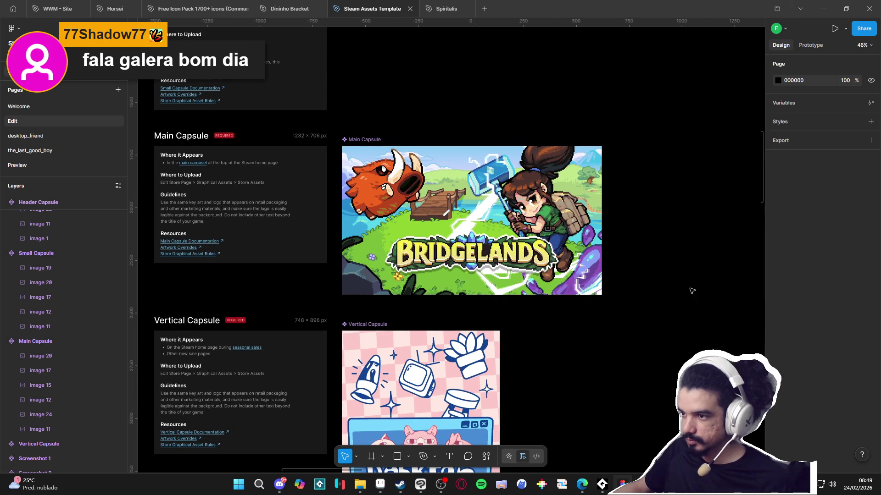
scroll(675, 286, "down", 1)
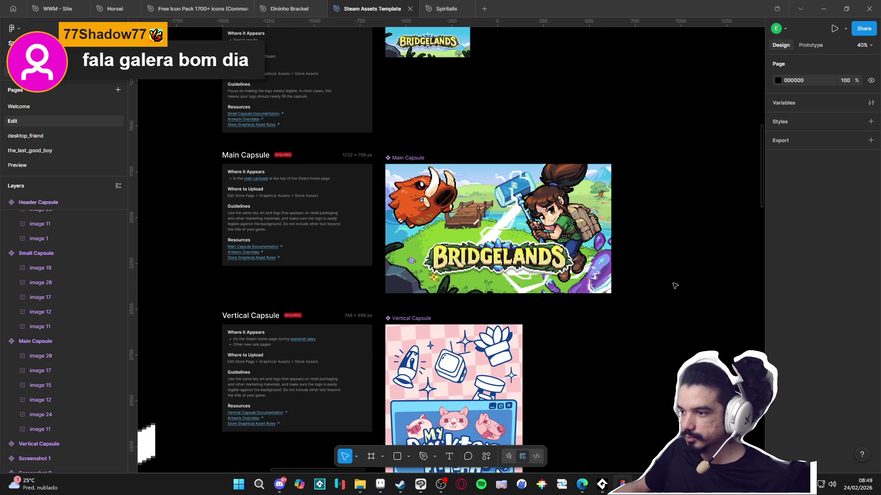
scroll(674, 284, "down", 1)
scroll(631, 234, "down", 2)
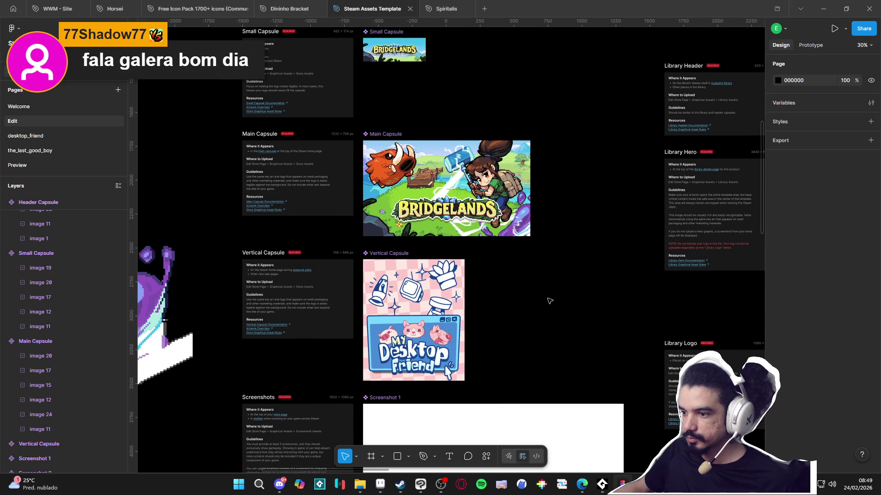
scroll(464, 267, "up", 1)
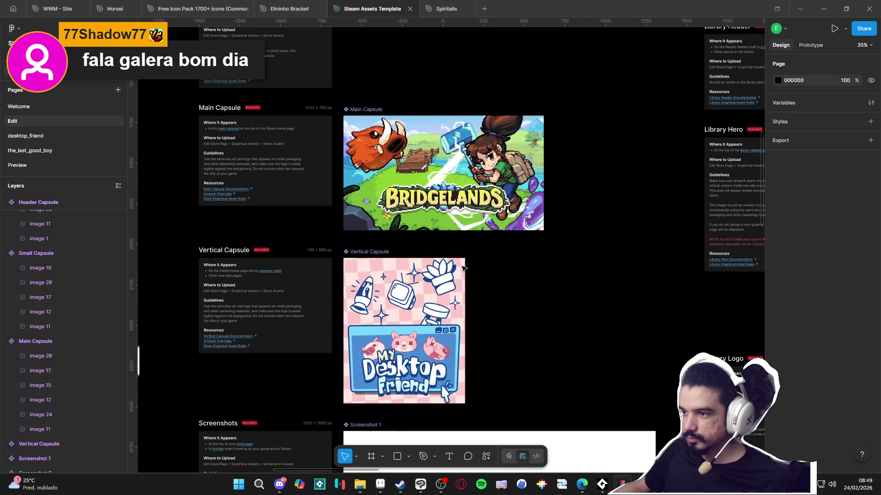
scroll(464, 268, "up", 1)
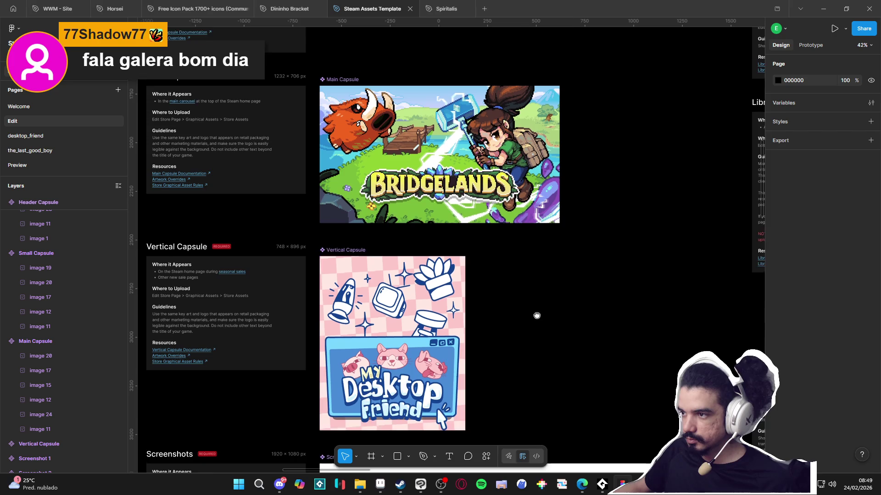
scroll(534, 294, "down", 1)
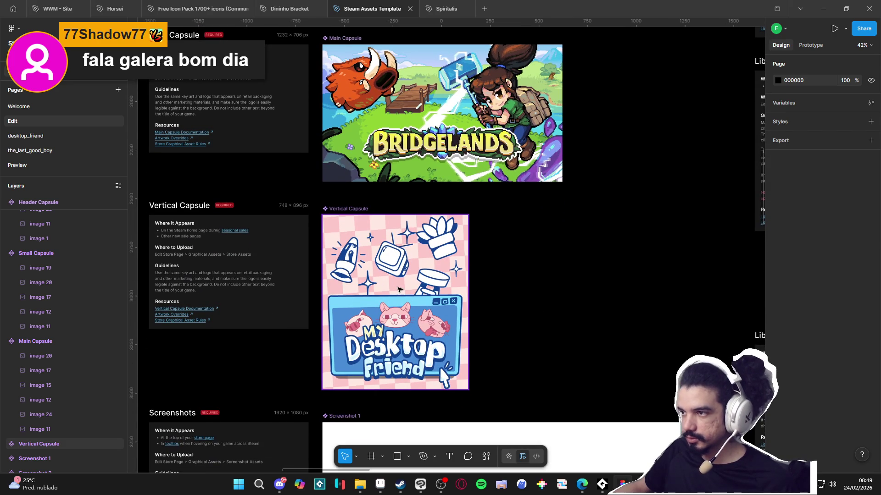
Step: Delete the window, cat, Desktop Friend and MY lettering, left pig and dog from Vertical Capsule
left_click(398, 297)
key("Delete")
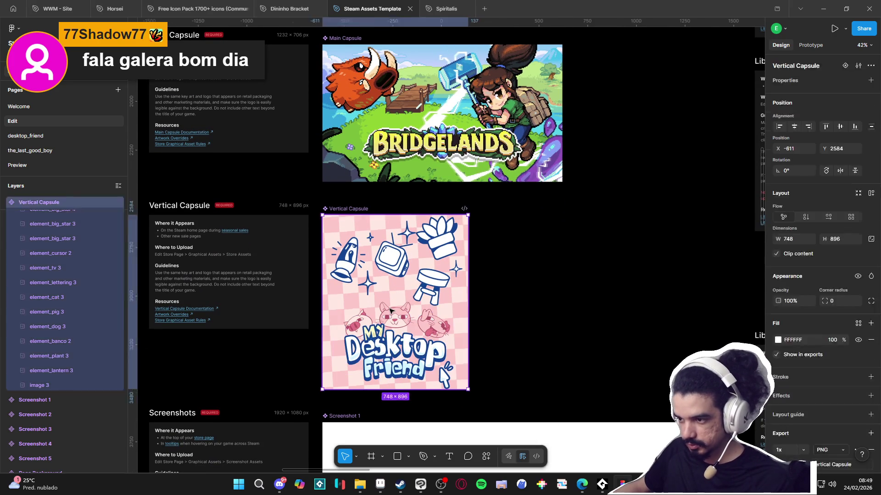
left_click(389, 314)
key("Delete")
left_click(382, 339)
key("Delete")
left_click(381, 336)
key("Delete")
left_click(355, 327)
key("Delete")
left_click(439, 325)
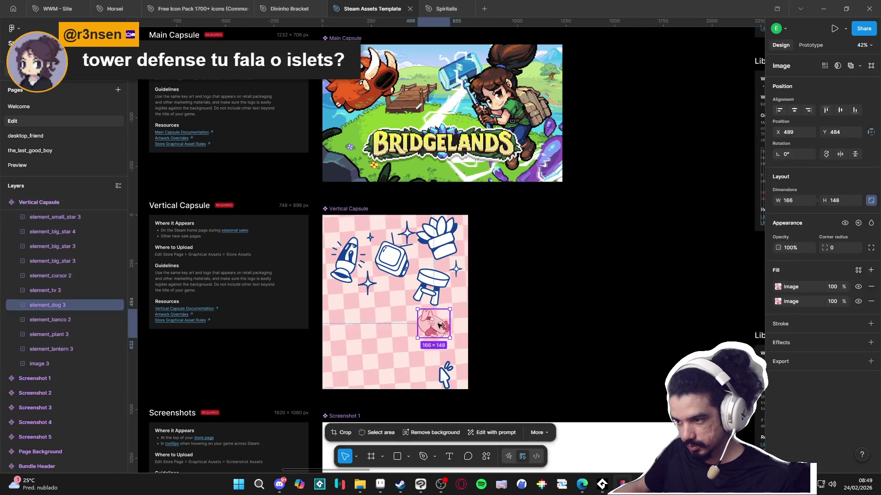
key("Delete")
Step: Delete the stool, plant, TV, lantern, and the five star and cursor layers
left_click(435, 290)
key("Delete")
left_click(450, 243)
key("Delete")
left_click(391, 257)
key("Delete")
left_click(343, 262)
key("Delete")
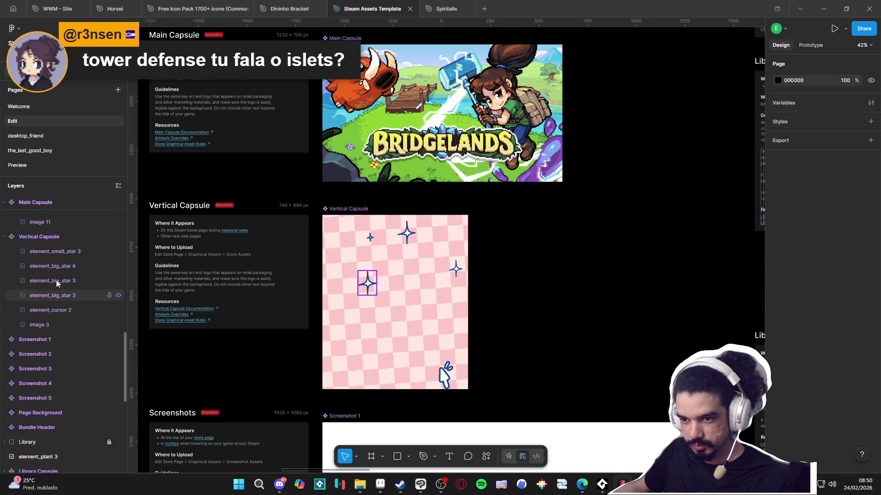
left_click(57, 309)
left_click(48, 367, "shift")
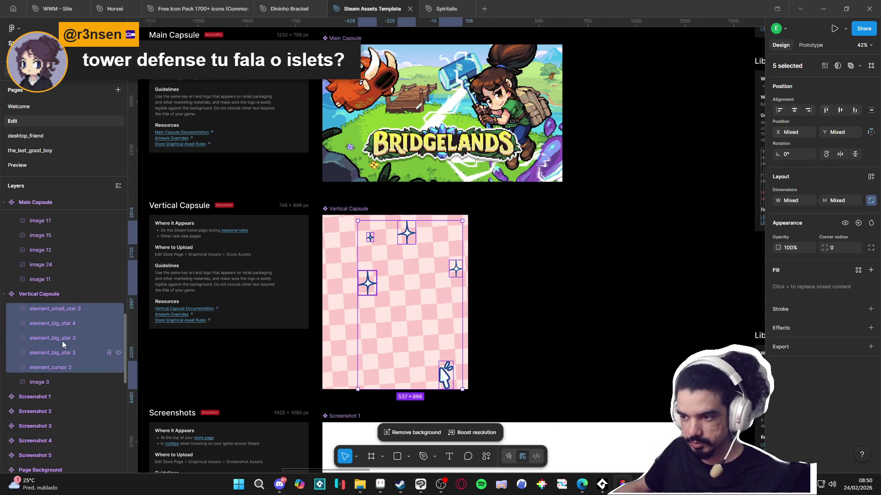
key("Delete")
scroll(371, 266, "down", 5)
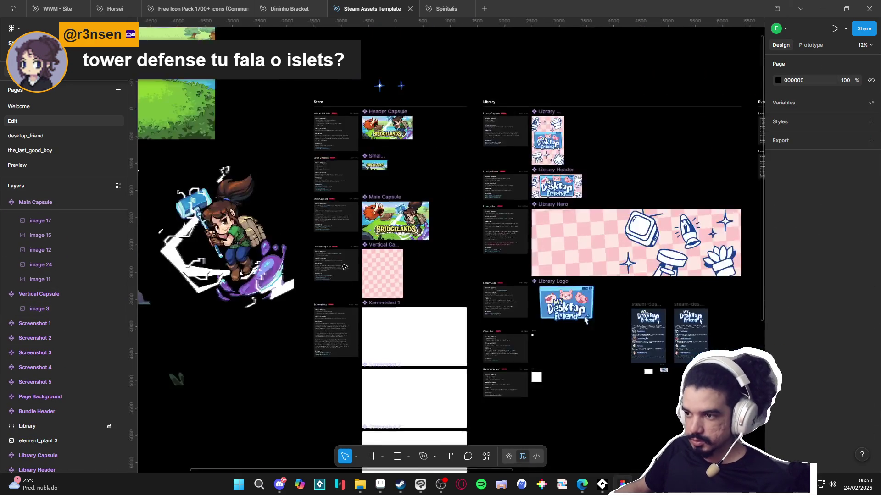
Step: Paste the Bridgelands landscape into Vertical Capsule scaled to 35% (1314.6×953.4)
left_click(486, 164)
scroll(612, 318, "up", 3)
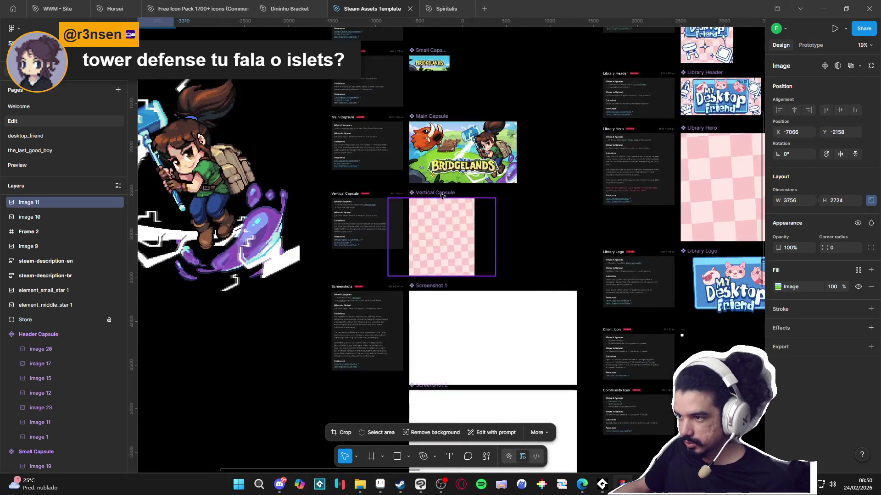
left_click(479, 216)
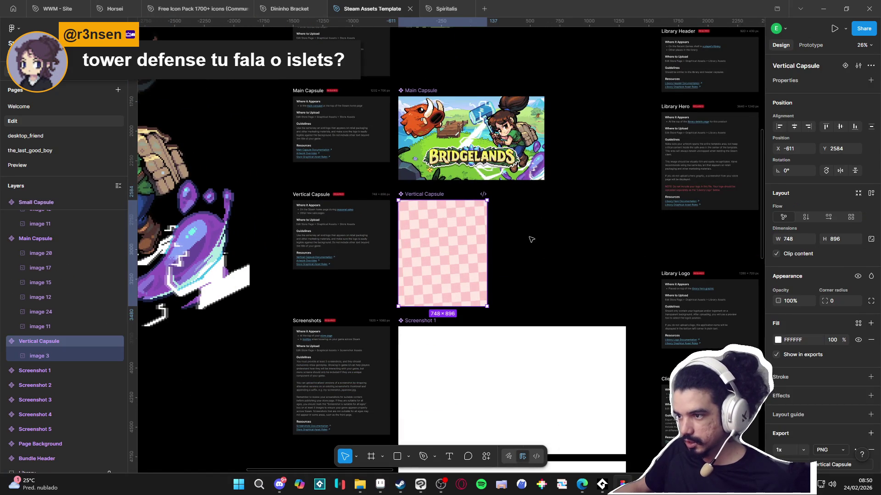
key("ctrl+v")
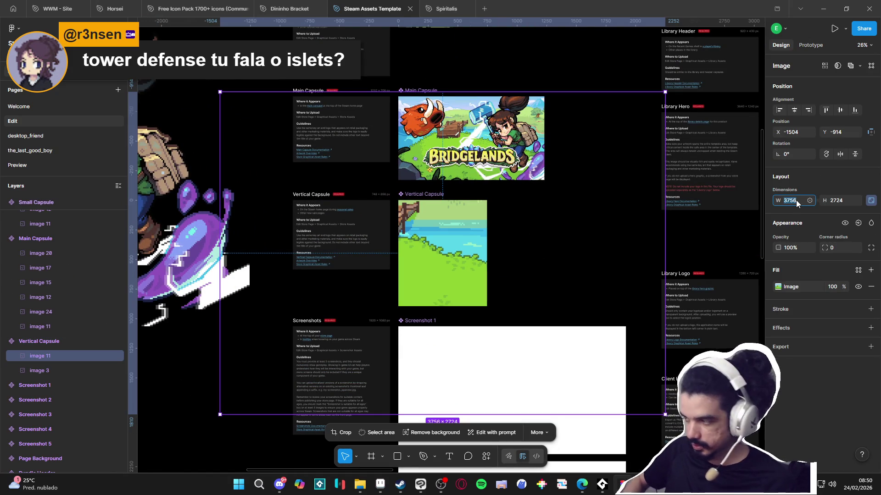
type("%")
key("Return")
Step: Slide the landscape left inside the capsule so the river and grassy hill show
scroll(451, 235, "down", 3)
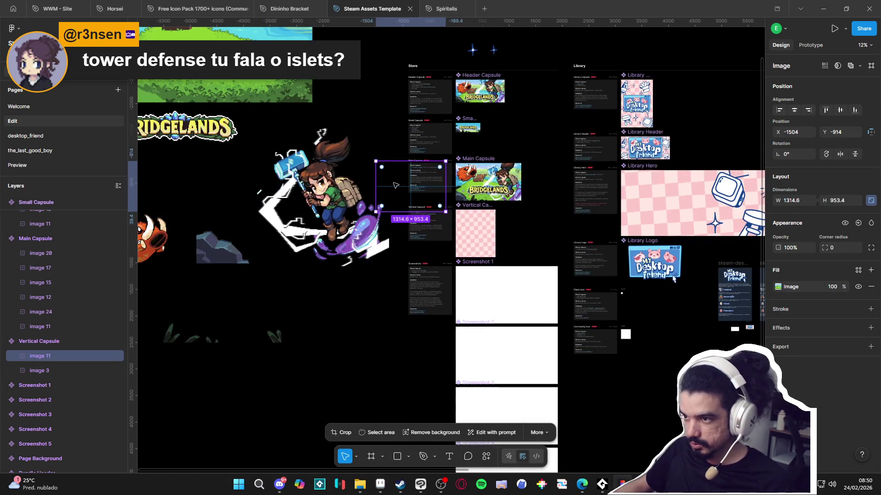
left_click_drag(450, 236, 448, 223)
scroll(486, 238, "up", 4)
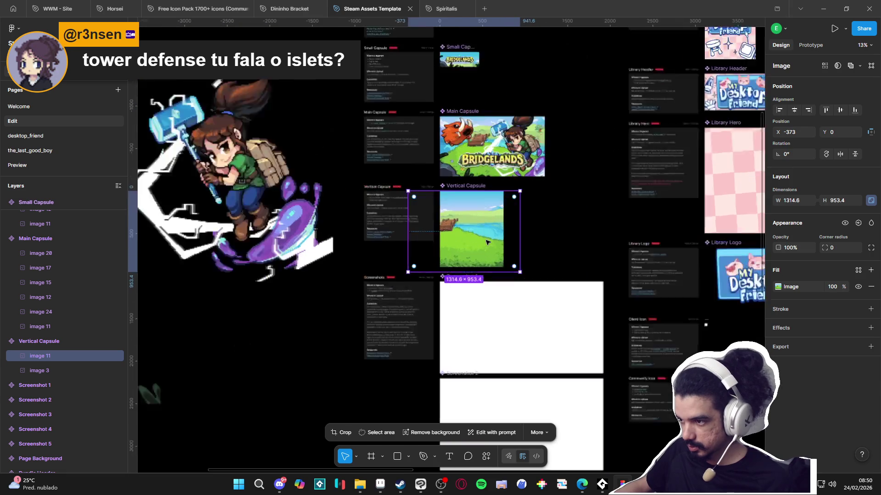
mouse_move(497, 243)
left_mouse_down()
mouse_move(516, 244)
mouse_move(472, 239)
mouse_move(509, 263)
left_mouse_up()
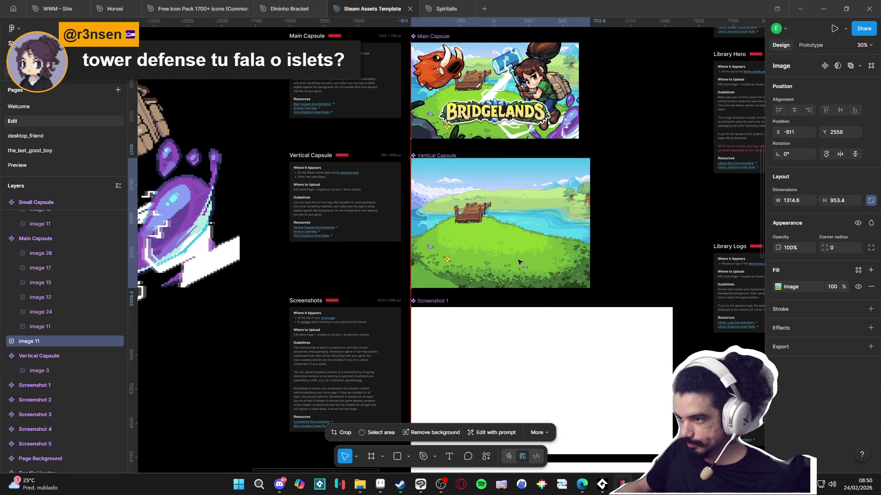
left_click_drag(458, 252, 467, 252)
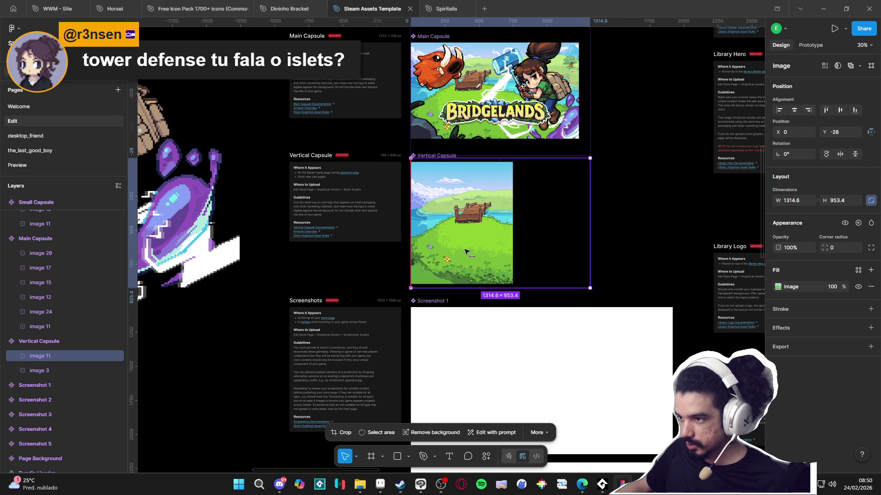
scroll(467, 252, "up", 3)
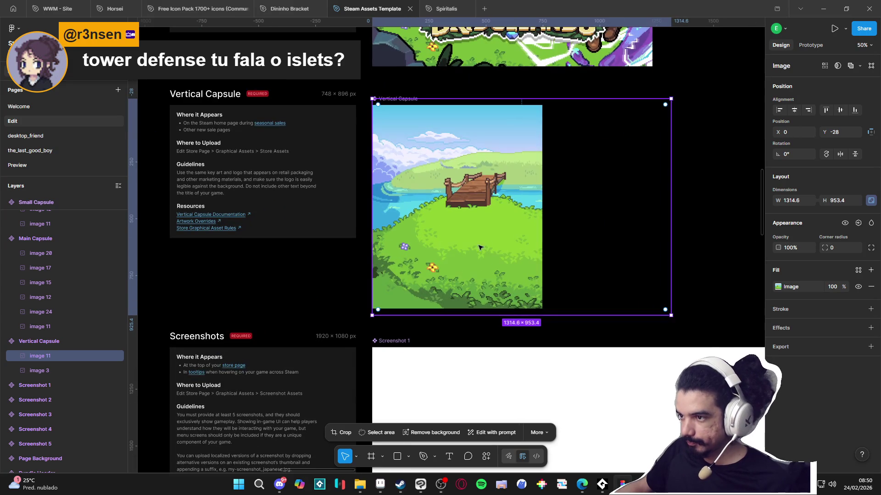
key("shift+Left")
key("shift+Left")
key("shift+Left")
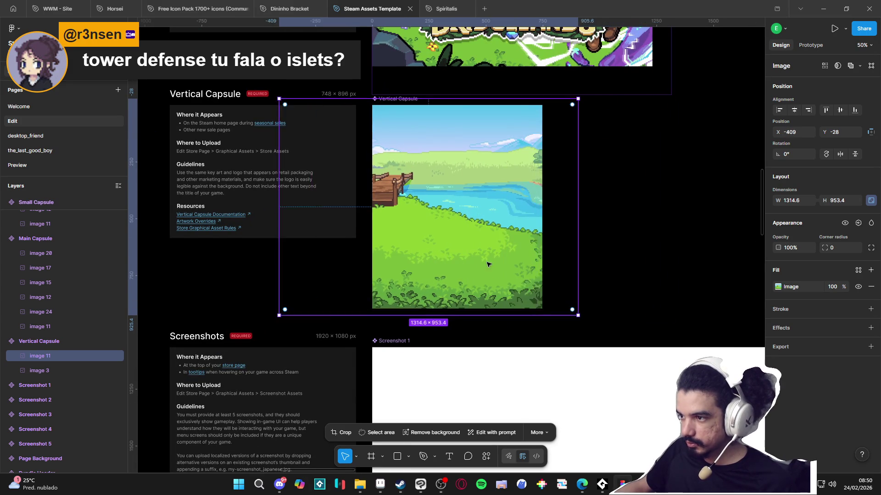
key("shift+Left")
key("Left")
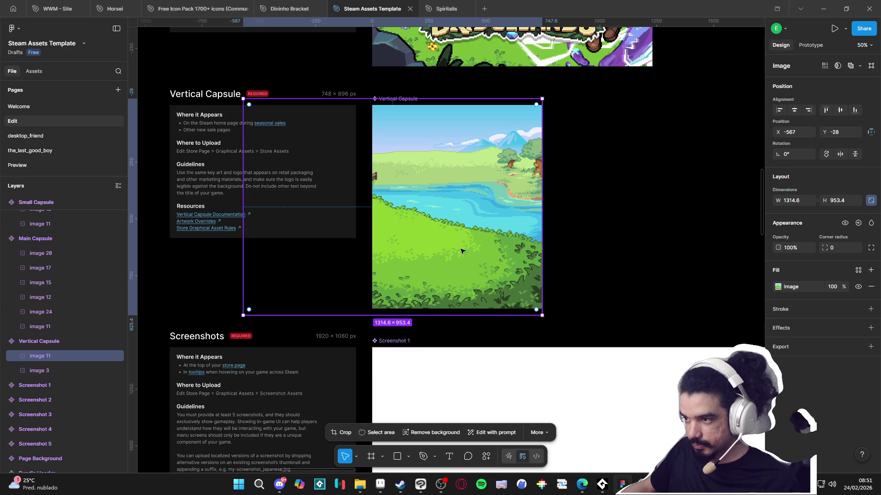
left_click(604, 292)
scroll(605, 292, "down", 5)
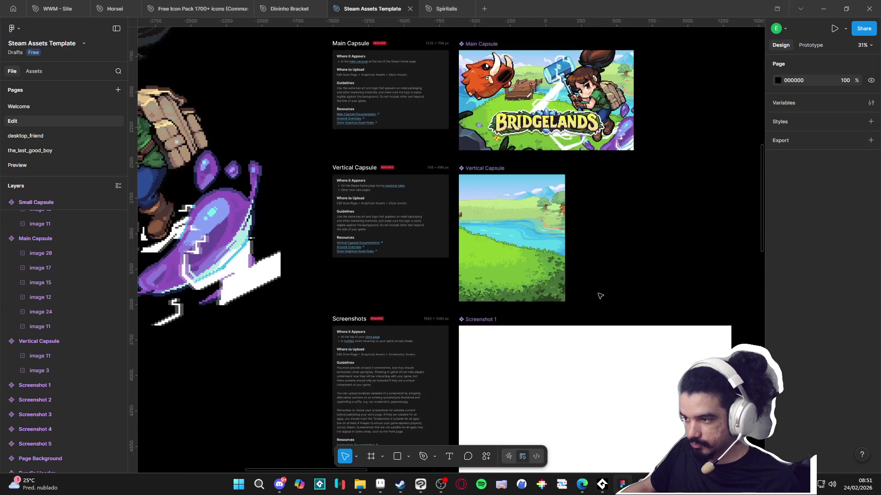
scroll(573, 330, "down", 3)
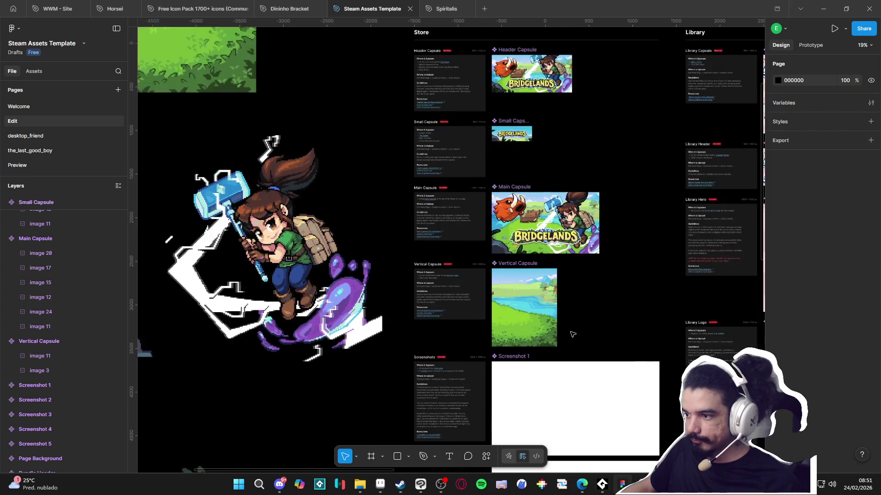
scroll(554, 300, "up", 6)
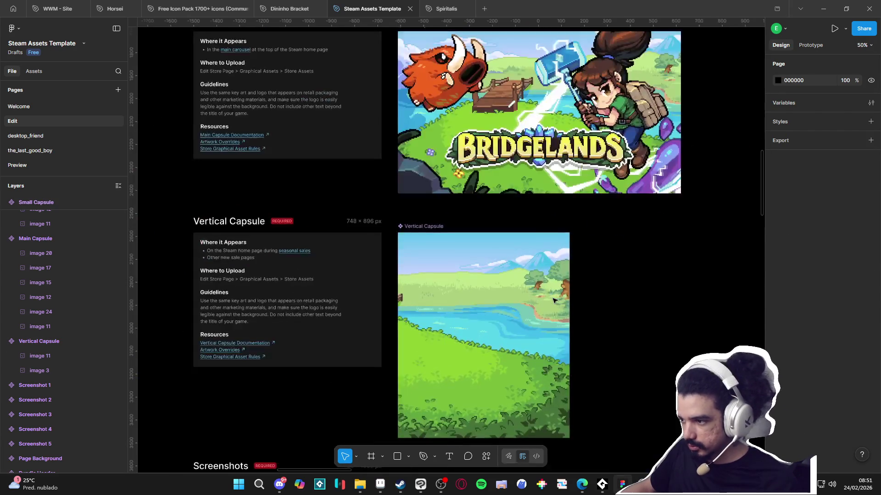
Step: Select the standalone BRIDGELANDS logo image to copy
scroll(554, 300, "down", 3)
left_click_drag(297, 341, 311, 344)
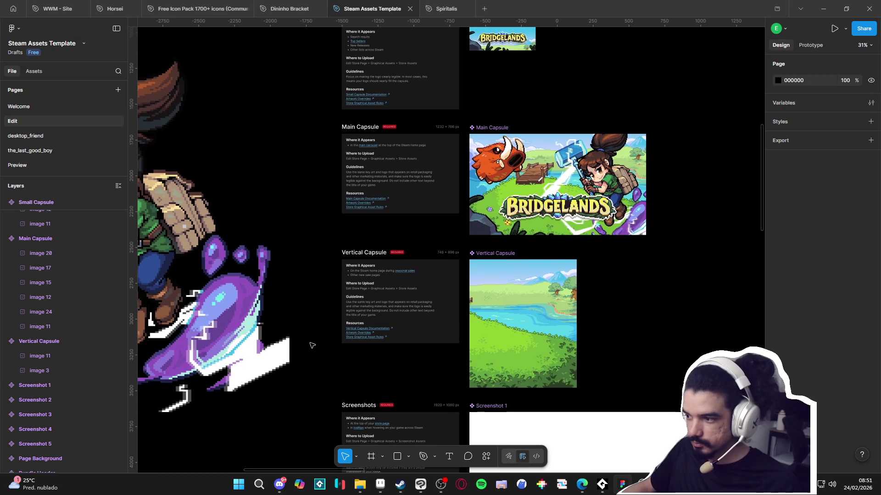
scroll(426, 318, "down", 5)
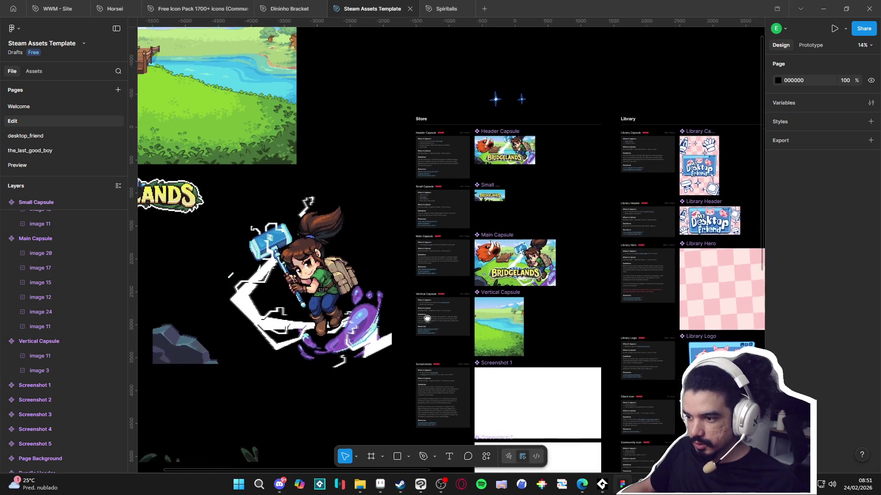
left_click_drag(427, 318, 451, 311)
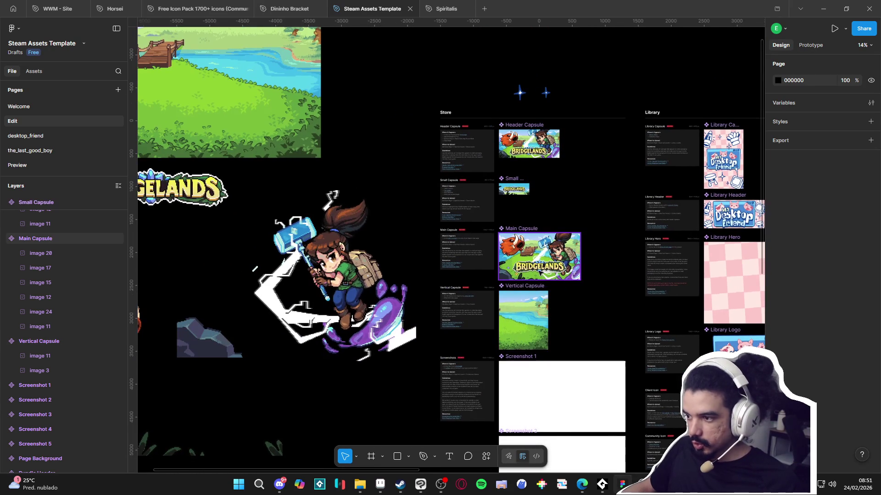
left_click(541, 270)
left_click(540, 271)
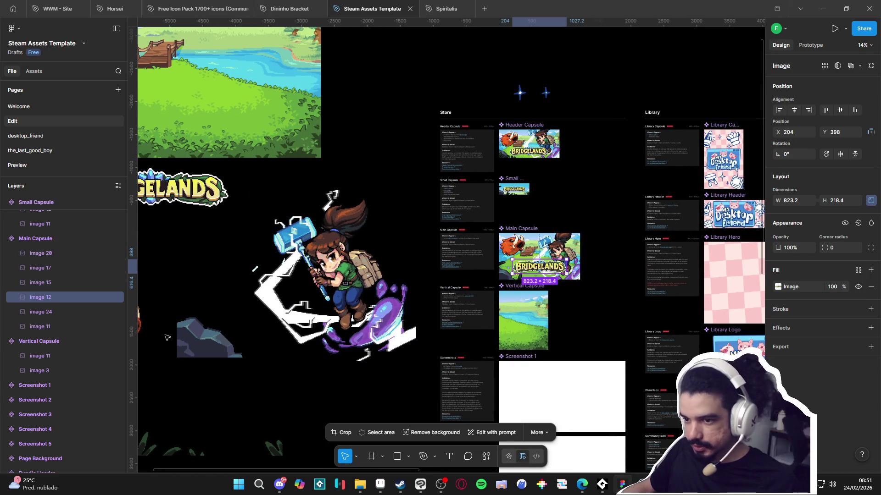
left_click_drag(208, 338, 318, 331)
left_click(260, 183)
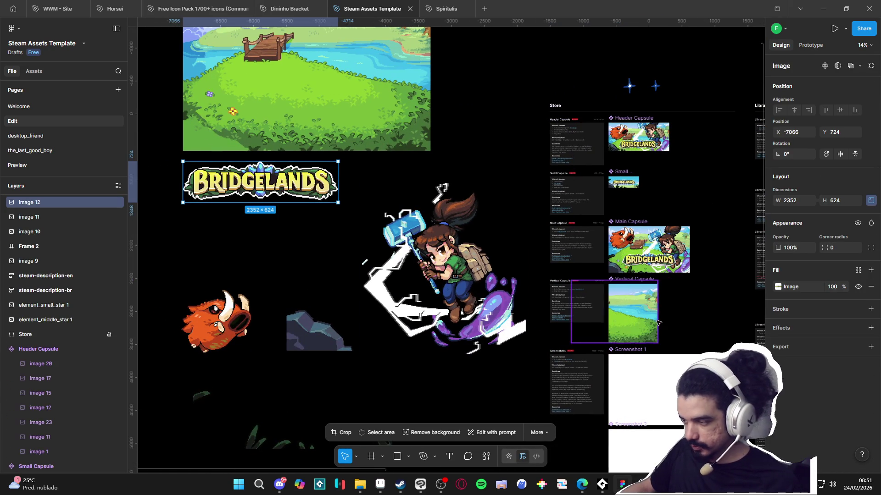
Step: Paste the logo into Vertical Capsule at 35% (823.2×218.4), placed along the bottom
scroll(629, 290, "up", 5)
key("ctrl+v")
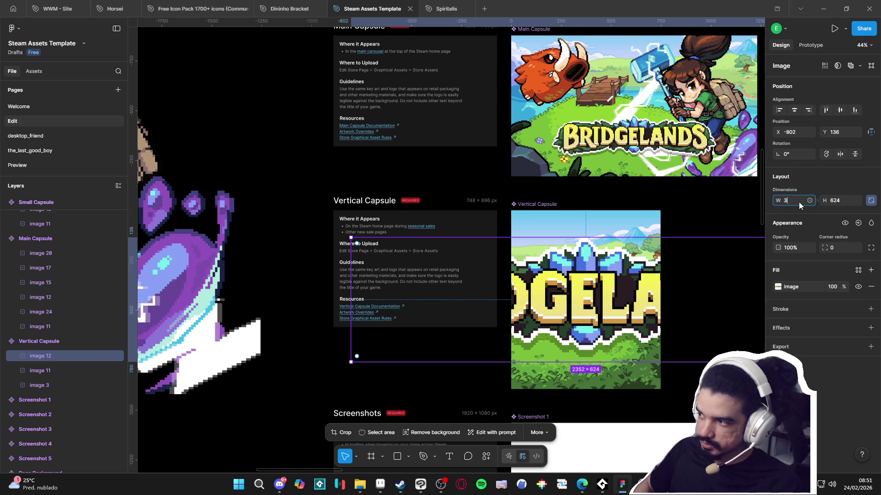
type("%")
key("Return")
left_click_drag(426, 255, 596, 331)
scroll(616, 349, "up", 5)
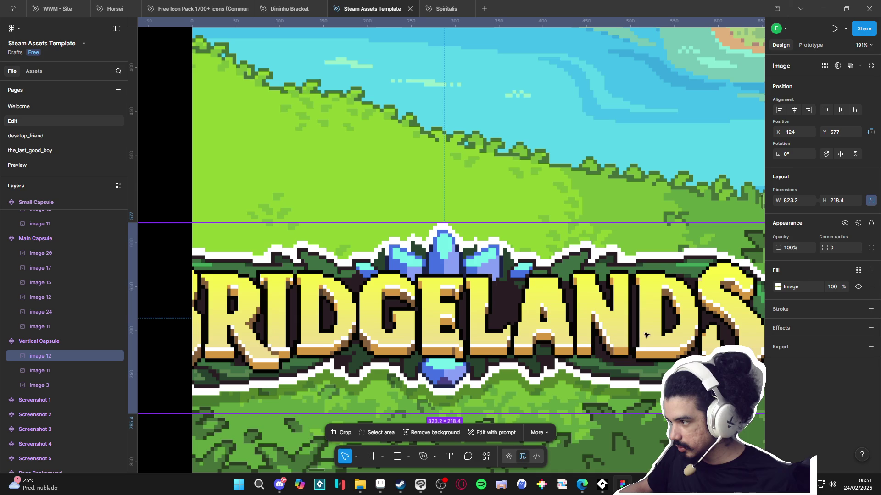
scroll(661, 333, "down", 5)
left_click_drag(621, 349, 647, 364)
scroll(596, 353, "down", 3)
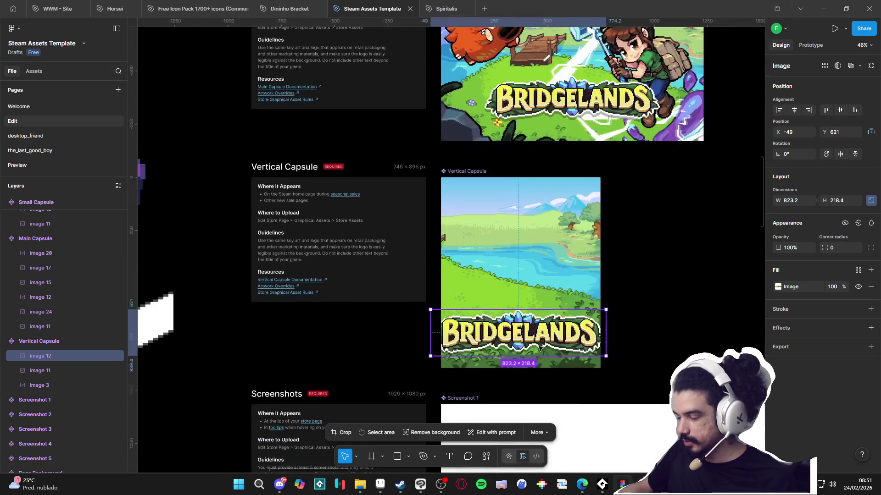
left_click_drag(540, 344, 547, 337)
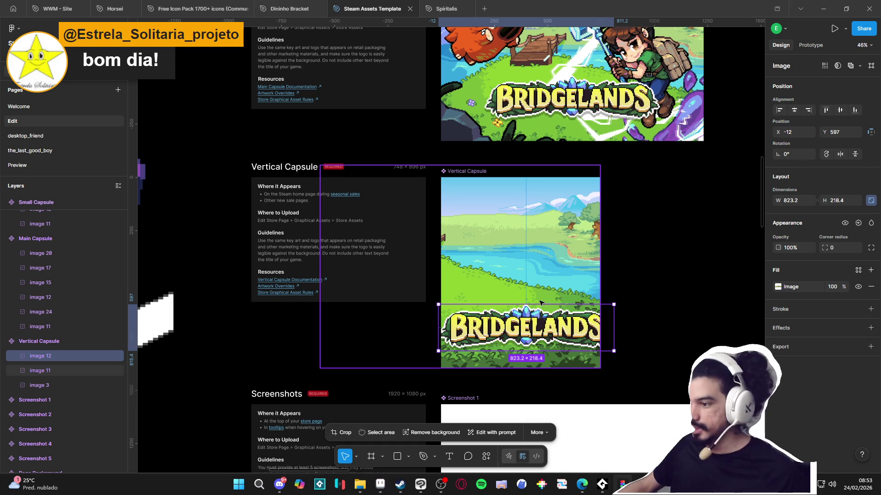
Step: Rescale the BRIDGELANDS logo to 30% (705.6×187.2) and centre it near the capsule bottom
left_click_drag(585, 342, 561, 337)
key("ctrl+z")
key("ctrl+z")
key("ctrl+z")
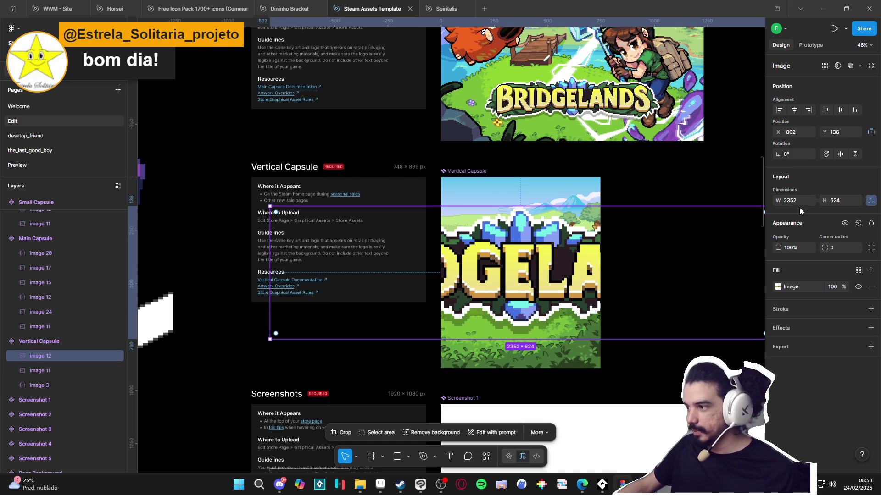
type("30%")
key("Return")
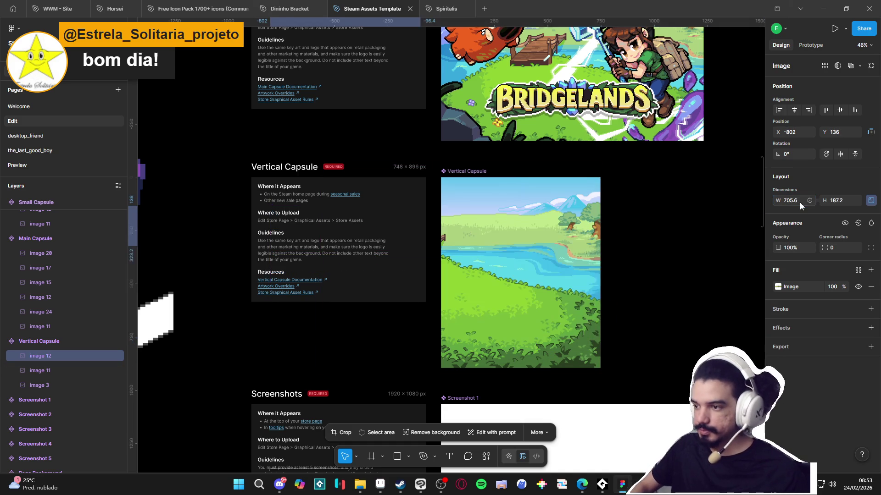
left_click_drag(395, 234, 569, 340)
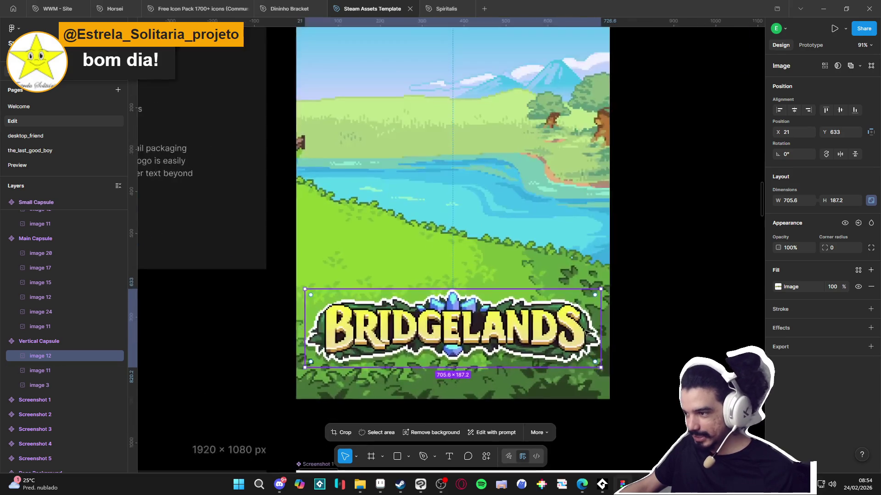
Step: Raise the logo to Y 535, just above the grassy foreground
scroll(571, 337, "up", 5)
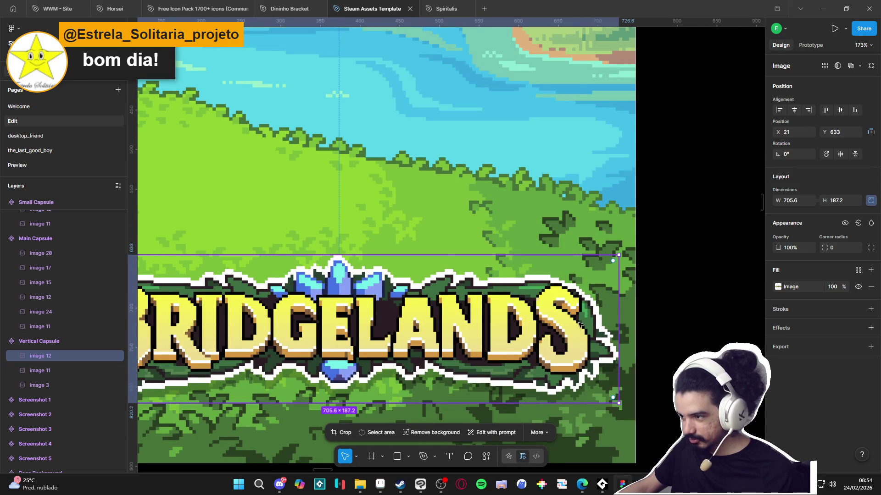
scroll(579, 327, "down", 5)
left_click(637, 307)
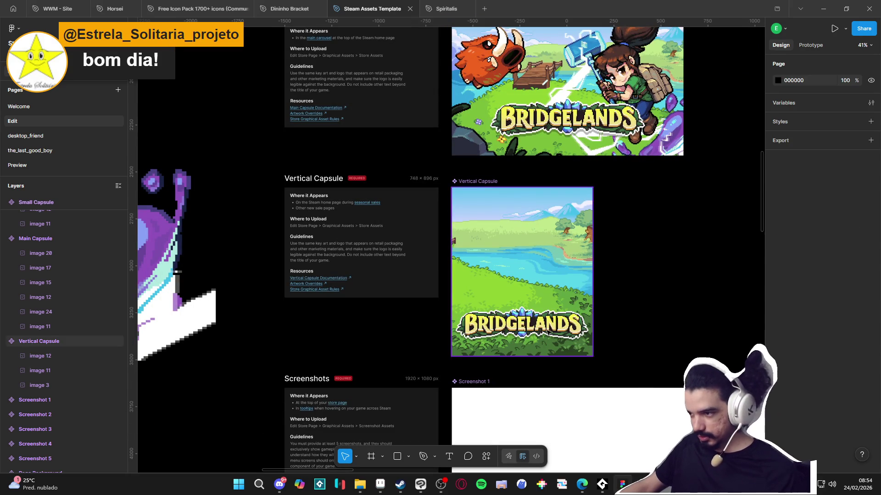
left_click(548, 329)
left_click(547, 326)
left_click_drag(547, 326, 560, 311)
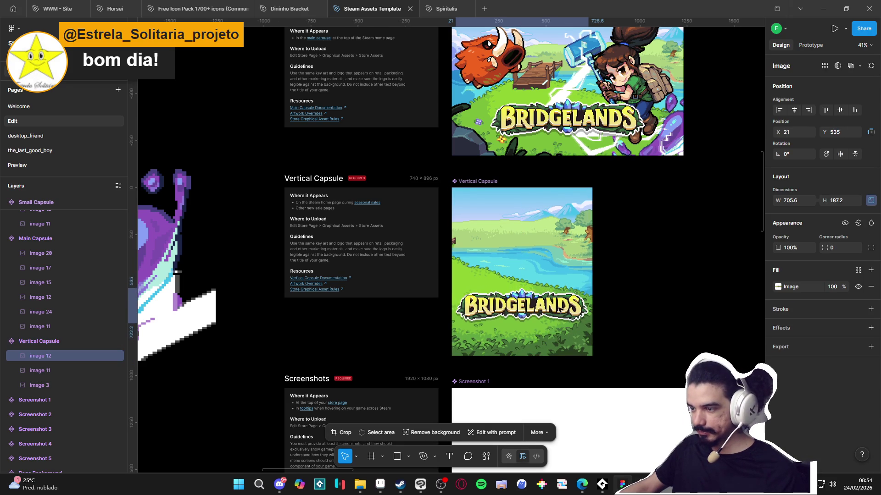
Step: Paste the hammer-wielding hero art into the Vertical Capsule at 30% size
key("Escape")
scroll(559, 214, "down", 3)
scroll(560, 215, "left", 3)
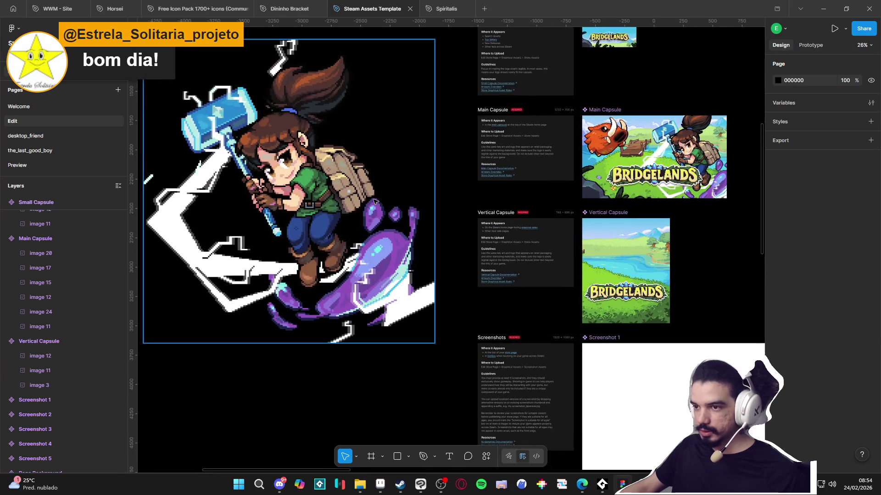
left_click(349, 206)
key("ctrl+c")
left_click(608, 212)
key("ctrl+v")
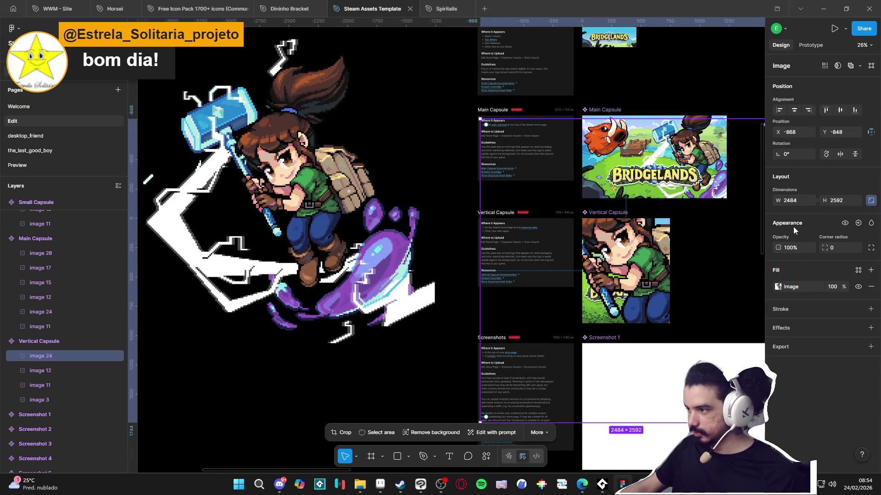
type("30%")
key("Return")
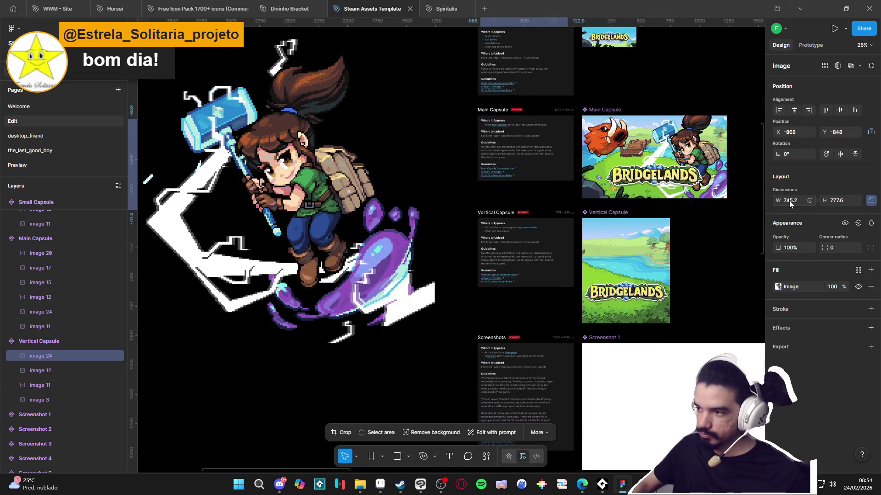
mouse_move(527, 199)
left_mouse_down()
mouse_move(596, 257)
mouse_move(629, 303)
left_mouse_up()
Step: Layer the hero behind the Bridgelands logo, keep the hero high and move the logo to the bottom
scroll(634, 293, "up", 5)
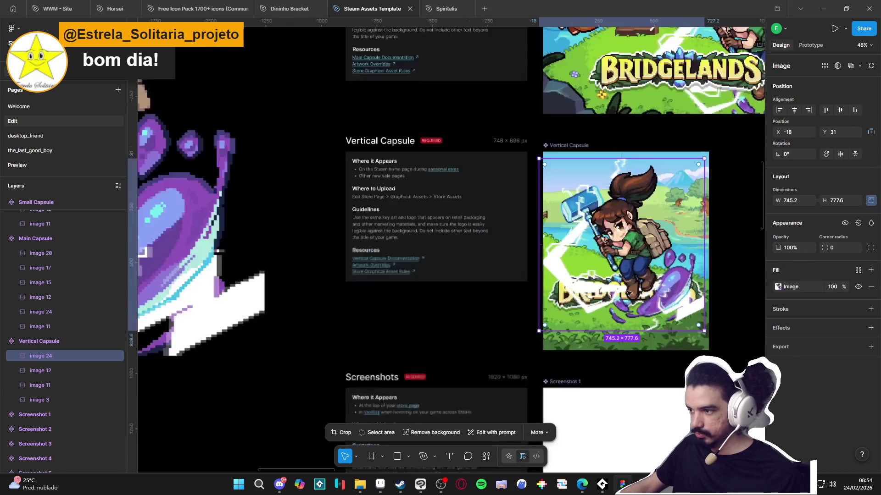
left_click_drag(59, 359, 68, 379)
mouse_move(622, 230)
left_mouse_down()
mouse_move(632, 265)
mouse_move(625, 218)
mouse_move(632, 221)
left_mouse_up()
mouse_move(632, 306)
left_mouse_down()
mouse_move(638, 349)
mouse_move(642, 334)
left_mouse_up()
left_click(635, 214)
mouse_move(635, 213)
left_mouse_down()
mouse_move(634, 197)
mouse_move(633, 219)
left_mouse_up()
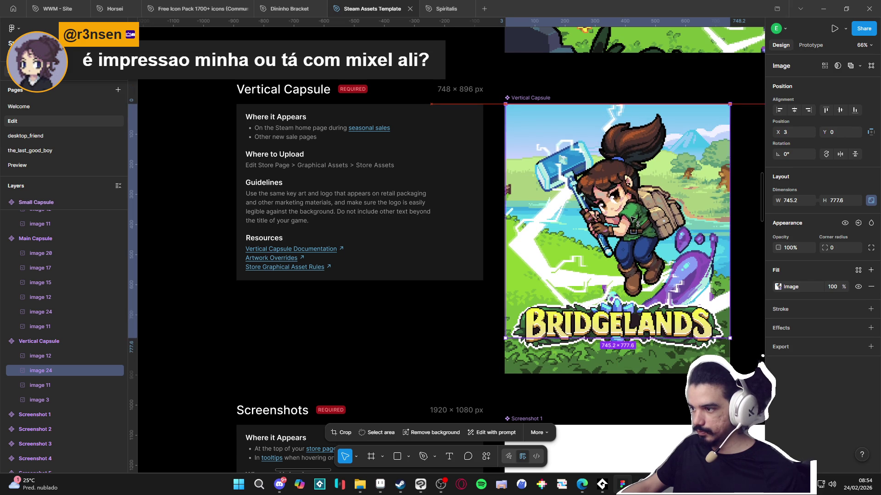
left_click(648, 410)
scroll(648, 409, "down", 5)
scroll(399, 332, "down", 1)
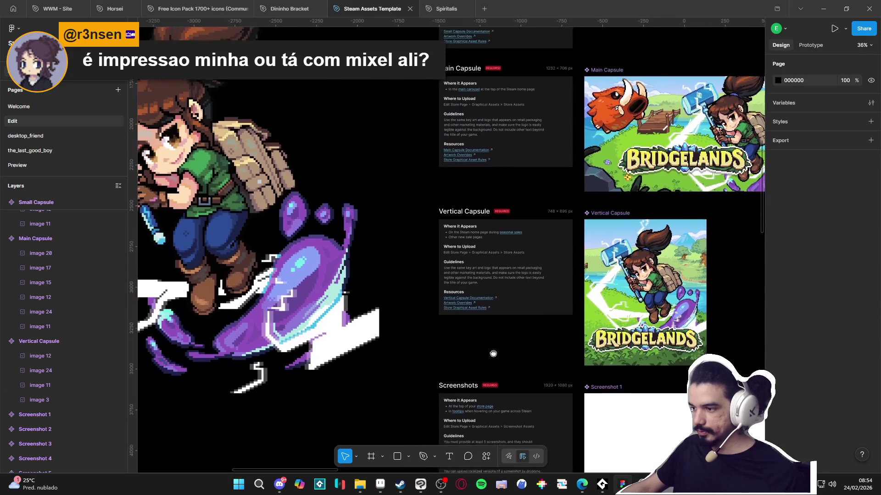
scroll(316, 282, "left", 1)
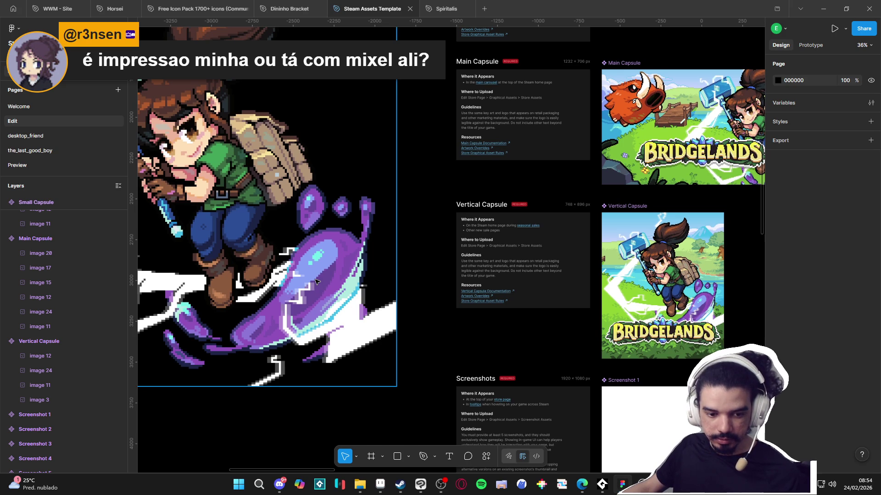
scroll(318, 282, "down", 6)
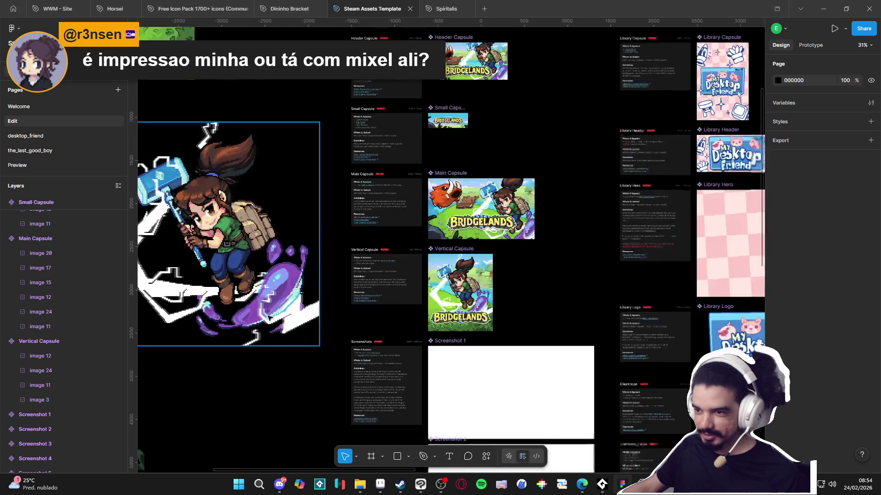
Step: Paste the red boar into the Vertical Capsule at 324 px wide, placed over the capsule art
left_click(234, 283)
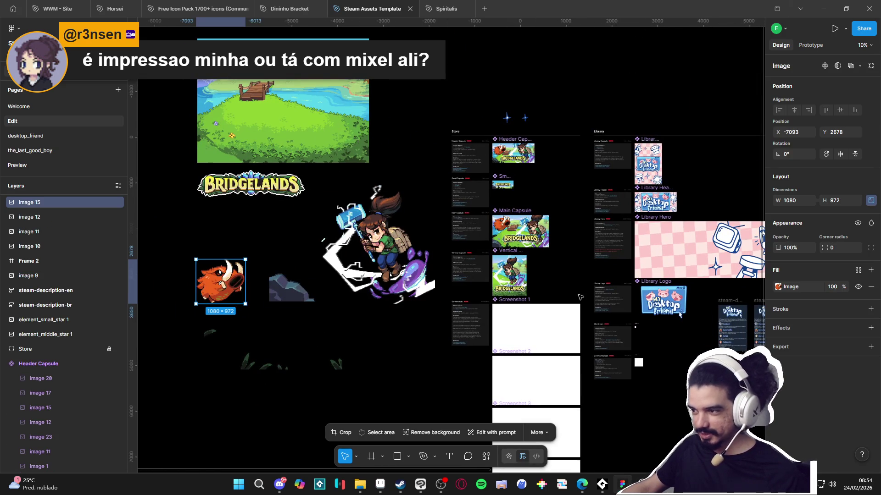
scroll(507, 290, "up", 6)
left_click(475, 258)
key("ctrl+v")
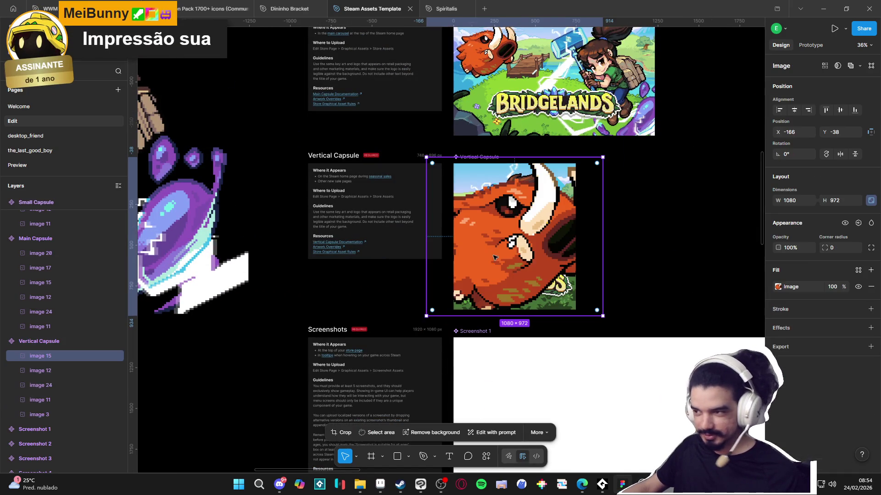
left_click(798, 200)
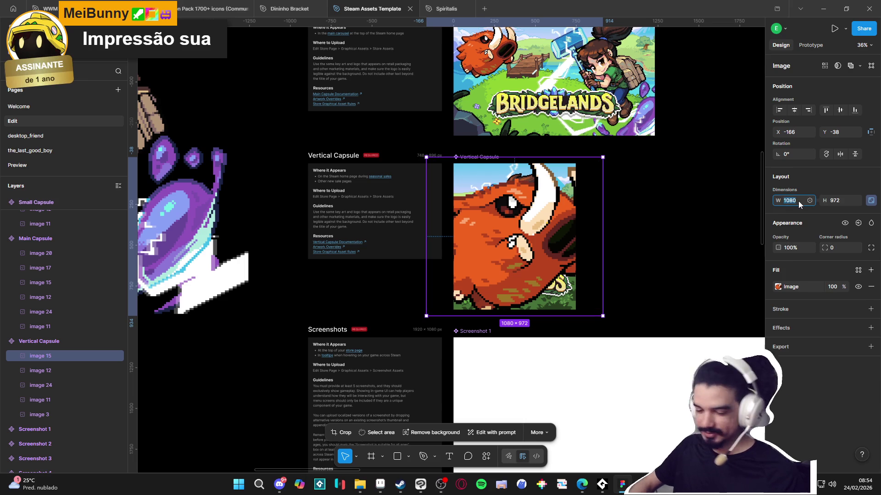
type("304")
key("Return")
mouse_move(461, 198)
left_mouse_down()
mouse_move(482, 239)
mouse_move(480, 257)
mouse_move(476, 250)
left_mouse_up()
Step: Layer the boar behind the logo and hero, and lower it to the capsule's lower left
mouse_move(70, 355)
left_mouse_down()
mouse_move(69, 400)
mouse_move(102, 385)
left_mouse_up()
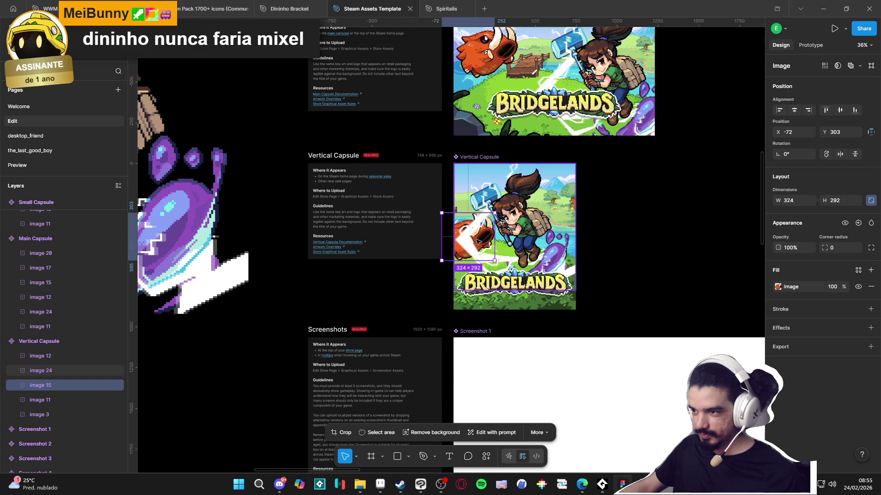
scroll(477, 241, "up", 3)
left_click_drag(43, 387, 50, 366)
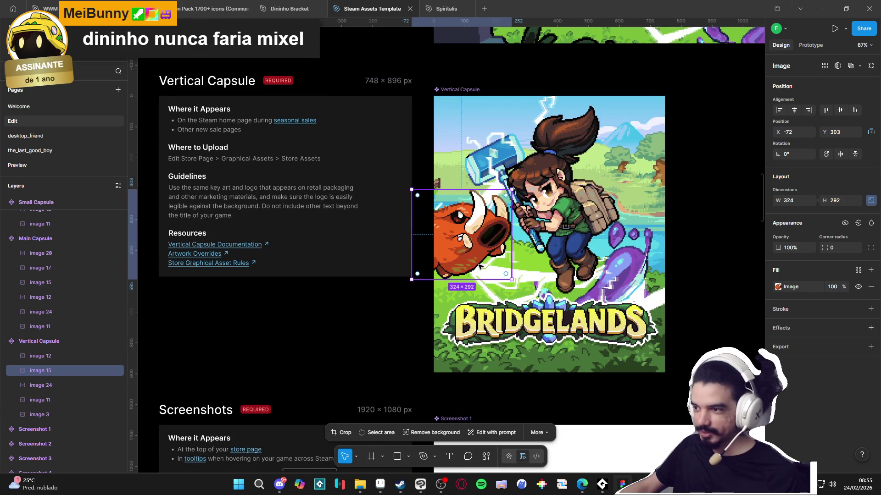
mouse_move(484, 248)
left_mouse_down()
mouse_move(483, 299)
mouse_move(478, 277)
left_mouse_up()
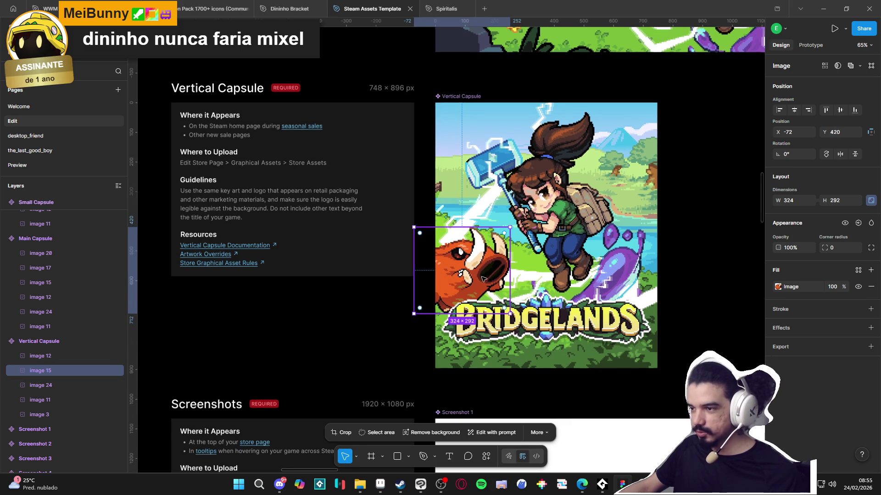
scroll(457, 298, "down", 1)
left_click(649, 277)
left_click(543, 280)
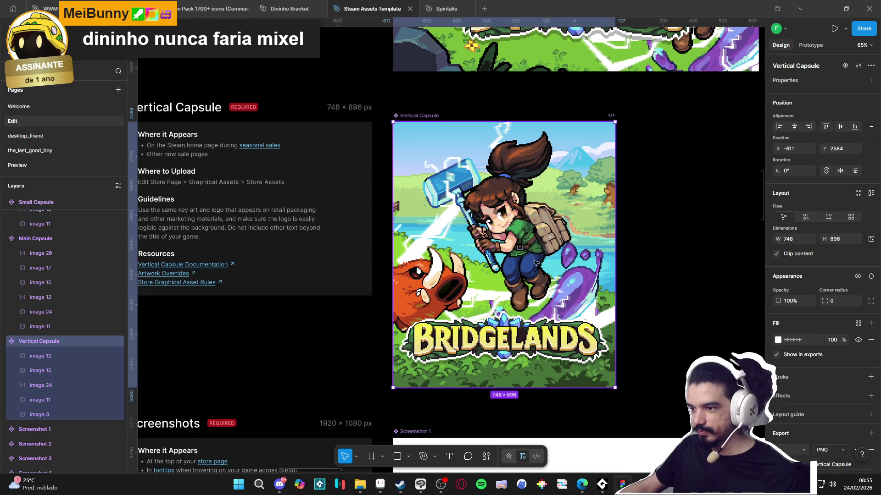
scroll(528, 261, "down", 5)
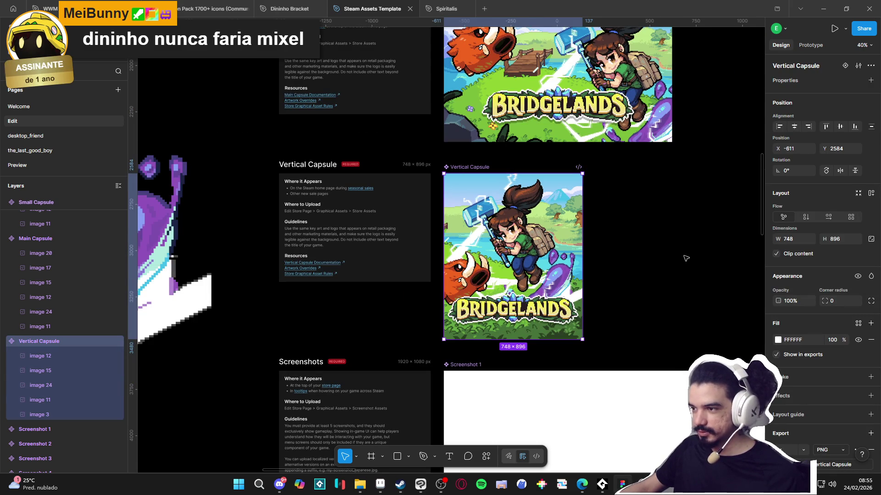
left_click(686, 257)
scroll(675, 263, "up", 2)
left_click(345, 285)
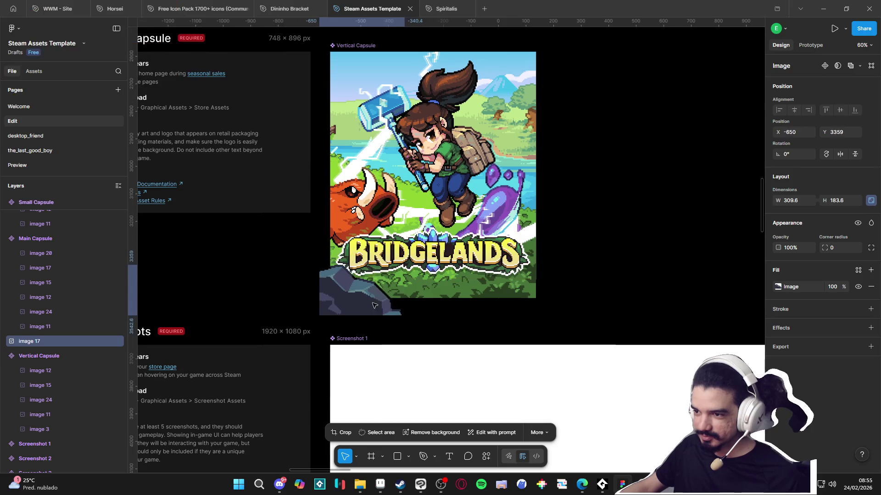
left_click_drag(346, 286, 343, 286)
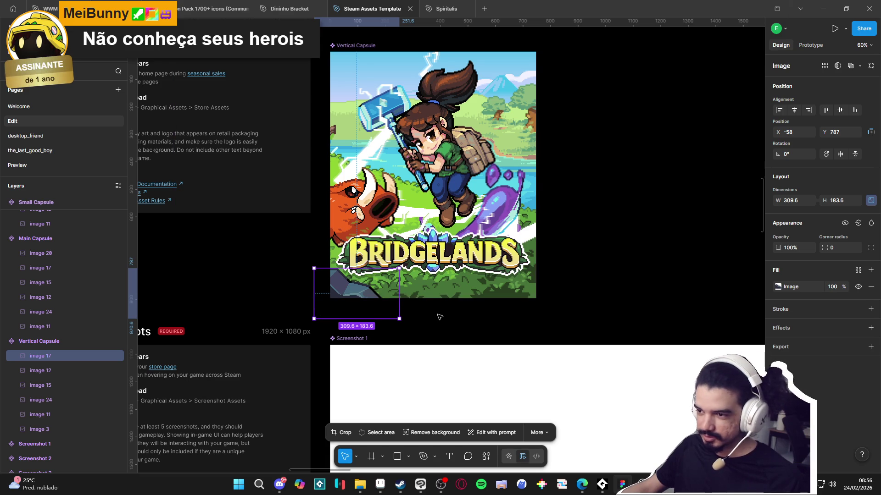
key("shift+v")
mouse_move(367, 295)
left_mouse_down()
mouse_move(493, 304)
mouse_move(548, 295)
mouse_move(521, 295)
left_mouse_up()
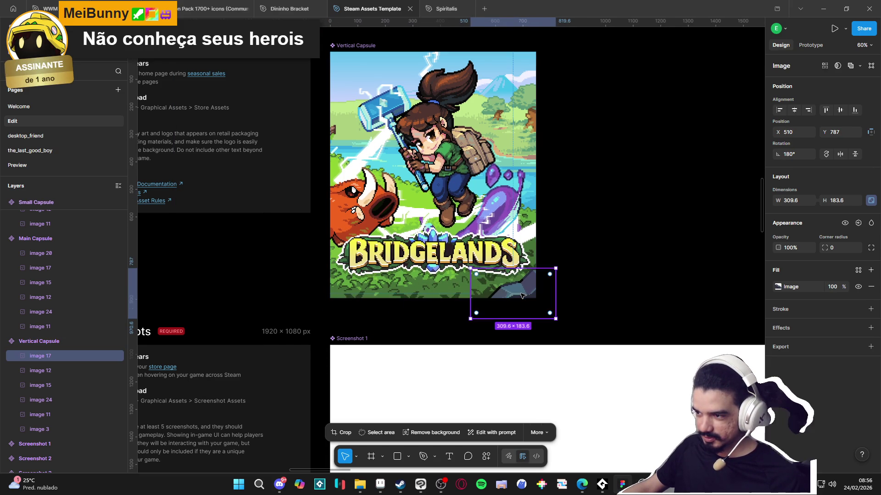
scroll(604, 294, "down", 3)
left_click(603, 293)
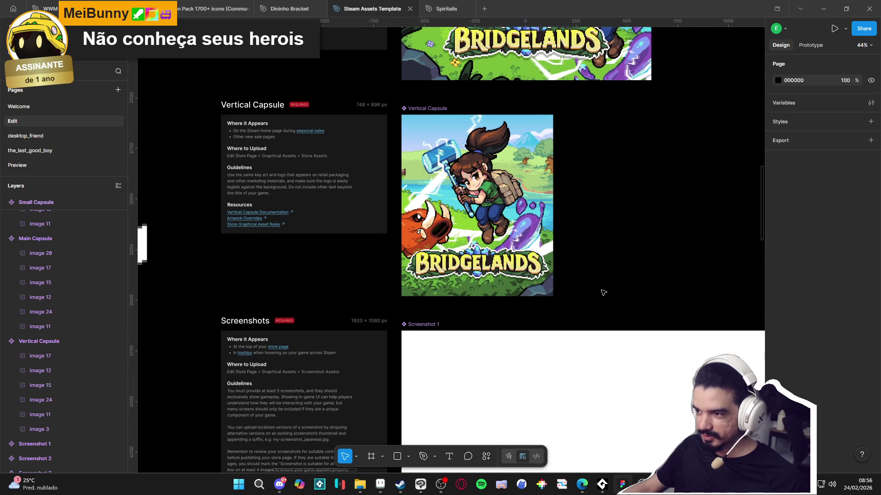
scroll(603, 293, "down", 1)
key("ctrl+z")
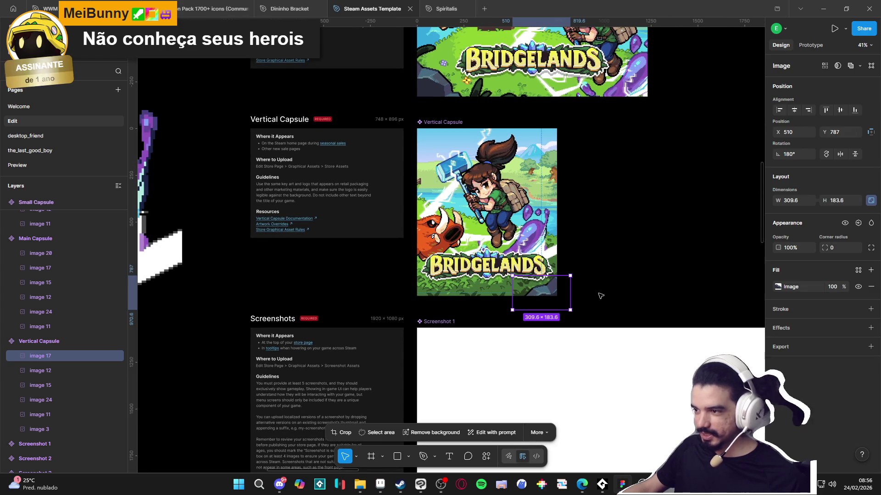
key("Delete")
scroll(536, 323, "down", 1)
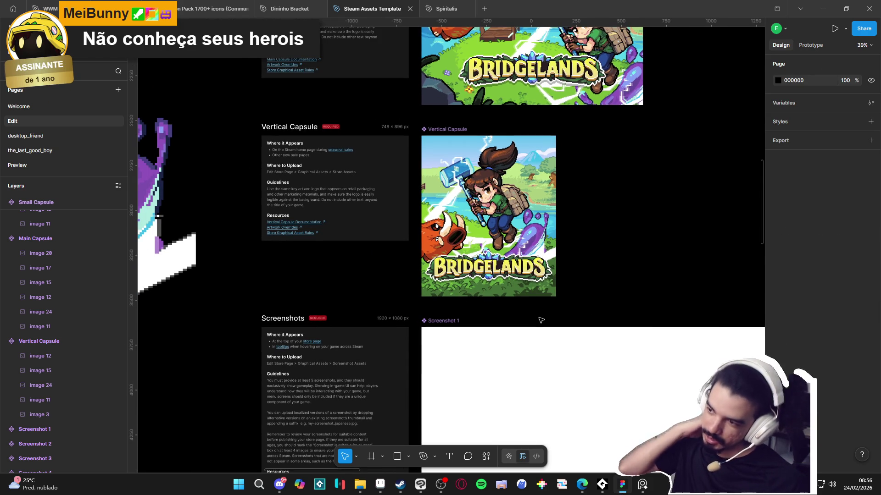
left_click(545, 178)
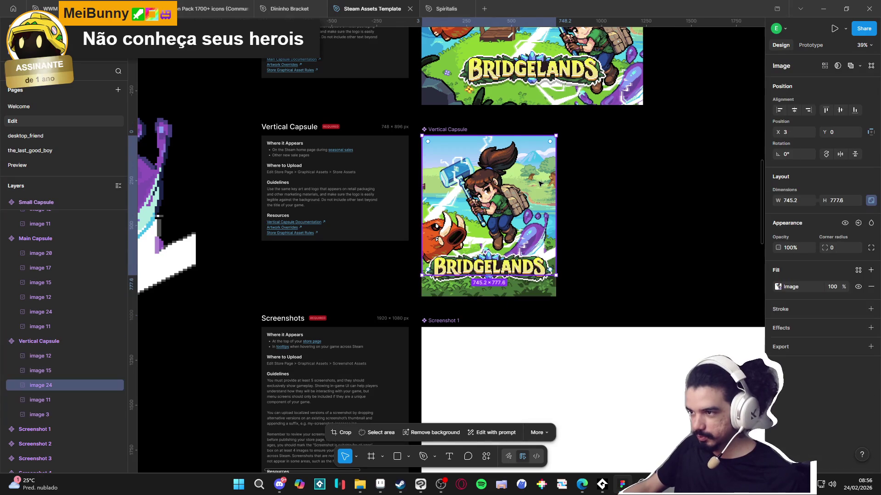
left_click(531, 291)
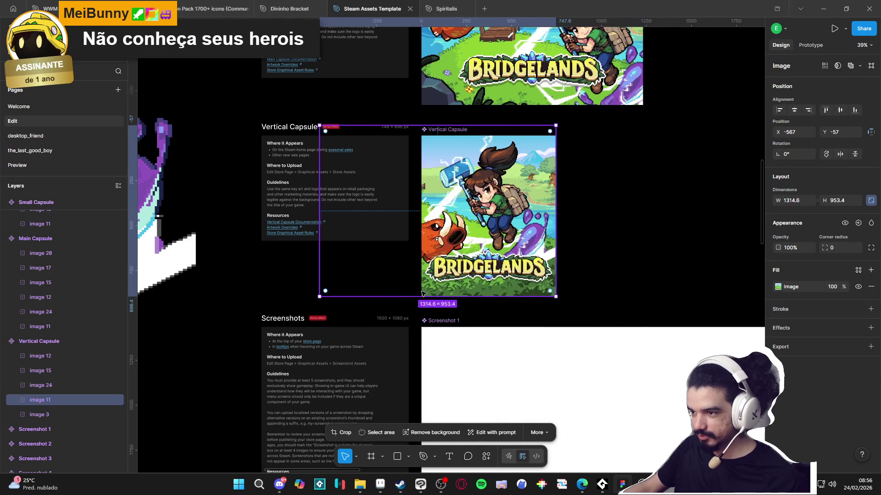
mouse_move(442, 290)
left_mouse_down()
mouse_move(515, 296)
mouse_move(499, 293)
left_mouse_up()
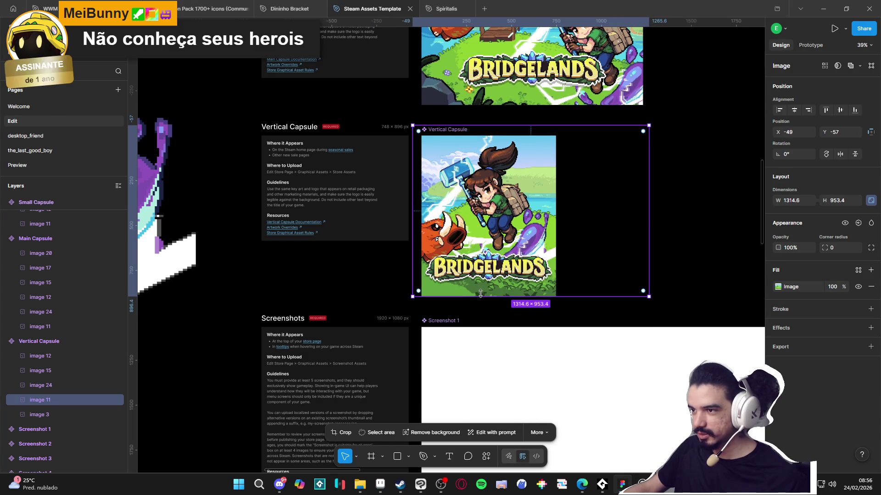
key("ctrl+z")
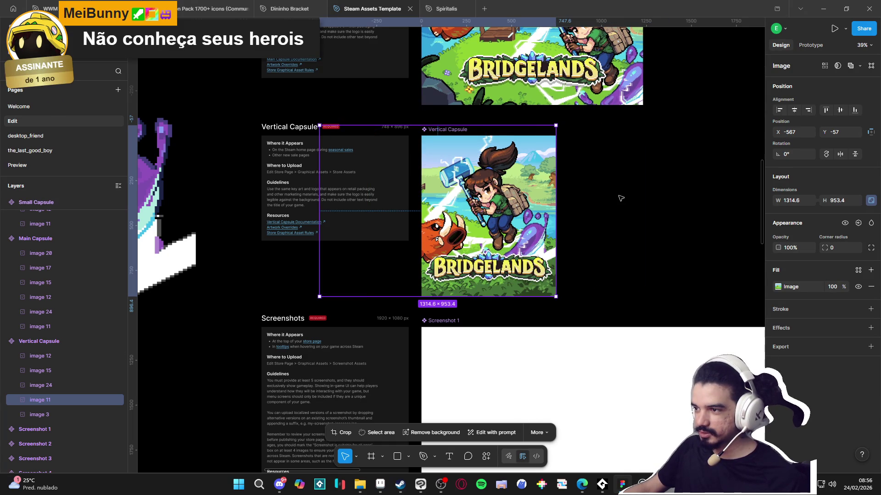
left_click(606, 246)
scroll(545, 240, "up", 2)
scroll(555, 244, "up", 1)
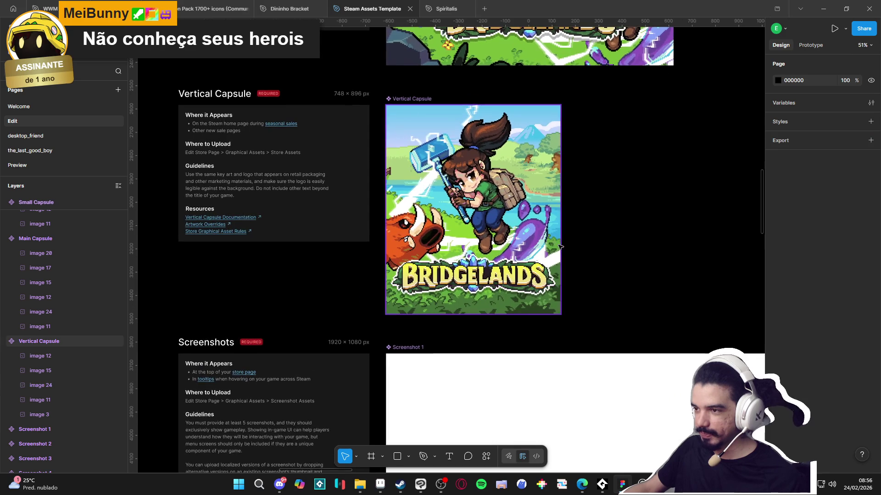
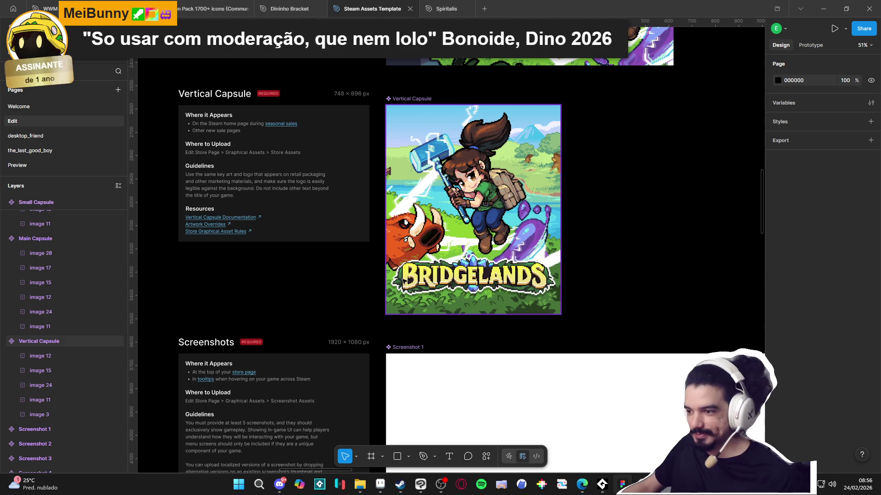
Step: Delete the old capsule art layers and the leftover plant element from the Library Capsule
scroll(544, 286, "down", 8, "ctrl")
scroll(526, 262, "up", 5, "ctrl")
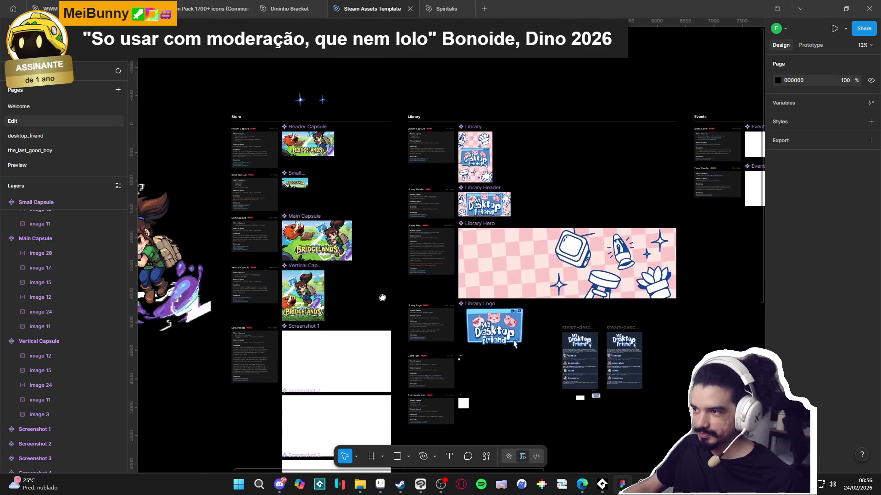
scroll(494, 172, "down", 4, "ctrl")
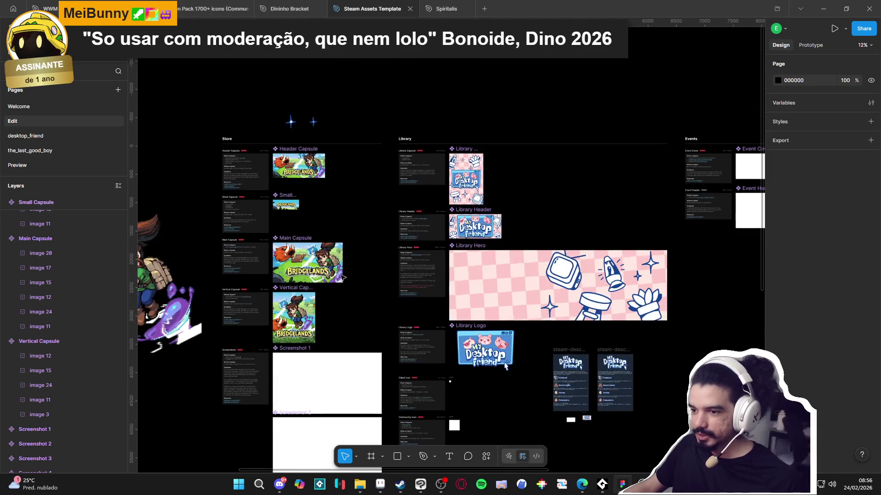
scroll(459, 191, "up", 6, "ctrl")
scroll(459, 190, "up", 3, "ctrl")
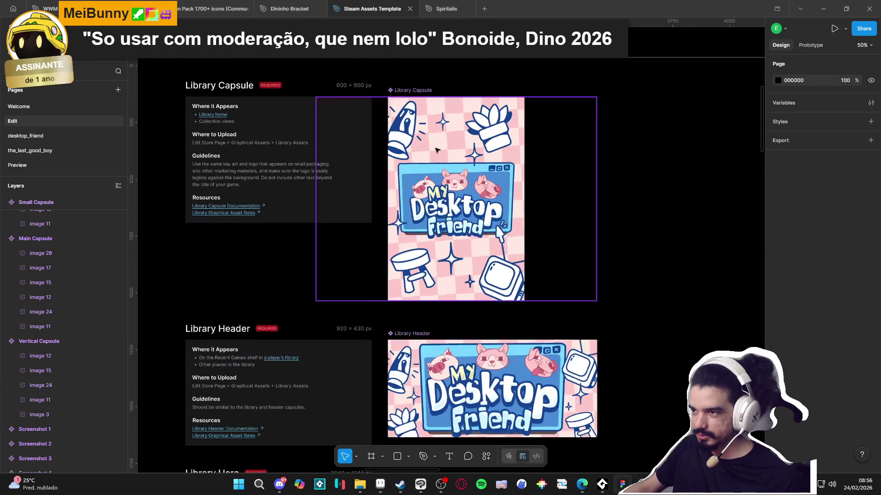
left_click(460, 185)
key("Escape")
left_click(462, 185)
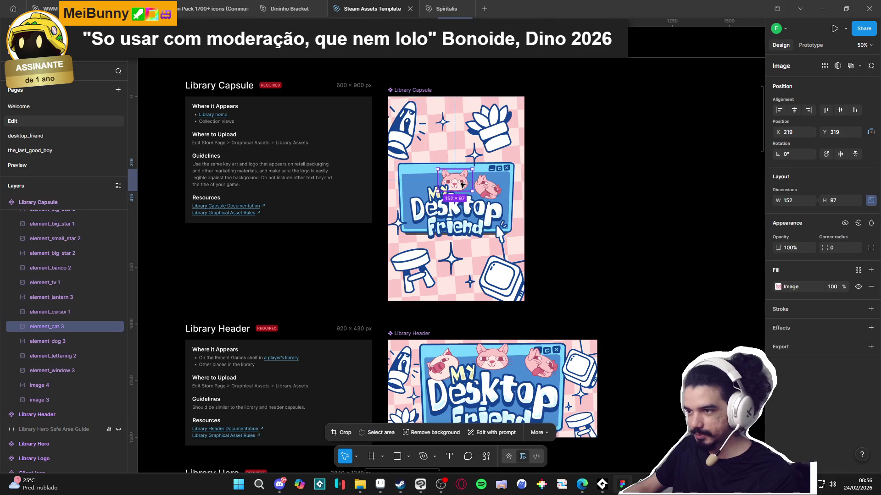
left_click(47, 389)
scroll(48, 390, "up", 3)
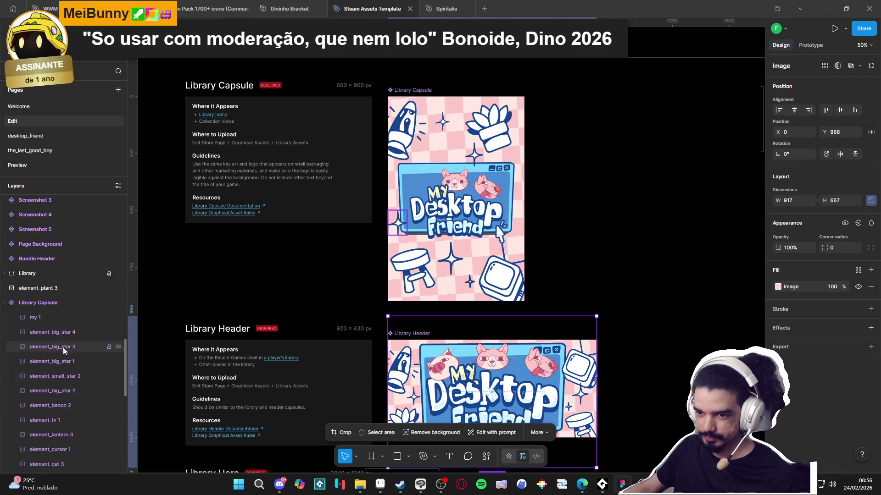
left_click(56, 321)
key("ctrl+a")
key("Delete")
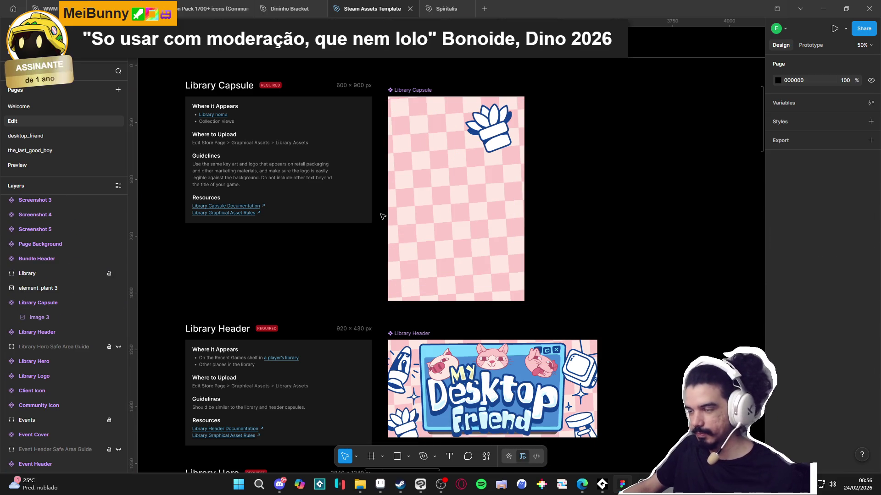
left_click(504, 139)
key("Delete")
Step: Paste the Bridgelands landscape image into the Library Capsule frame
left_click(63, 300)
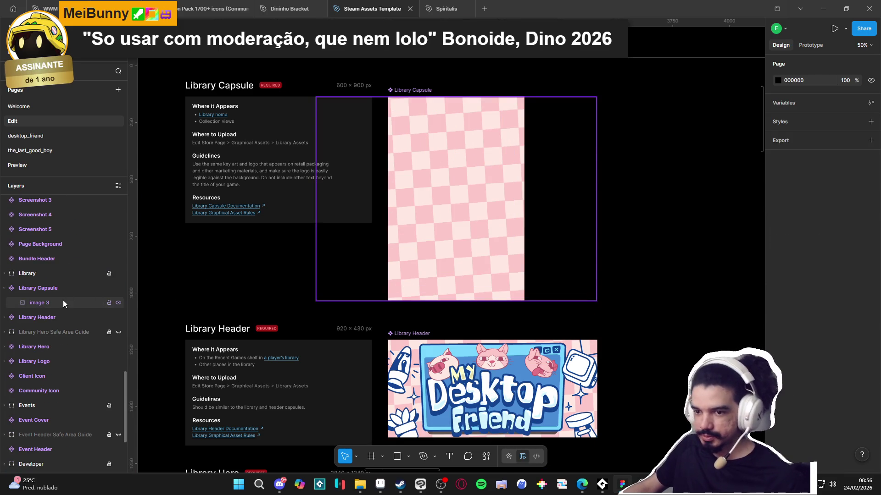
scroll(305, 318, "down", 5)
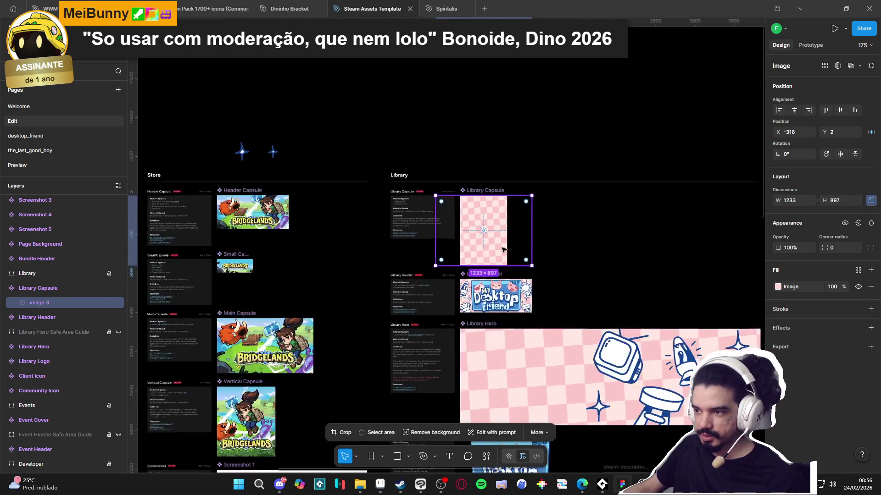
scroll(304, 319, "left", 2)
left_click(232, 225)
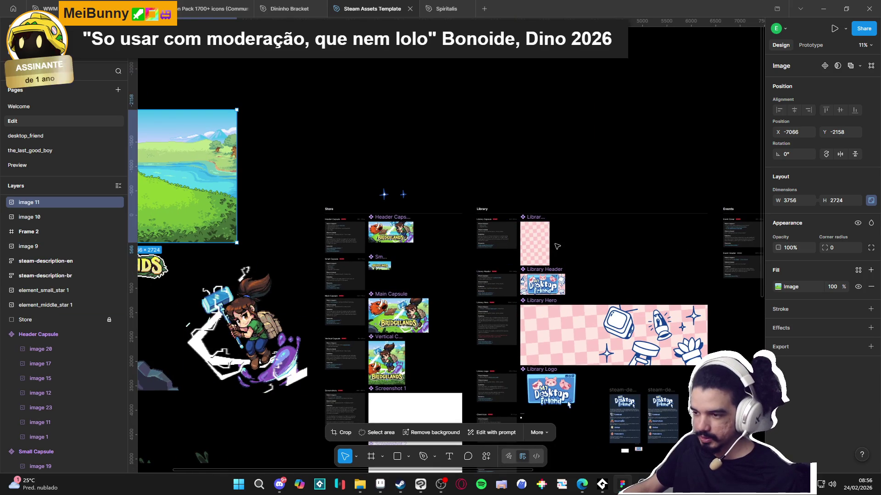
left_click(558, 248)
scroll(557, 248, "up", 5)
key("ctrl+v")
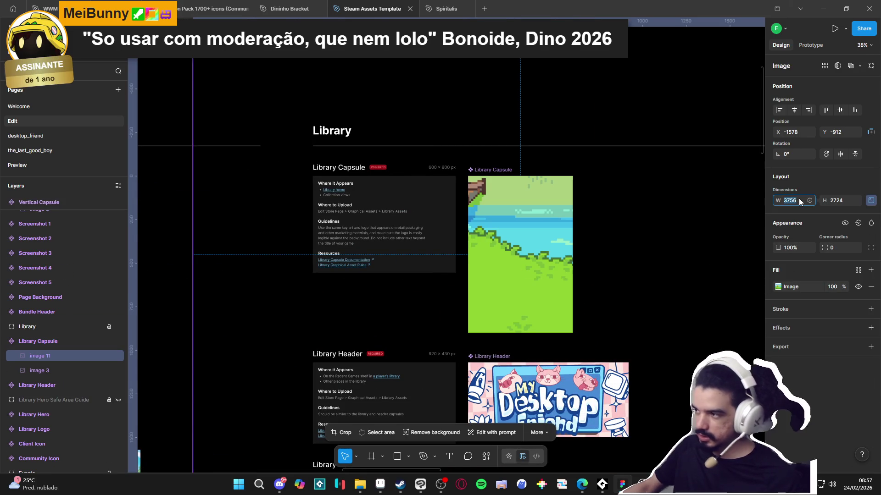
Step: Scale the pasted landscape down, settling on 35% width after trying 30%
type("30")
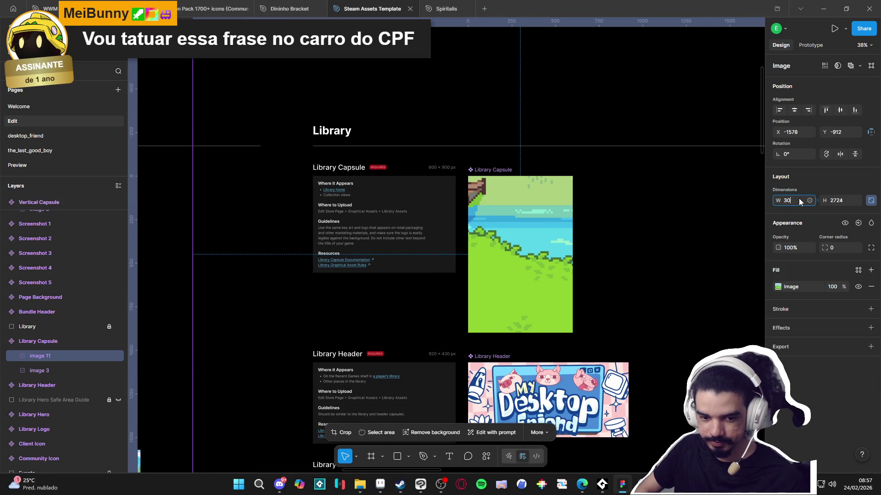
type("%")
key("Return")
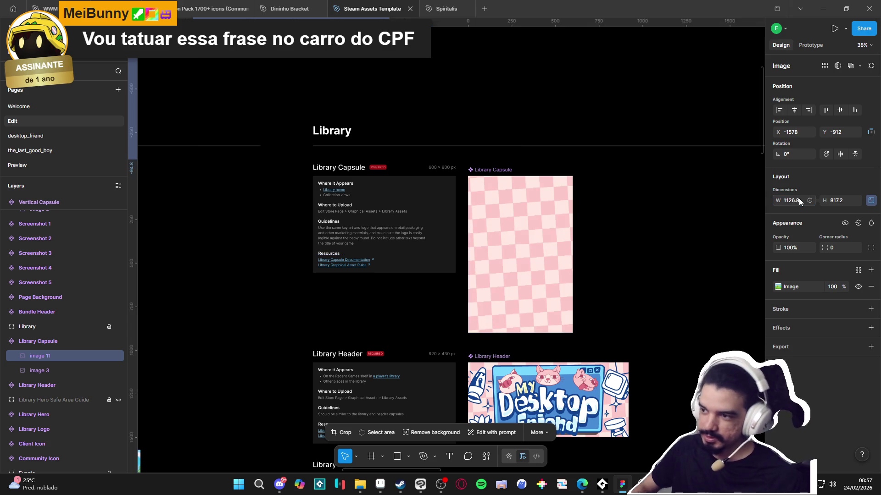
scroll(431, 195, "down", 5)
left_click_drag(403, 155, 485, 217)
key("ctrl+z")
key("ctrl+z")
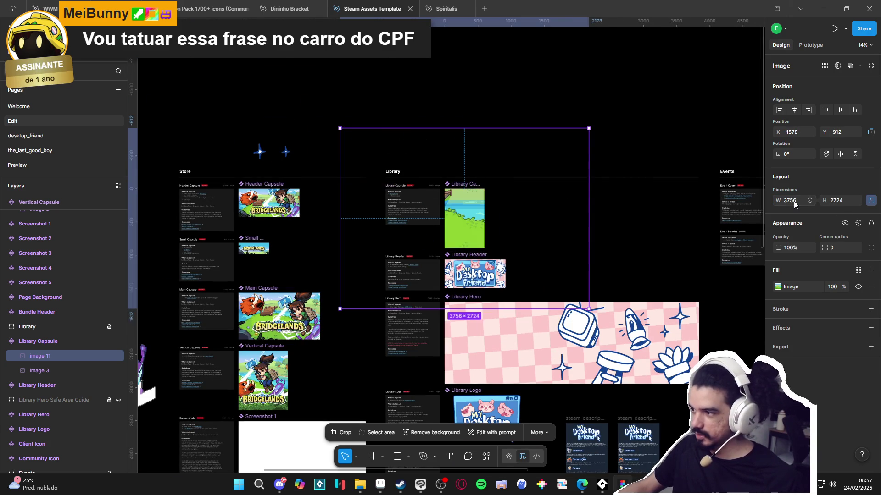
type("3")
key("Return")
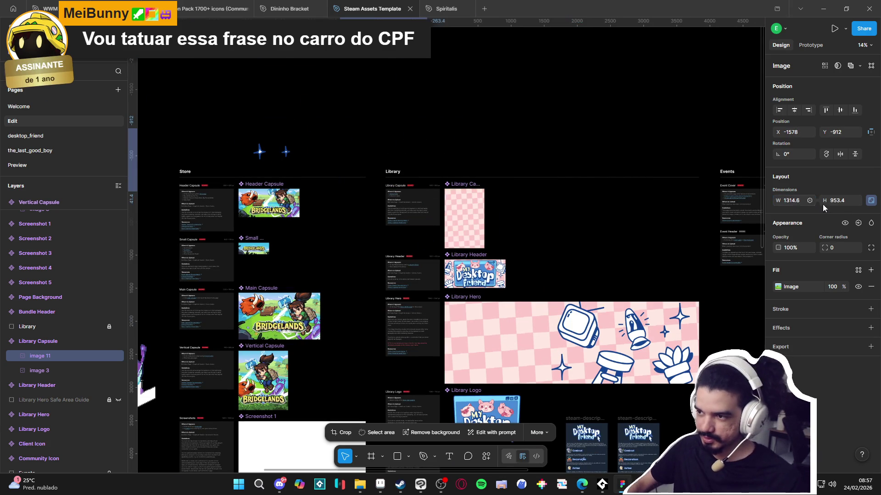
Step: Position the 1314.6 × 953.4 landscape to fill the 600 × 900 capsule frame
left_click_drag(428, 138, 508, 196)
key("shift+2")
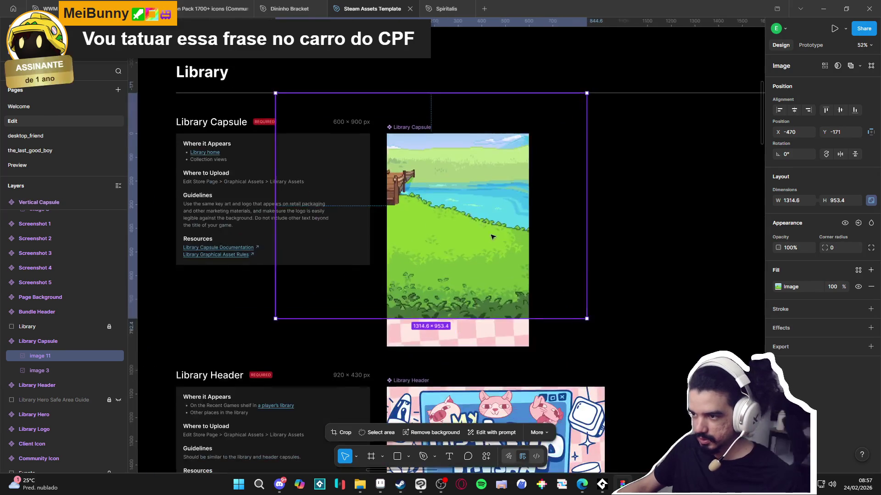
left_click_drag(506, 260, 429, 255)
left_click(603, 269)
left_click(508, 280)
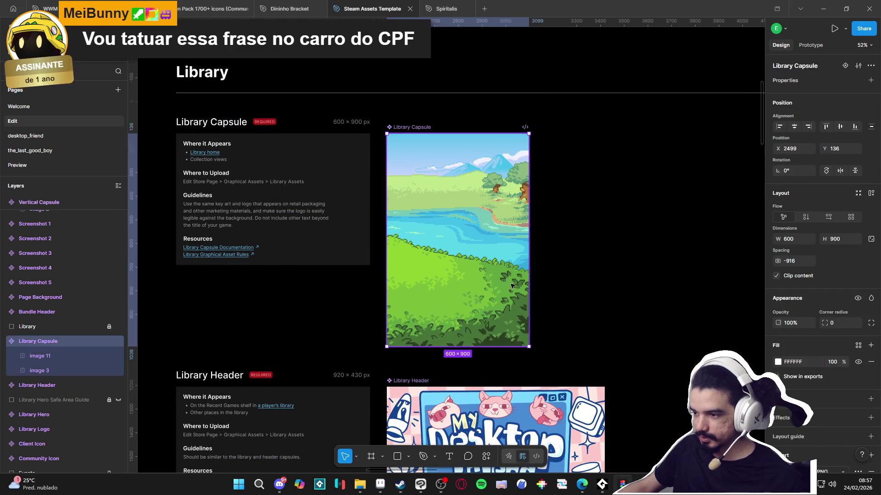
Step: Try pasting the Vertical Capsule's BRIDGELANDS logo into the Library Capsule, then delete it
left_click(587, 268)
scroll(554, 281, "down", 5)
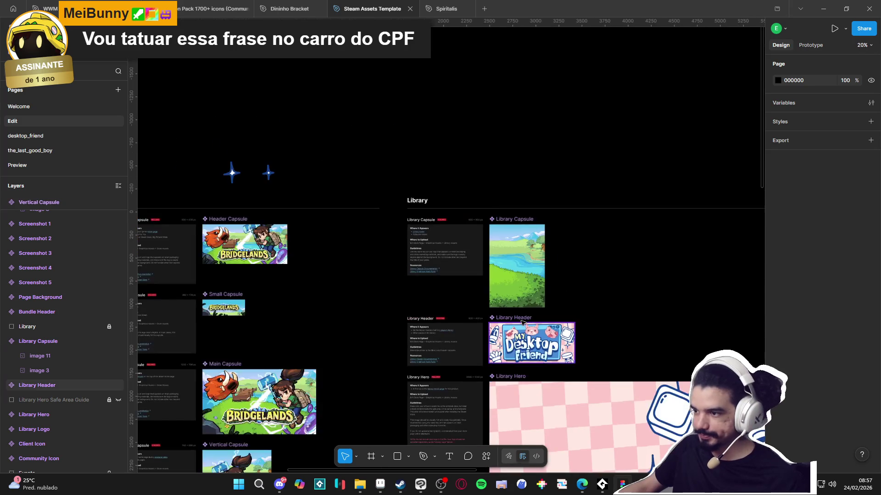
scroll(469, 284, "left", 4)
scroll(469, 285, "down", 1)
scroll(436, 316, "down", 2)
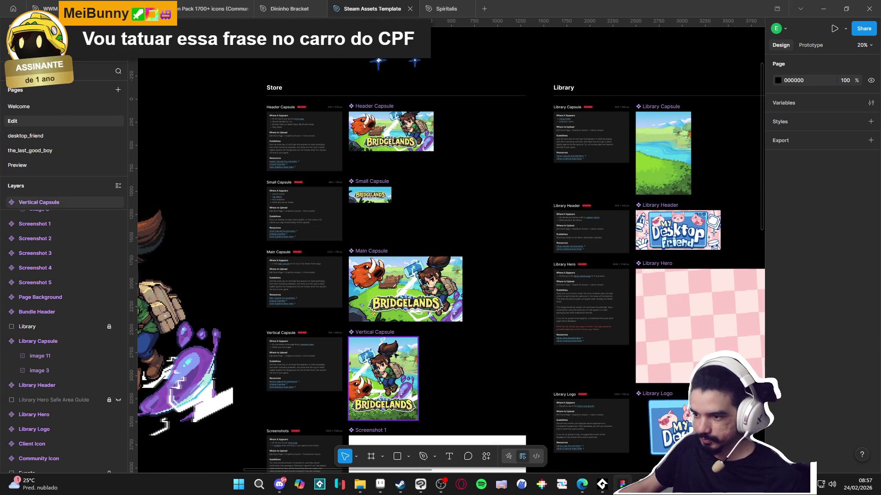
scroll(467, 362, "left", 2)
scroll(468, 363, "down", 1)
double_click(457, 370)
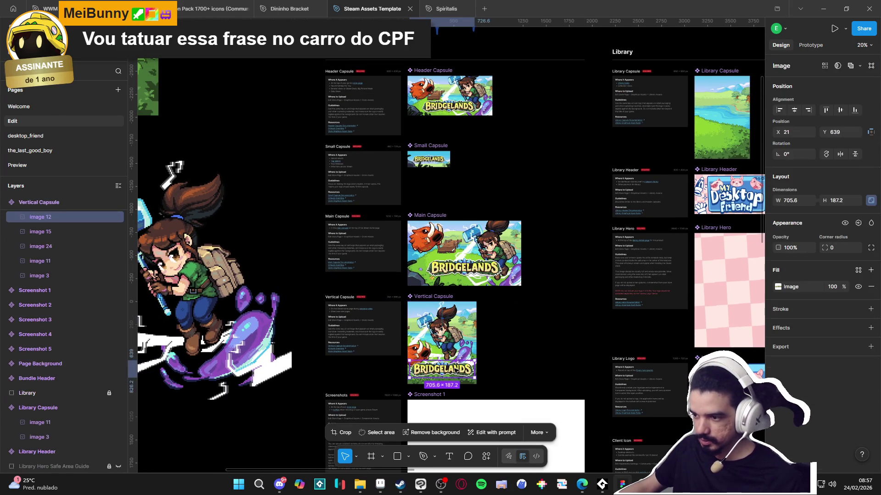
key("ctrl+c")
scroll(618, 244, "right", 3)
scroll(474, 235, "up", 5)
left_click(541, 292)
key("ctrl+v")
key("Delete")
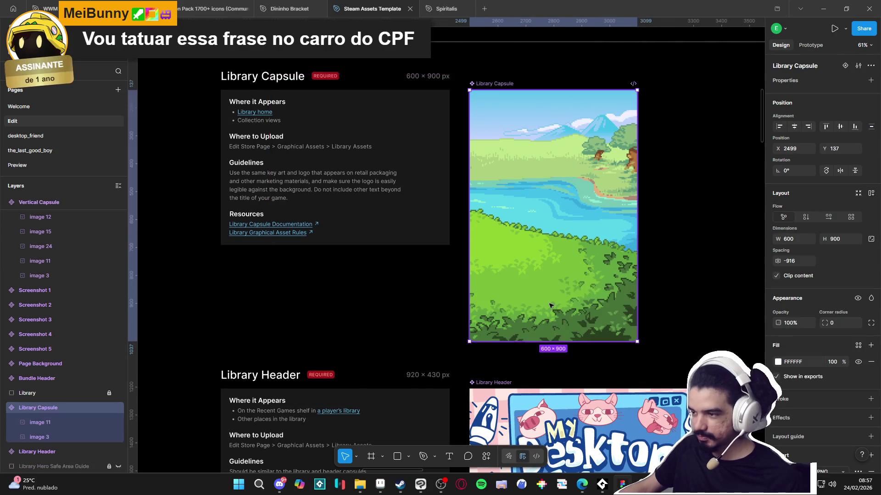
Step: Inspect the standalone BRIDGELANDS logo artwork and nearby images to find a usable logo
scroll(548, 307, "down", 5)
scroll(548, 307, "down", 3)
scroll(548, 308, "left", 3)
scroll(548, 307, "down", 5)
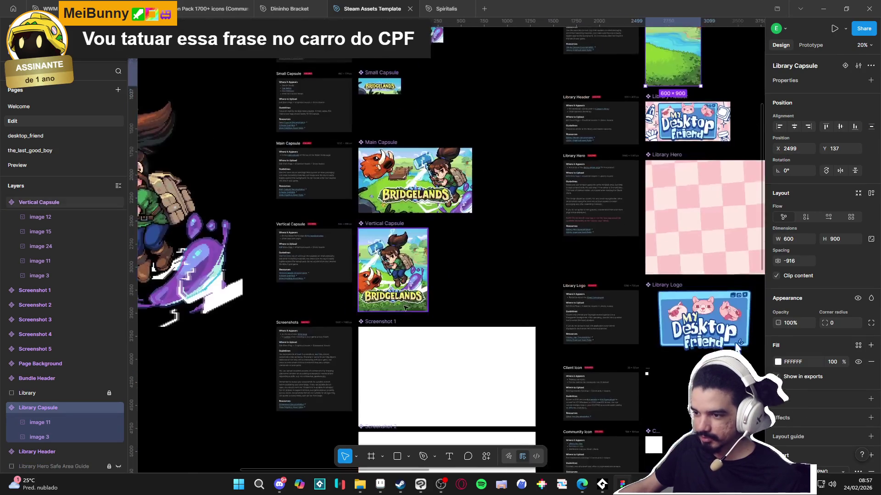
left_click(392, 271)
scroll(290, 199, "left", 5)
scroll(290, 199, "down", 3)
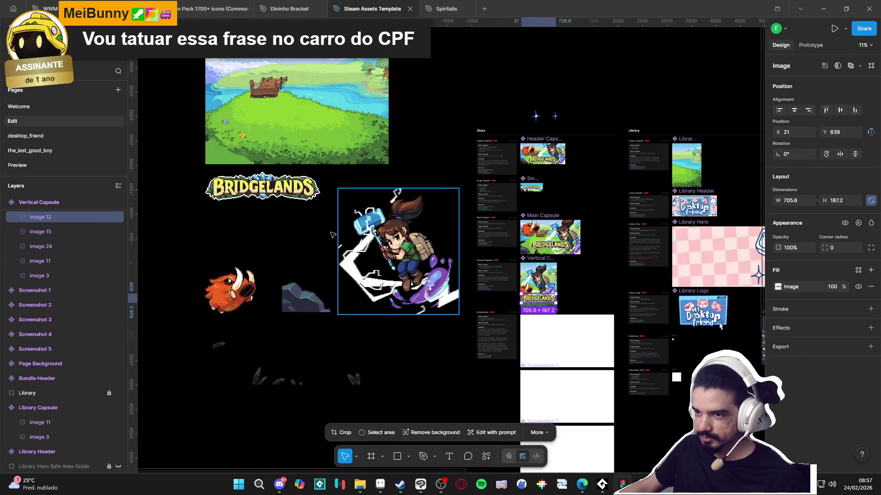
left_click(290, 199)
double_click(289, 199)
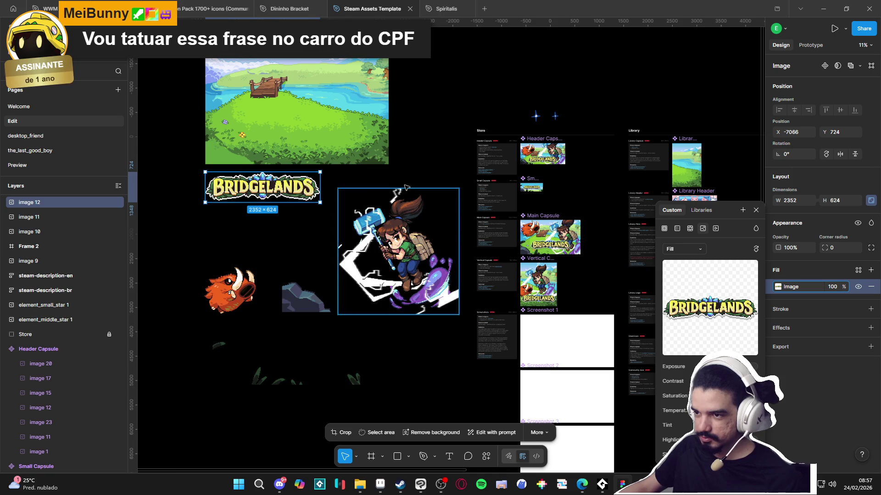
scroll(202, 251, "right", 8)
left_click(377, 253)
scroll(328, 238, "up", 5)
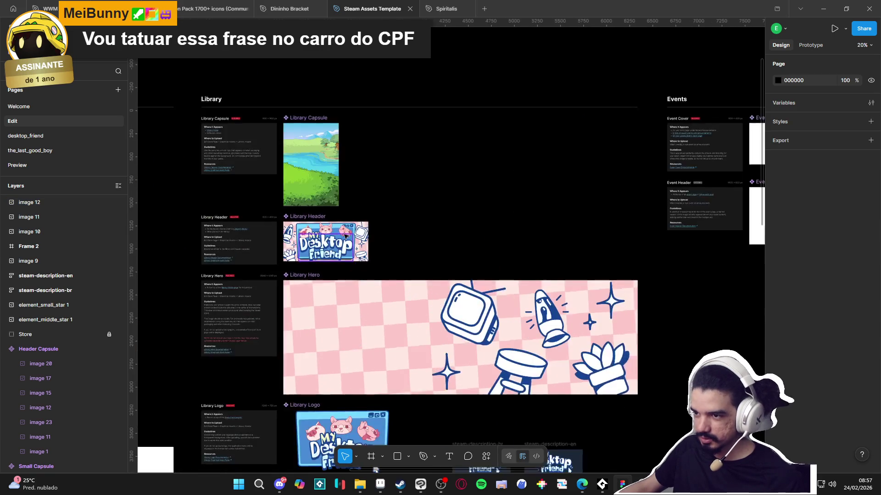
scroll(298, 164, "up", 2)
left_click(299, 164)
scroll(483, 246, "down", 5)
scroll(256, 243, "left", 5)
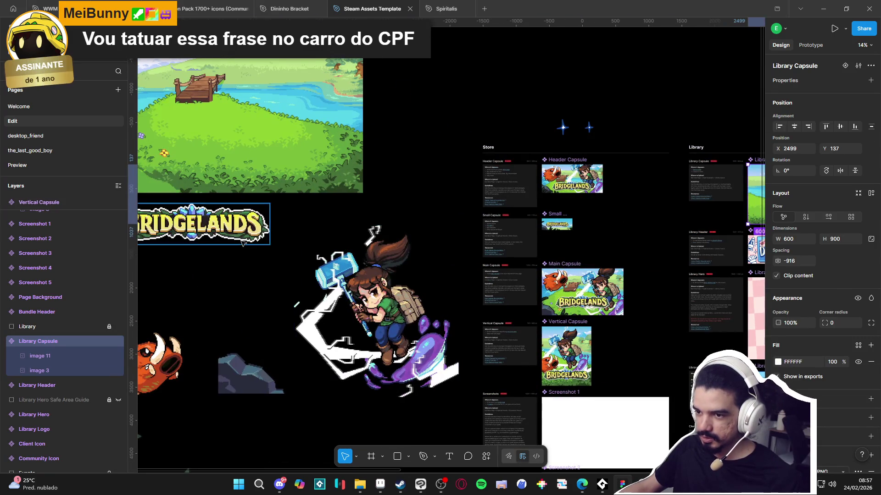
left_click(349, 284)
scroll(633, 165, "up", 2)
Step: Shrink the full-size logo to 25% (588 × 156) and place it near the Library Capsule's bottom
left_click(586, 205)
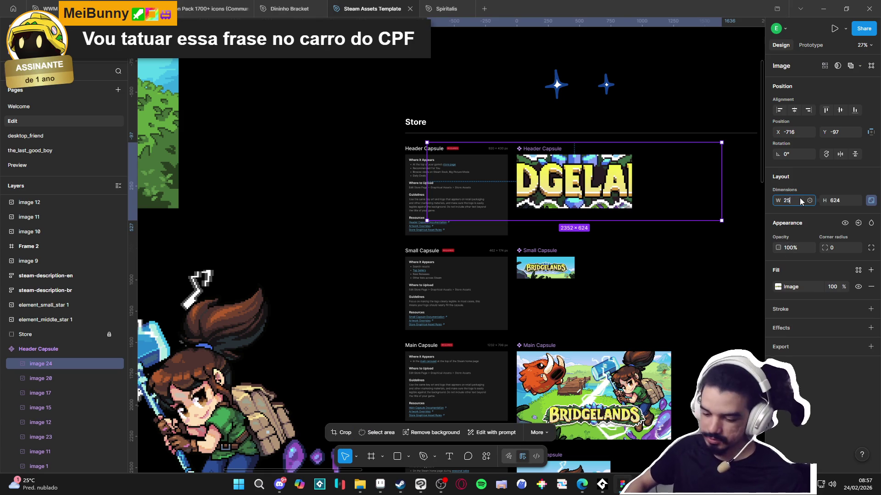
type("%")
key("Return")
scroll(504, 206, "right", 5)
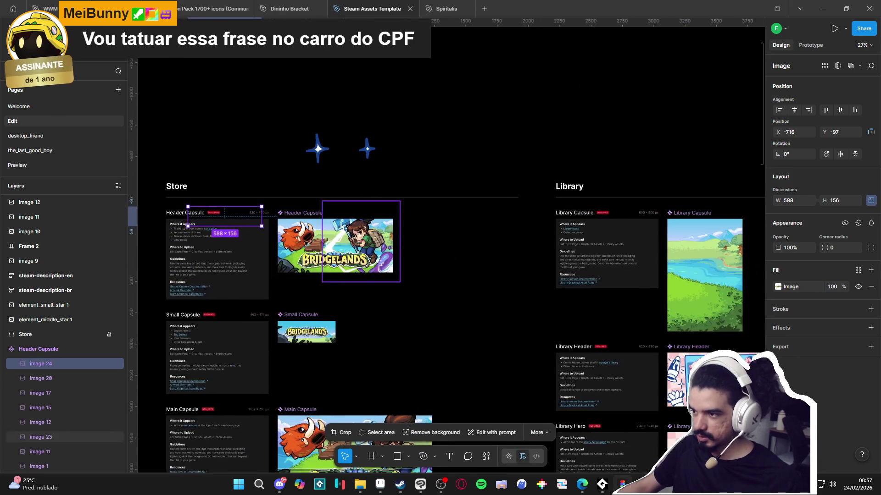
mouse_move(247, 217)
left_mouse_down()
mouse_move(746, 314)
mouse_move(717, 314)
left_mouse_up()
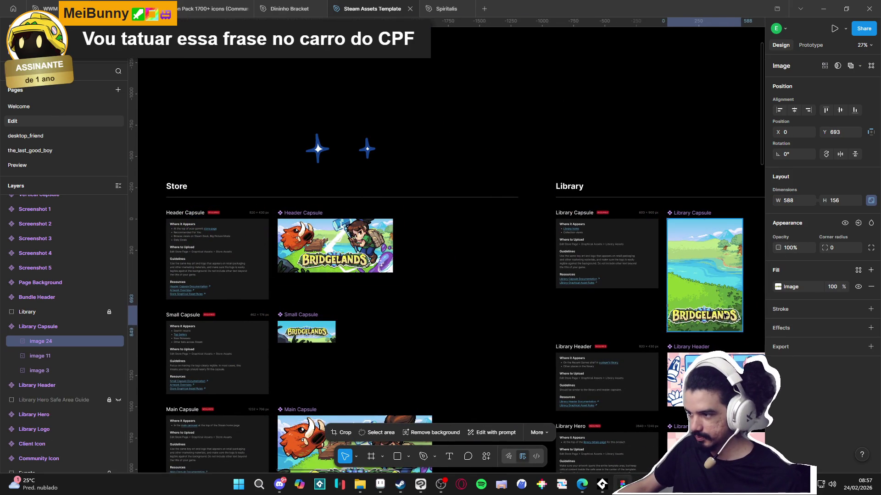
scroll(725, 316, "up", 5)
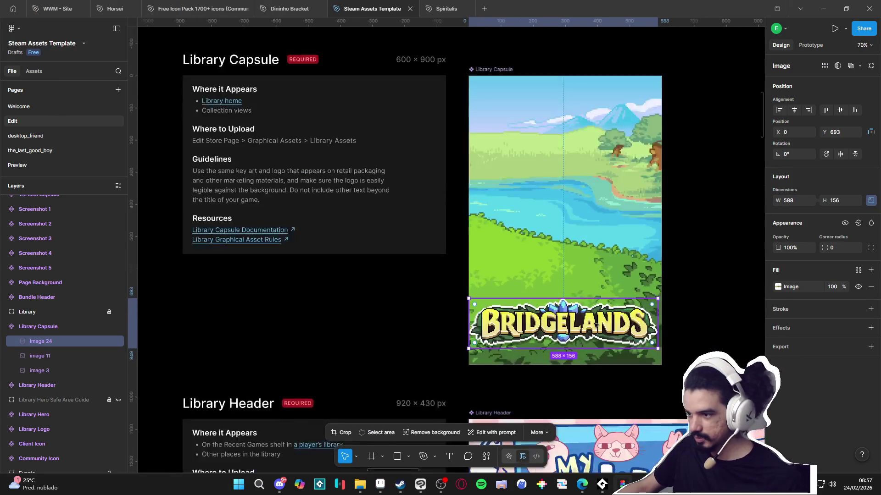
mouse_move(595, 324)
left_mouse_down()
mouse_move(587, 330)
mouse_move(587, 320)
left_mouse_up()
Step: Nudge the landscape down one pixel and review the logo inside the capsule
left_click(647, 355)
key("Down")
left_click(709, 347)
left_click(647, 355)
left_click(596, 317)
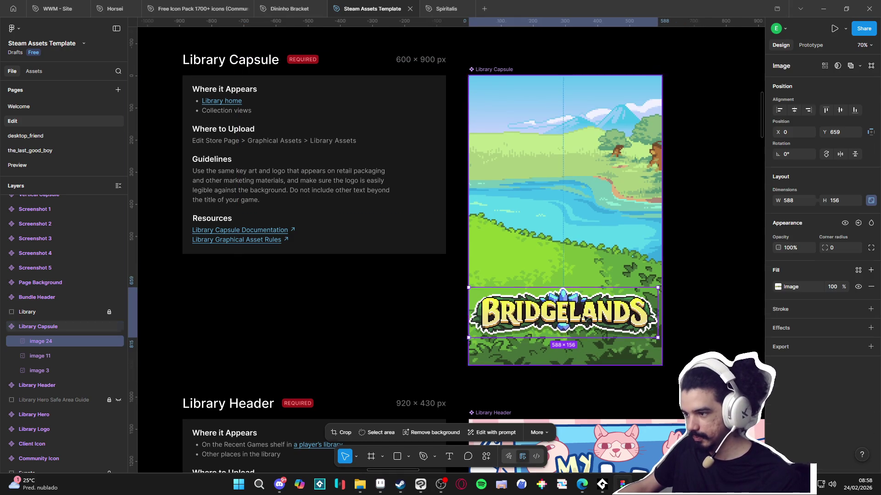
left_click(709, 315)
scroll(706, 315, "down", 5)
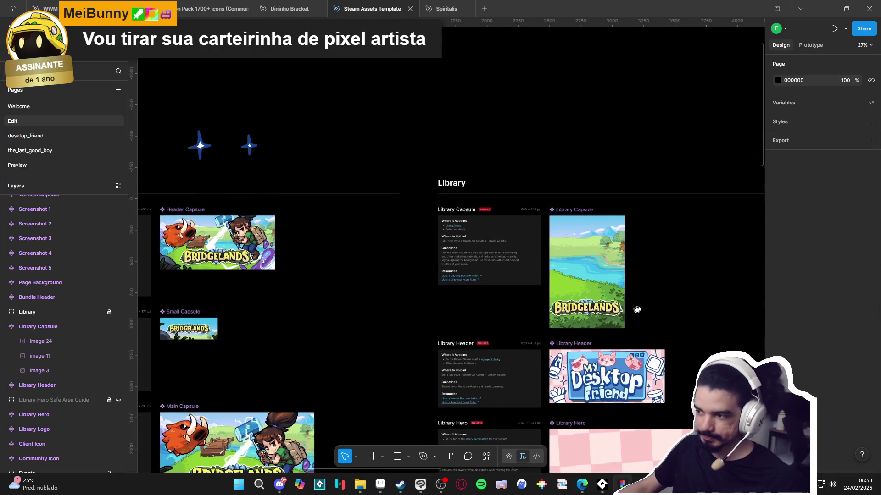
Step: Paste the hammer-girl character artwork into the Library Capsule and scale it to 25%
scroll(336, 356, "down", 5)
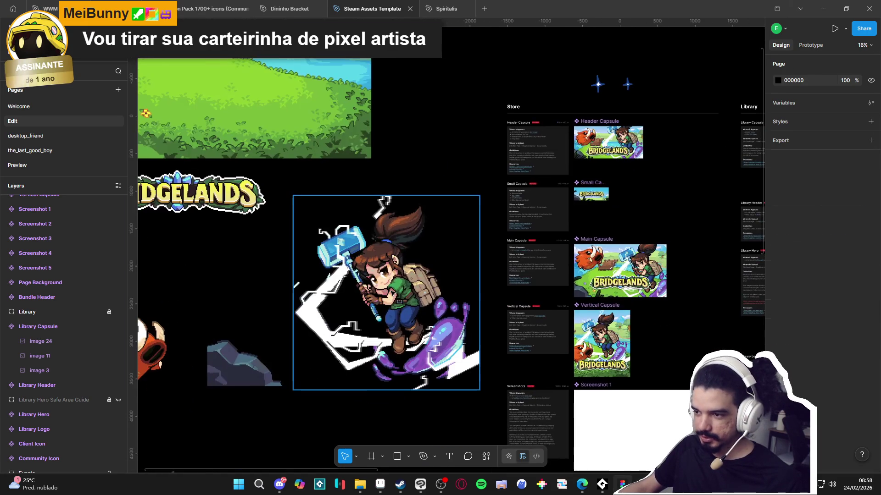
left_click(409, 332)
scroll(413, 316, "right", 8)
scroll(417, 296, "up", 5)
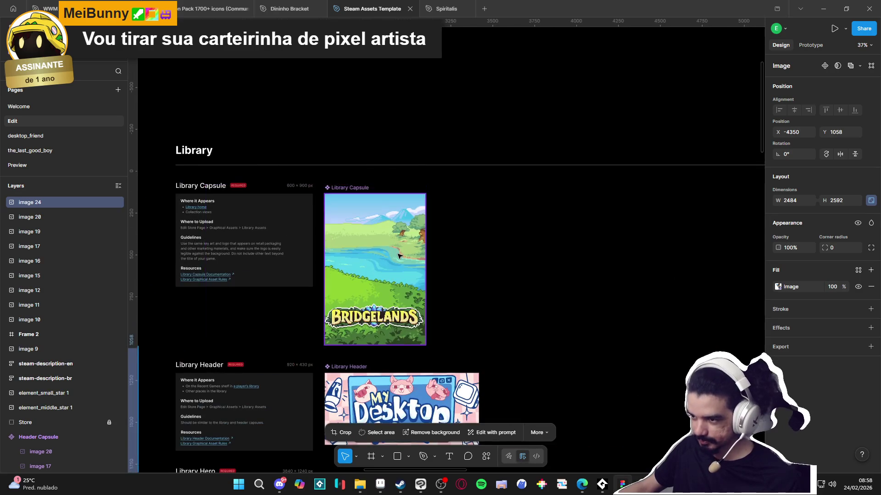
left_click(404, 252)
key("ctrl+v")
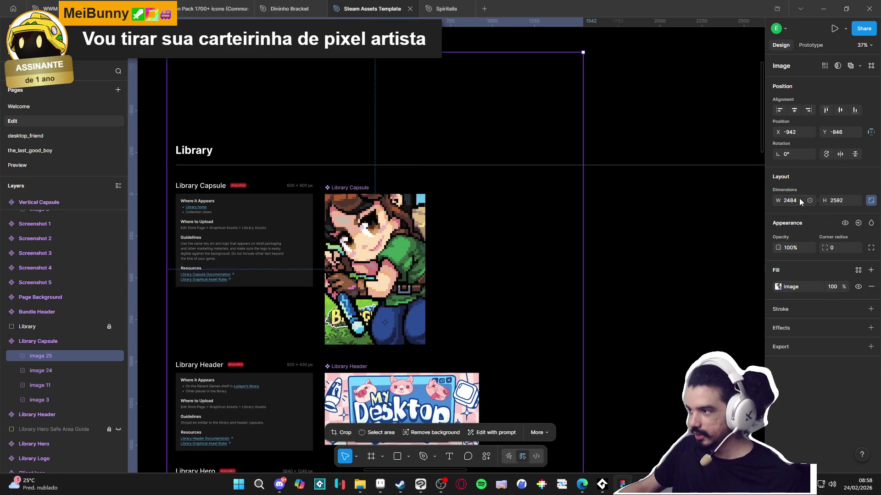
type("%")
key("Return")
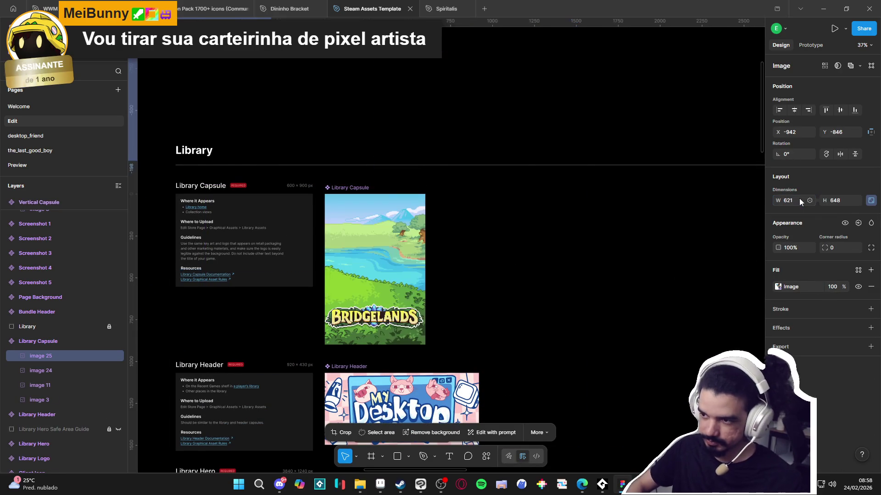
scroll(327, 211, "down", 2)
left_click_drag(327, 211, 325, 217)
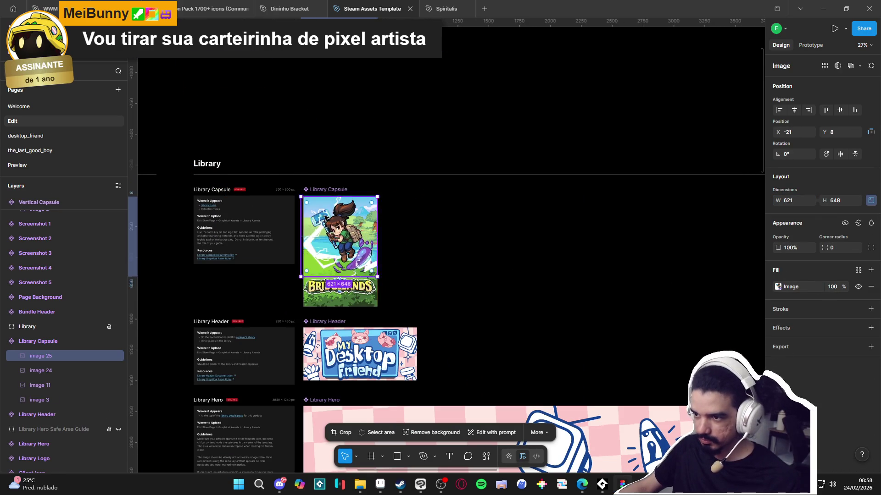
Step: Move the 621 × 648 character just above the logo and layer it beneath image 24
scroll(324, 218, "up", 6)
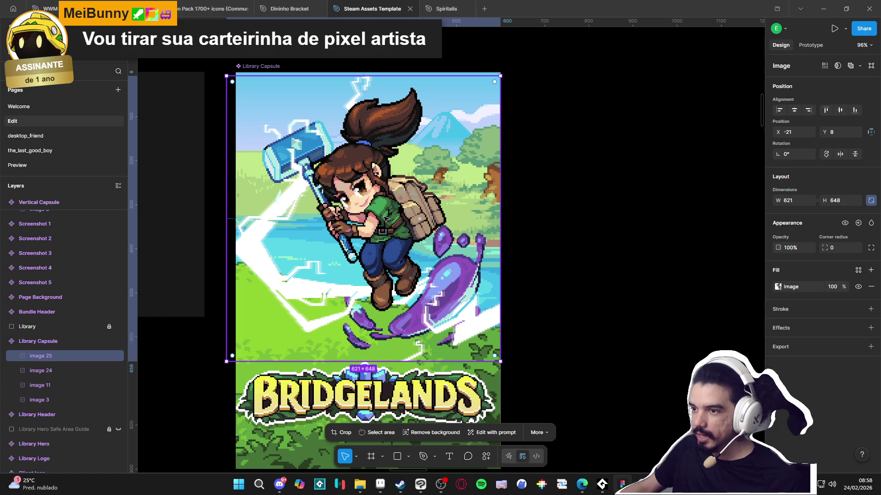
scroll(404, 218, "down", 3)
left_click_drag(404, 218, 404, 246)
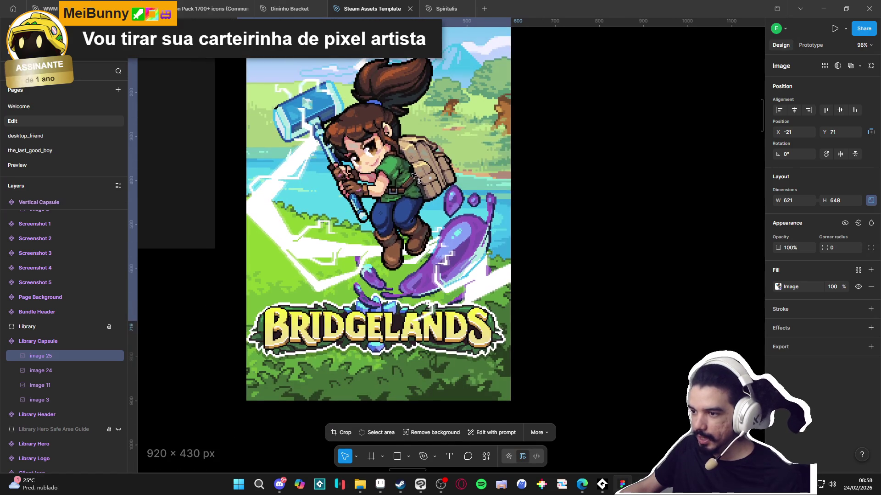
left_click_drag(76, 358, 78, 378)
scroll(408, 242, "down", 3)
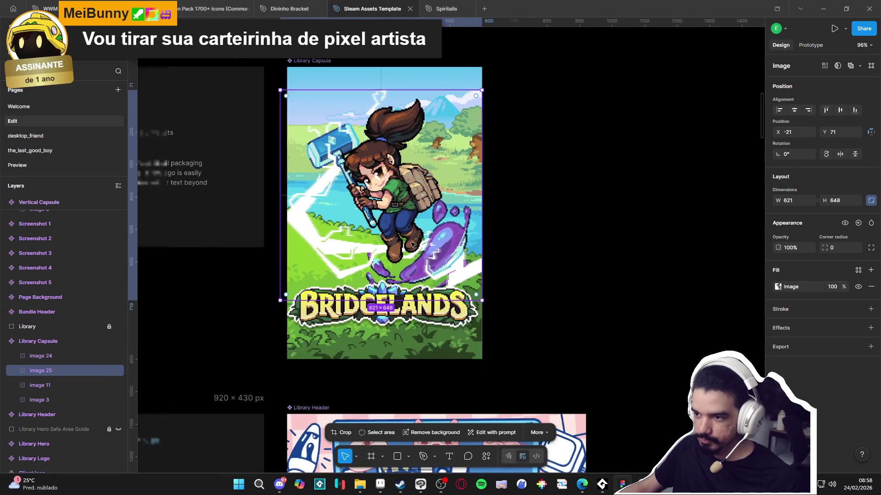
left_click_drag(410, 200, 409, 205)
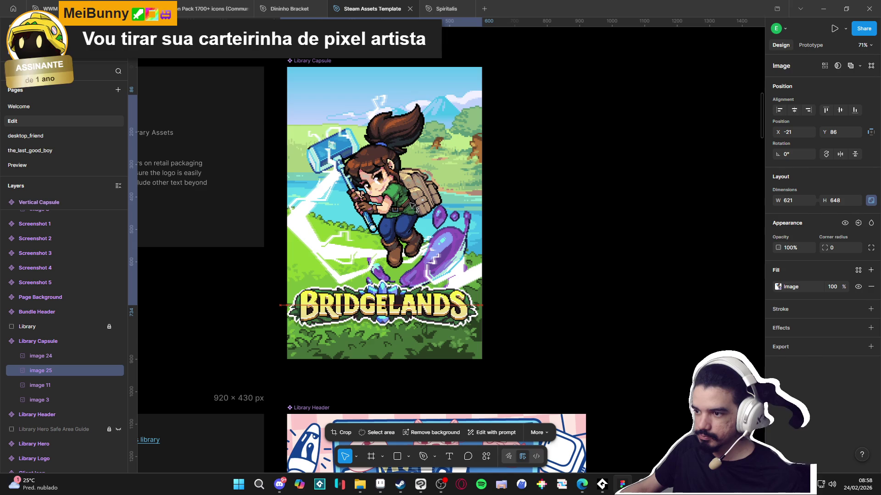
left_click_drag(412, 207, 411, 207)
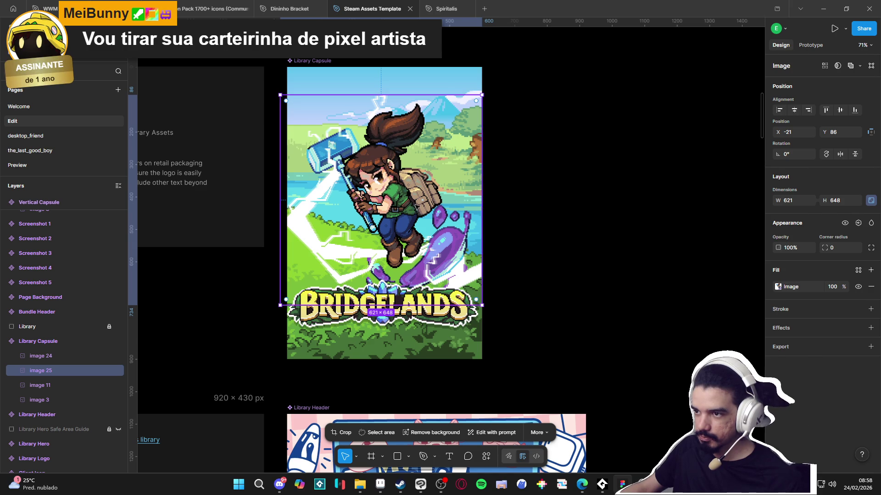
left_click(591, 241)
scroll(591, 241, "down", 2)
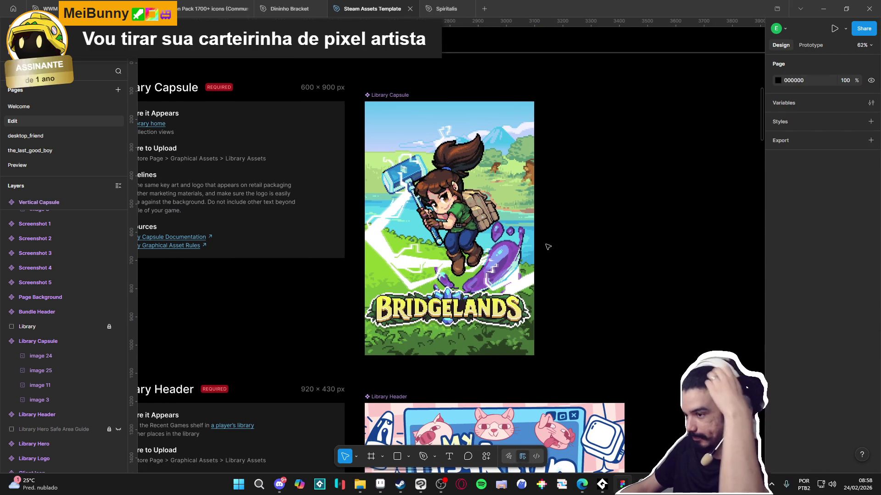
scroll(545, 246, "down", 4)
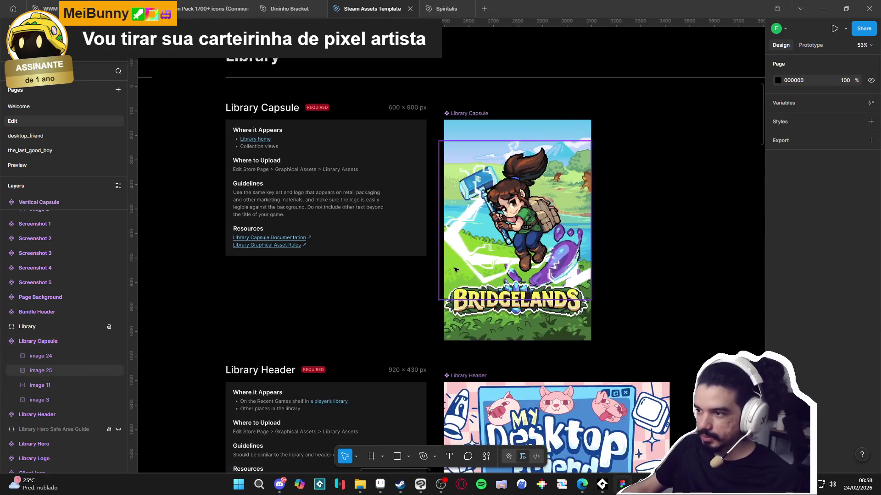
scroll(313, 261, "down", 1)
scroll(334, 276, "left", 5)
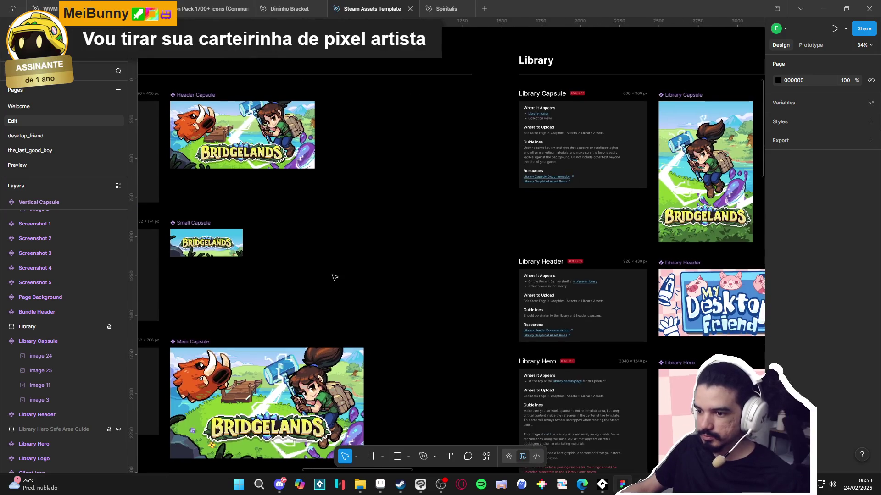
left_click(212, 361)
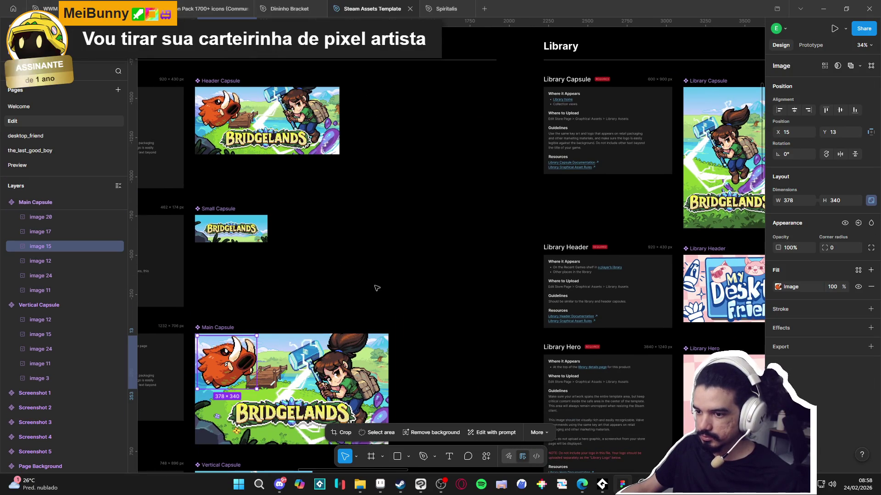
scroll(481, 160, "right", 5)
scroll(482, 160, "up", 5)
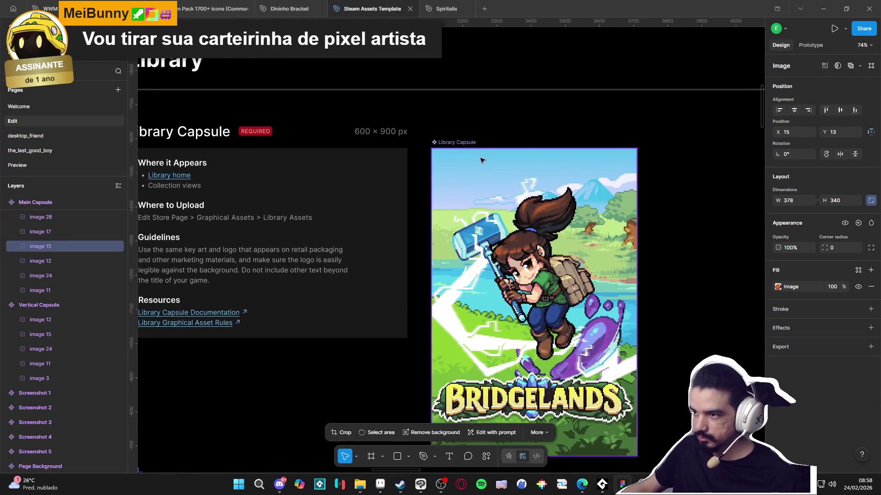
key("ctrl+v")
mouse_move(482, 160)
left_mouse_down()
mouse_move(466, 196)
mouse_move(494, 201)
left_mouse_up()
type("%")
key("Return")
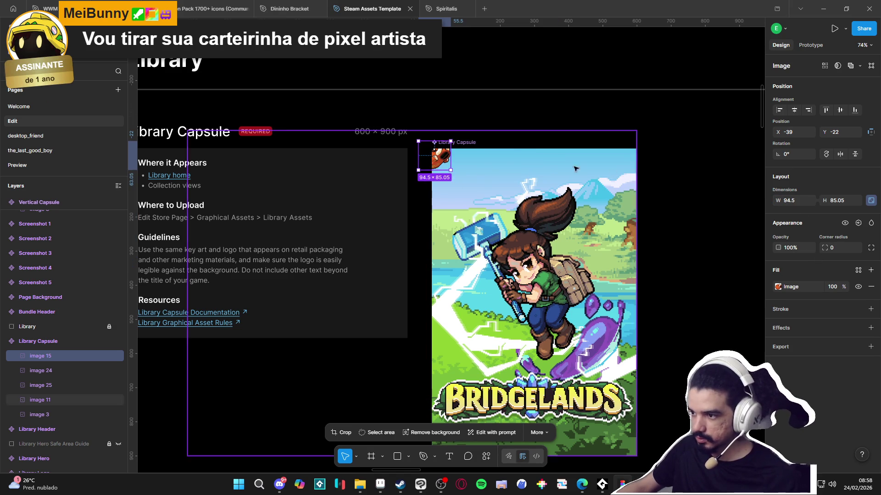
key("ctrl+z")
left_click(796, 203)
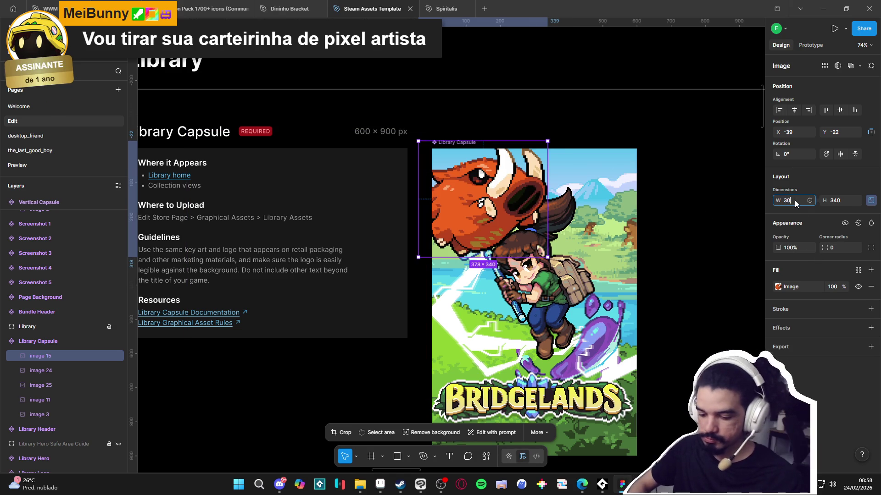
type("%")
key("Return")
left_click_drag(444, 167, 467, 202)
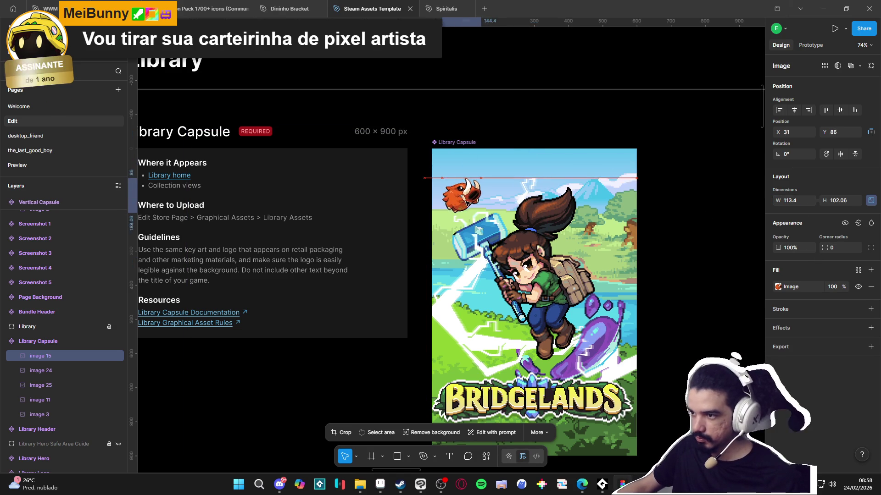
key("ctrl+z")
key("ctrl+z")
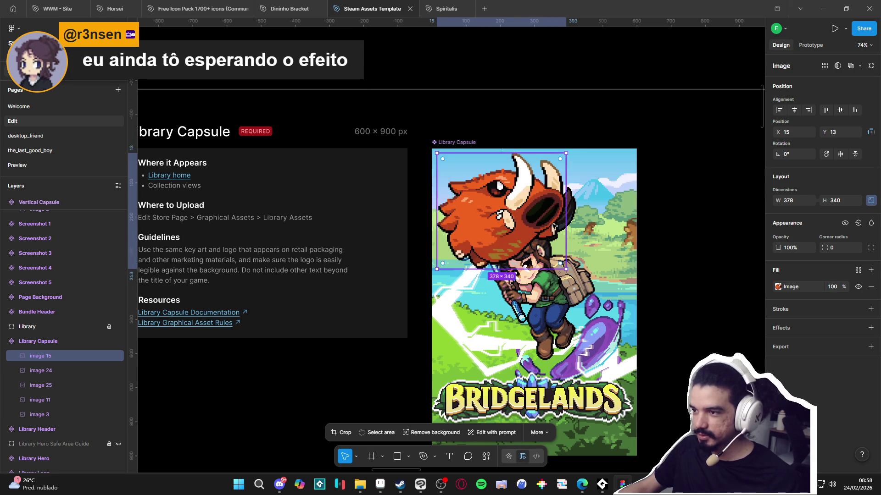
key("Delete")
scroll(554, 227, "down", 10)
mouse_move(407, 255)
left_mouse_down()
mouse_move(670, 203)
mouse_move(413, 220)
left_mouse_up()
key("ctrl+z")
scroll(396, 230, "up", 1)
scroll(396, 229, "up", 7)
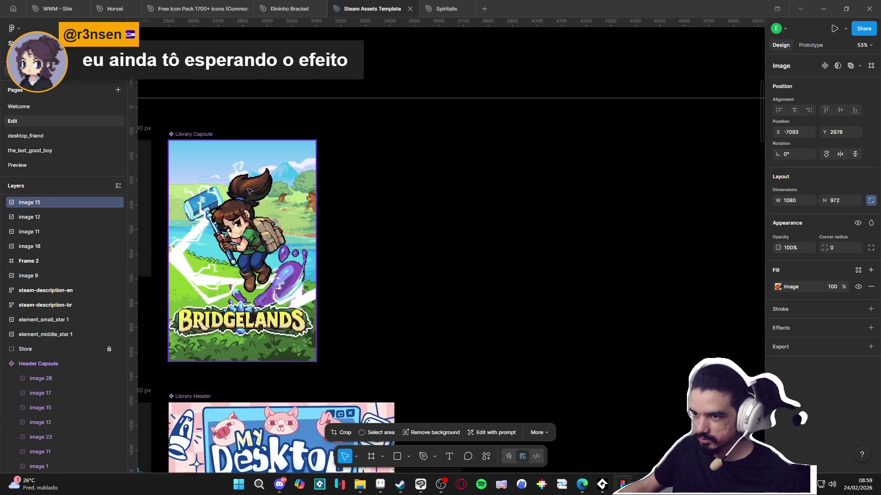
key("ctrl+z")
left_click(798, 204)
type("4")
key("Return")
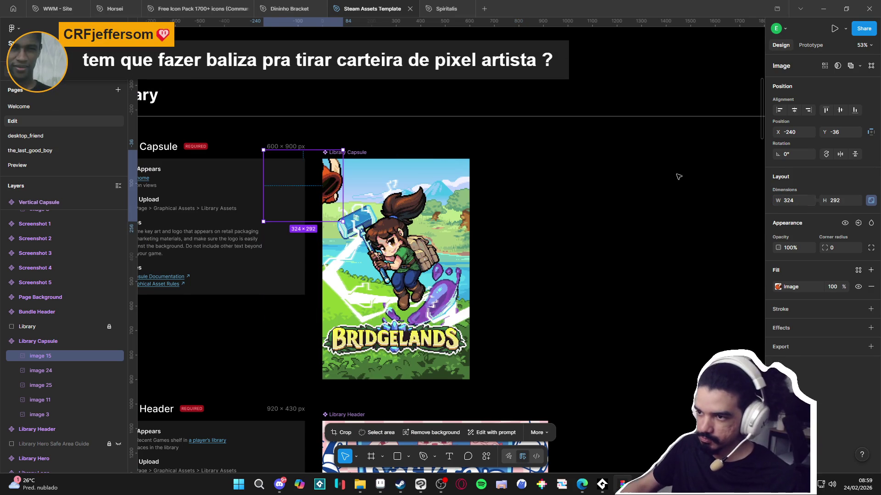
scroll(325, 184, "up", 3)
mouse_move(327, 197)
left_mouse_down()
mouse_move(375, 200)
mouse_move(375, 190)
left_mouse_up()
mouse_move(376, 194)
left_mouse_down()
mouse_move(363, 197)
mouse_move(564, 269)
mouse_move(486, 198)
mouse_move(503, 185)
left_mouse_up()
key("shift+v")
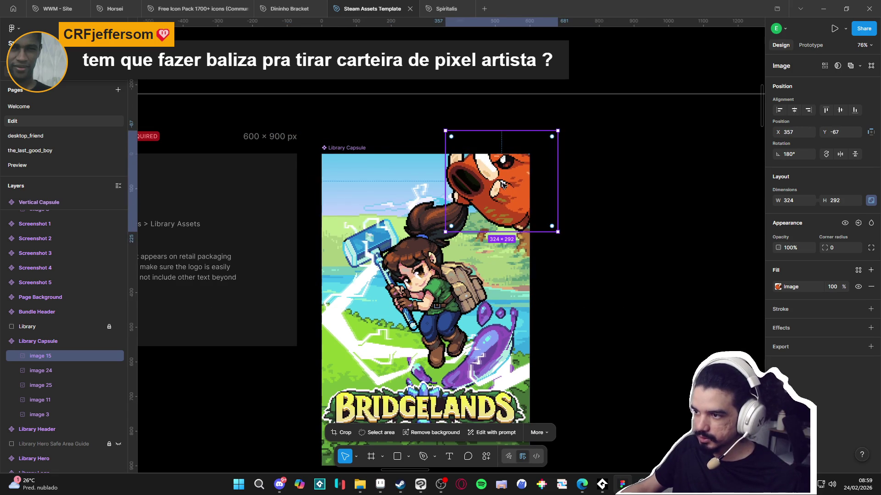
key("Delete")
scroll(506, 220, "down", 3, "ctrl")
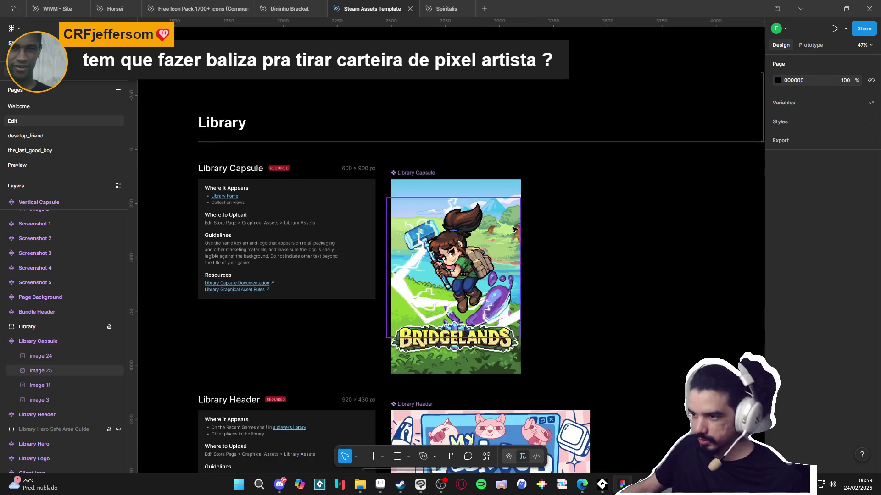
scroll(510, 225, "down", 2)
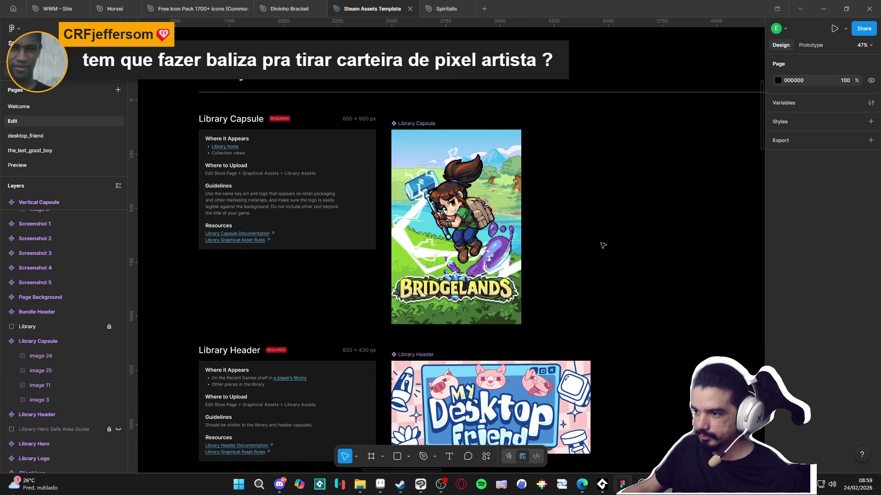
scroll(603, 246, "down", 3, "ctrl")
scroll(615, 284, "up", 3, "ctrl")
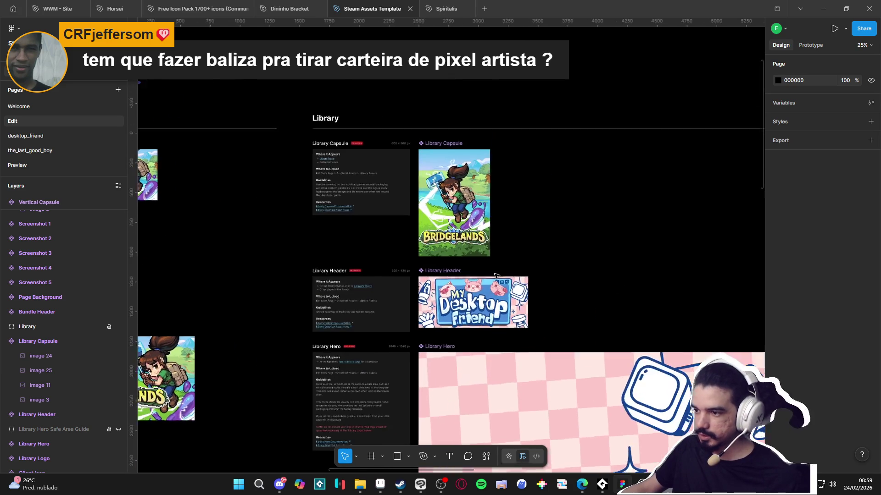
scroll(420, 341, "down", 1, "ctrl")
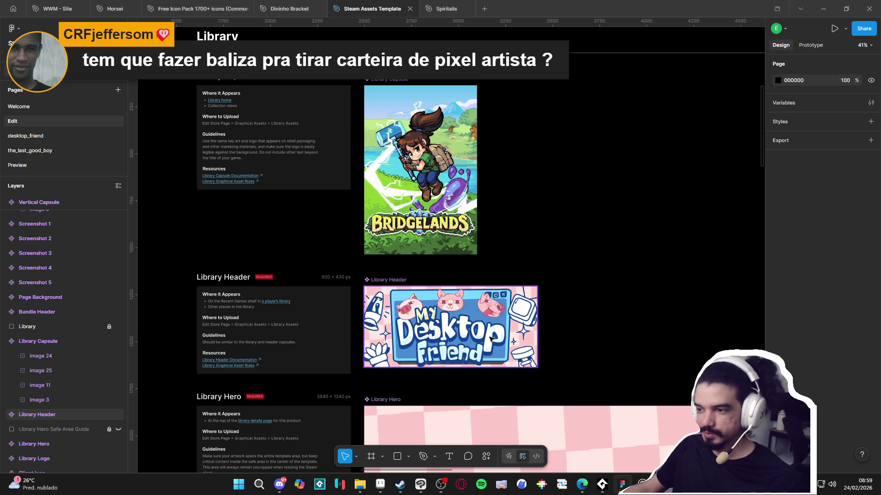
left_click(465, 338)
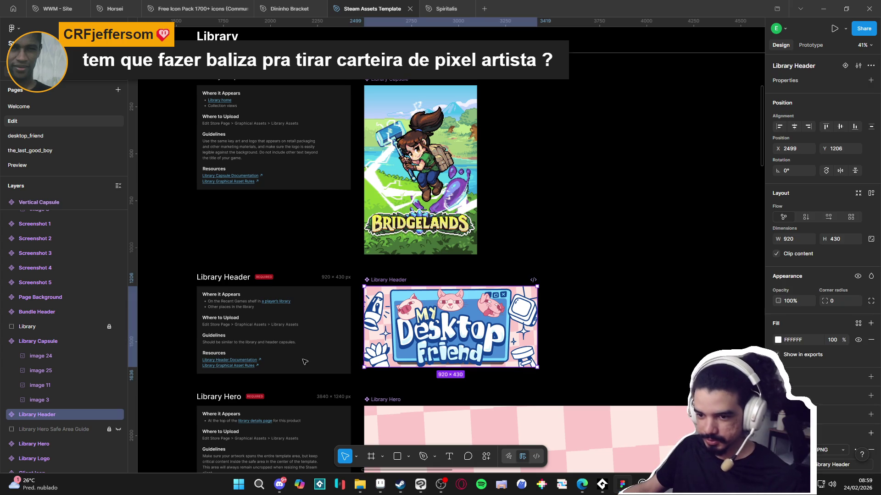
double_click(465, 338)
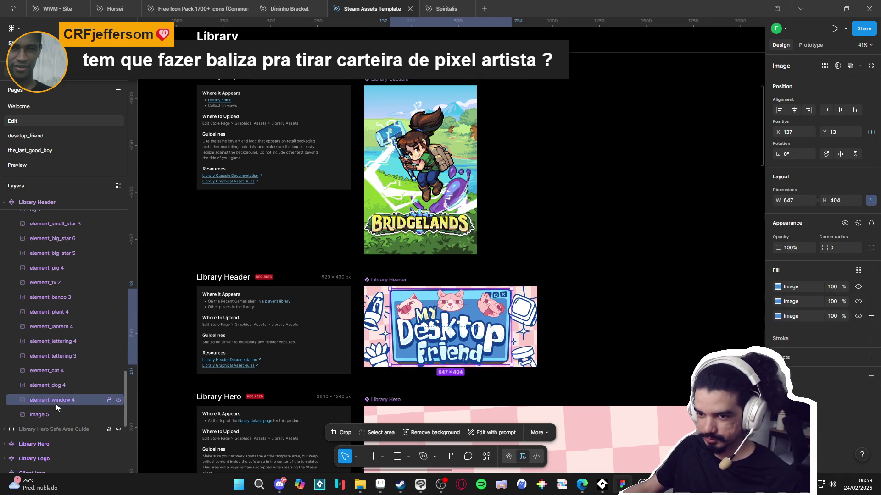
scroll(58, 395, "up", 5)
left_click(49, 302, "shift")
key("Delete")
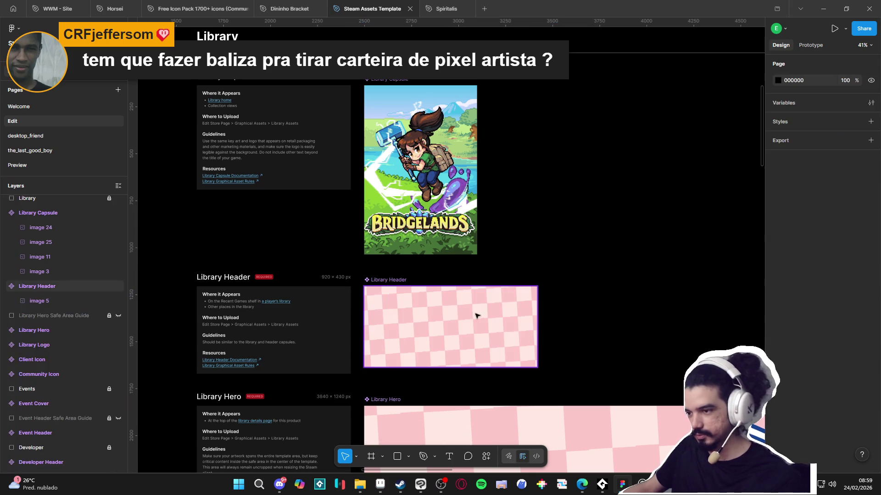
left_click(425, 349)
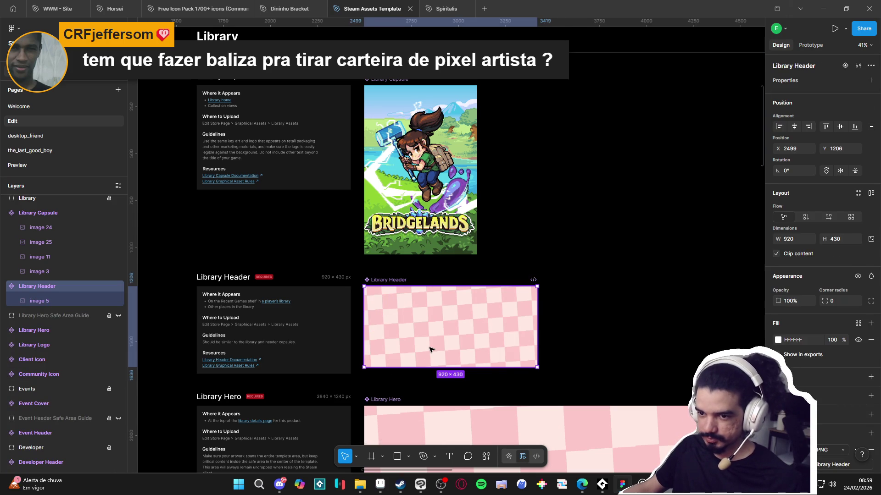
double_click(431, 352)
left_click(684, 307)
scroll(674, 308, "down", 3, "ctrl")
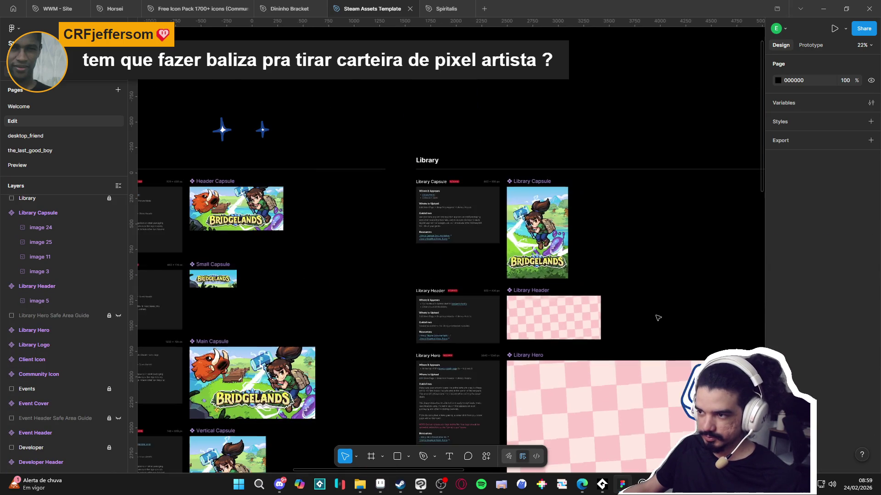
scroll(535, 252, "down", 2)
scroll(535, 253, "down", 3, "ctrl")
mouse_move(423, 296)
left_mouse_down()
mouse_move(344, 271)
mouse_move(416, 259)
left_mouse_up()
left_click_drag(245, 287, 360, 248)
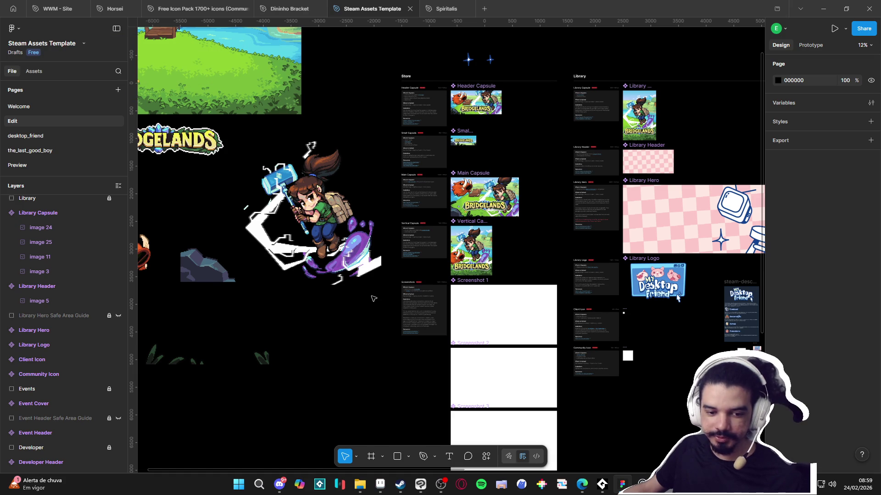
Step: Place the grassy landscape in the Library Header, sized 939 × 681 to cover the 920 × 430 frame
scroll(321, 184, "up", 2)
scroll(321, 184, "left", 2)
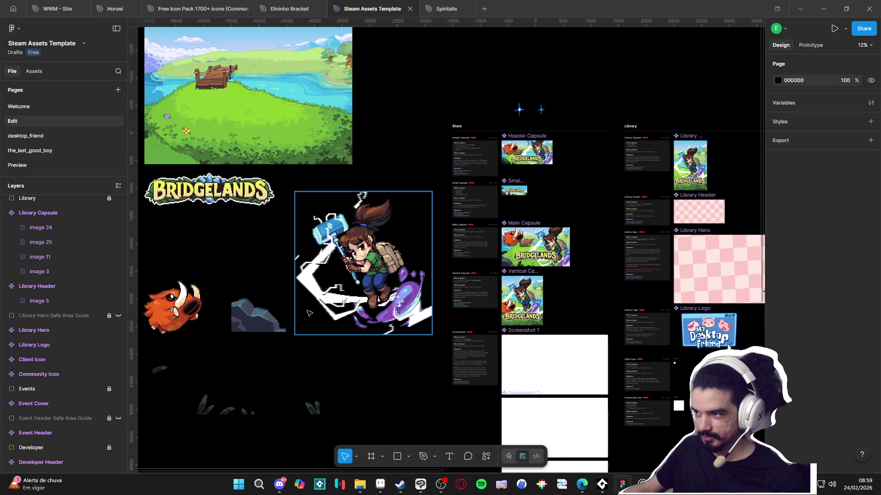
left_click(285, 98)
scroll(485, 211, "right", 5)
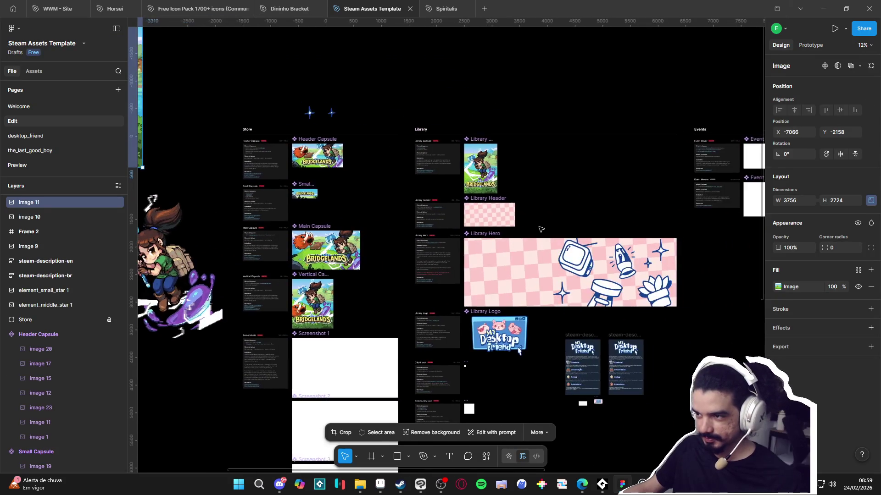
scroll(485, 211, "up", 3)
left_click_drag(485, 211, 554, 220)
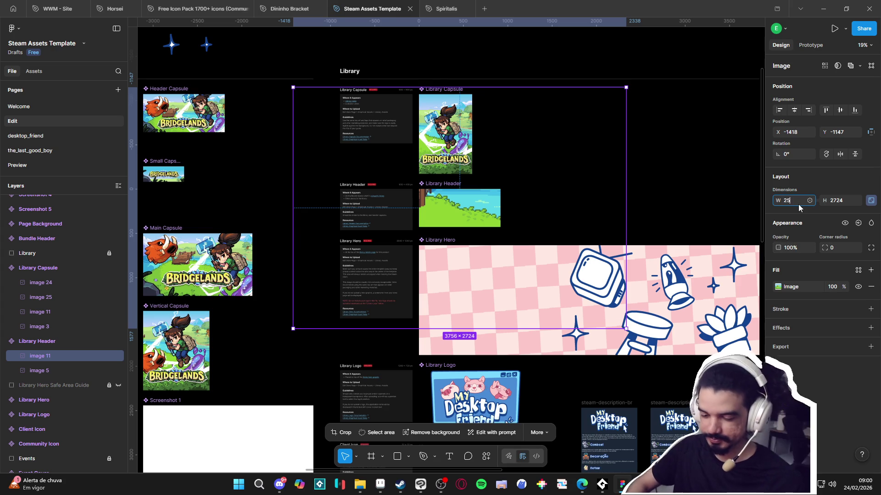
key("Return")
mouse_move(466, 223)
left_mouse_down()
mouse_move(467, 147)
mouse_move(466, 155)
left_mouse_up()
scroll(466, 218, "up", 5)
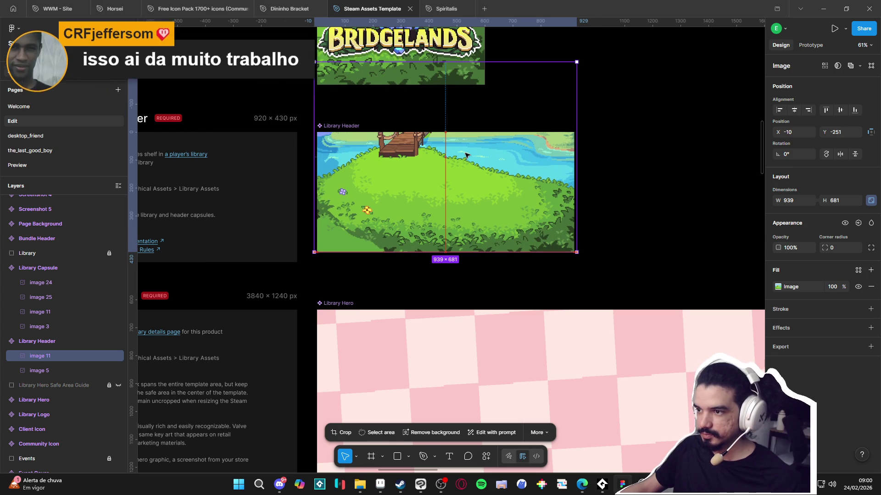
Step: Test shifting the landscape down to show sky and dock, then undo the move
left_click(648, 205)
scroll(645, 204, "down", 10)
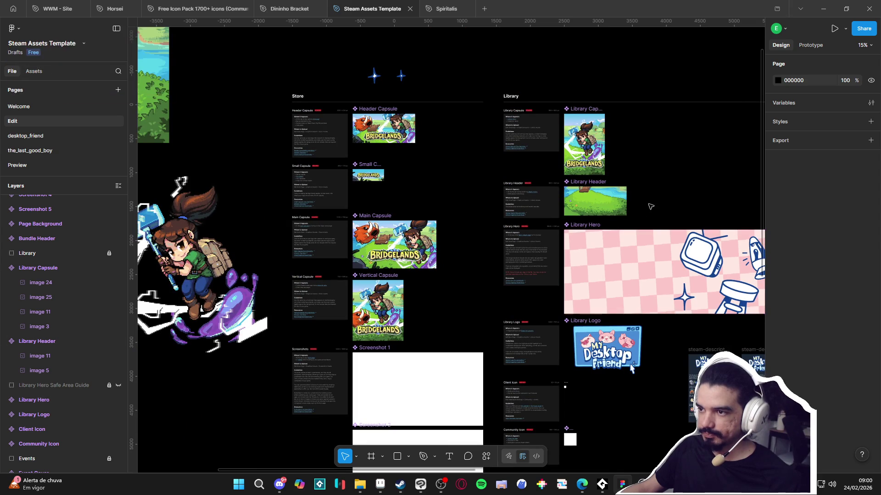
scroll(658, 202, "up", 5)
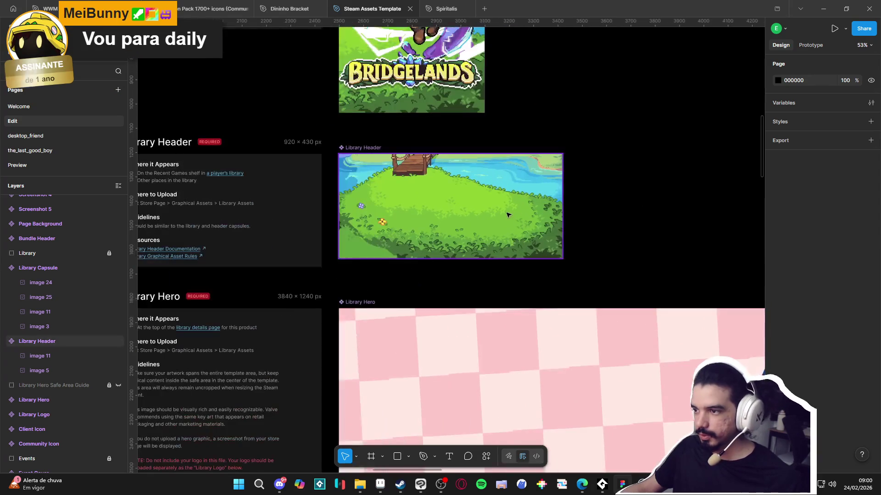
left_click(507, 213)
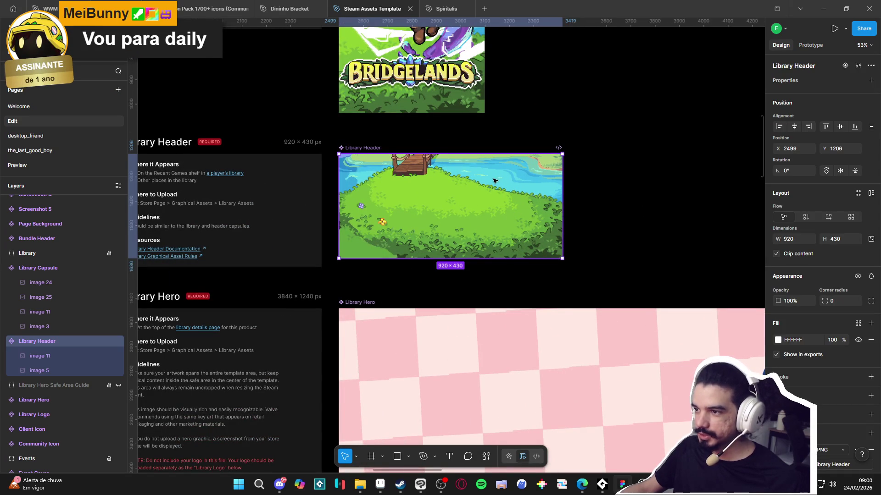
double_click(487, 218)
mouse_move(487, 221)
left_mouse_down()
mouse_move(506, 258)
mouse_move(507, 282)
left_mouse_up()
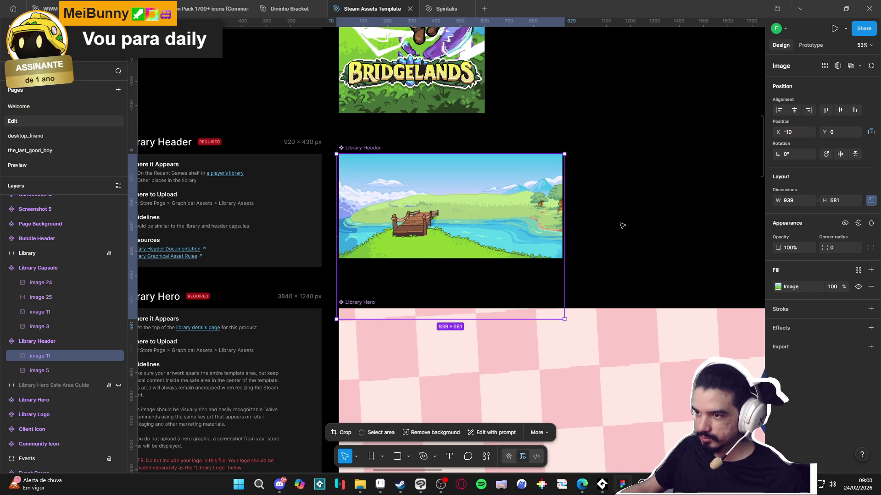
key("ctrl+z")
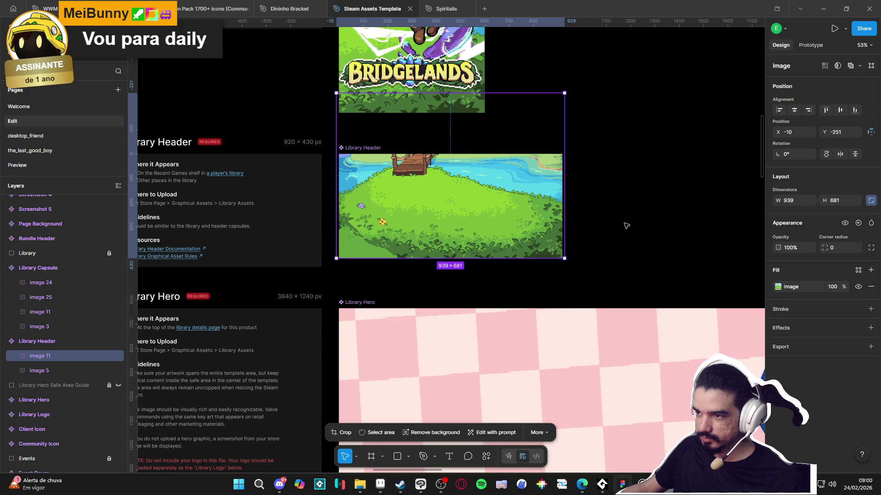
left_click(646, 232)
scroll(649, 232, "down", 5)
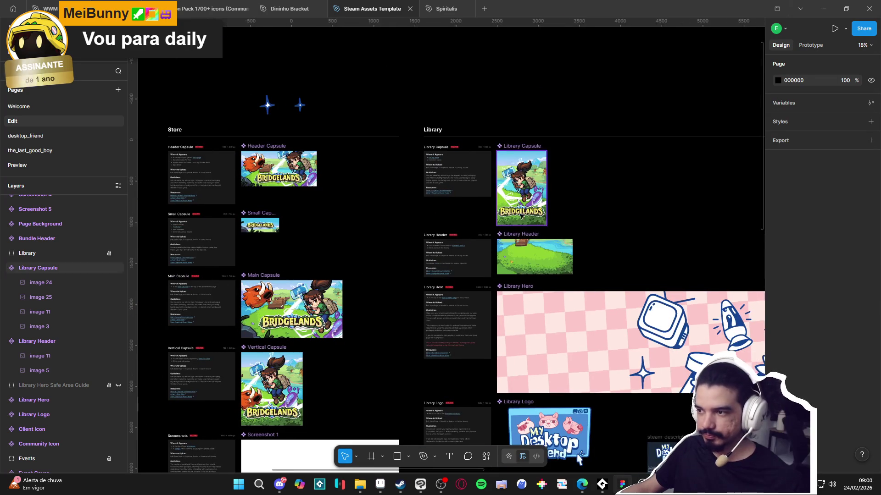
Step: Paste the Bridgelands logo into the Library Header and set its width to 588
scroll(343, 266, "left", 5)
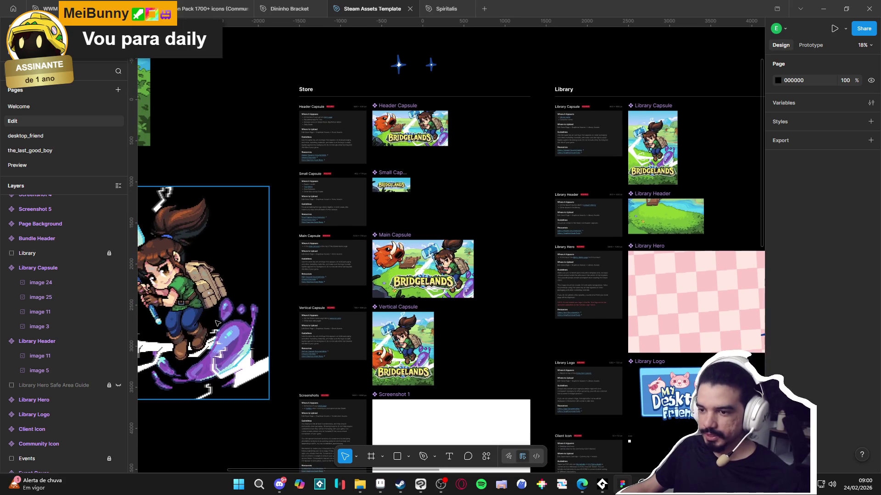
scroll(217, 323, "left", 10)
left_click(223, 185)
scroll(604, 251, "right", 15)
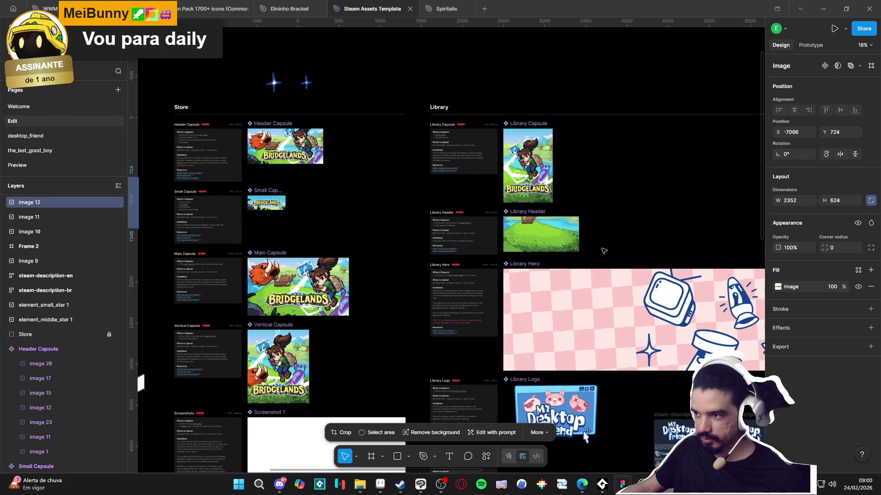
left_click(541, 234)
key("ctrl+v")
left_click(788, 203)
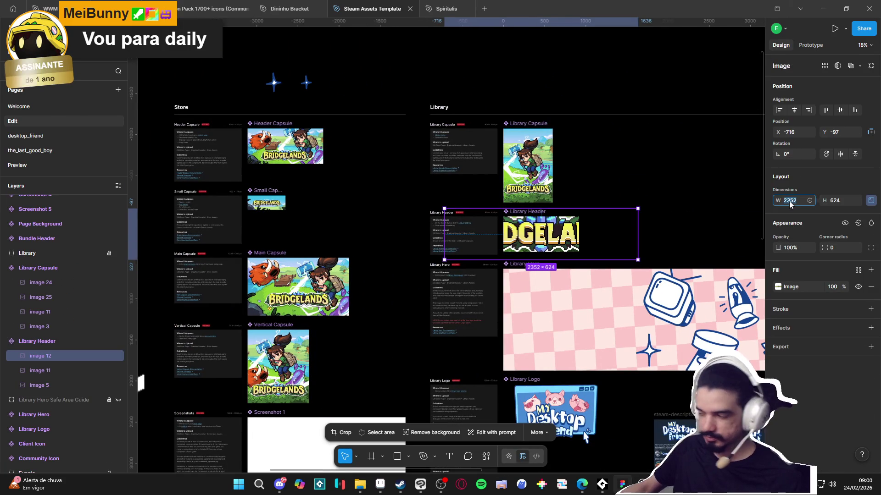
type("588")
key("Return")
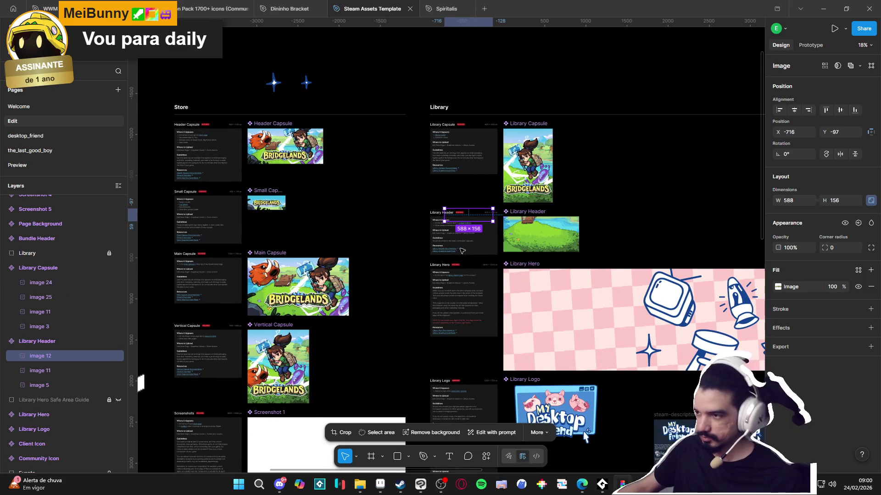
Step: Centre the 588 × 156 logo over the header's grassy landscape
key("ctrl+equal")
left_click_drag(517, 183, 680, 241)
scroll(679, 241, "down", 3, "ctrl")
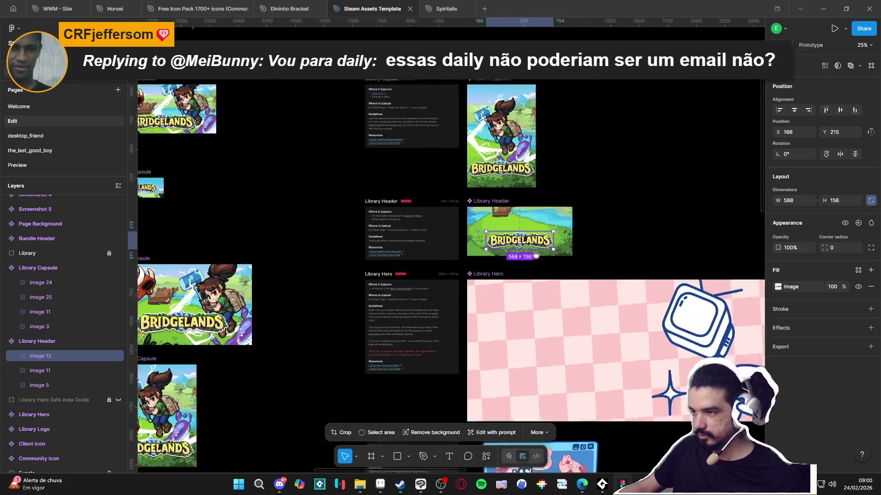
left_click(624, 263)
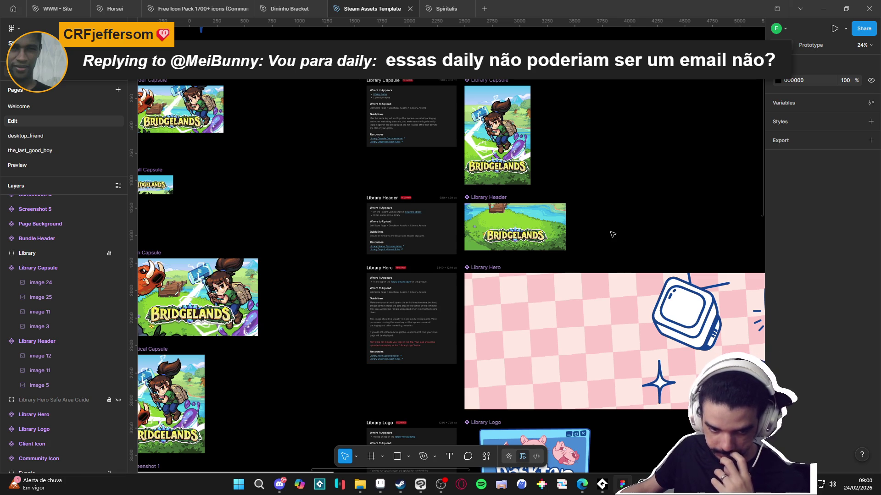
scroll(510, 237, "down", 2, "ctrl")
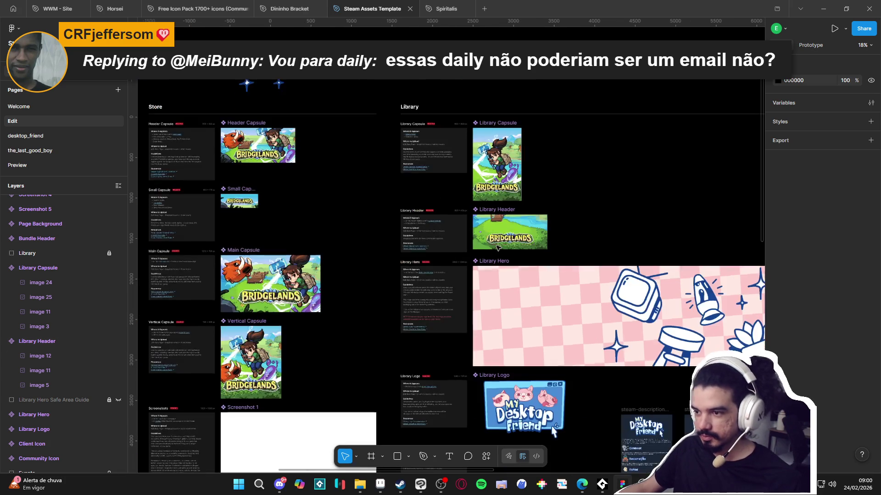
left_click(305, 278)
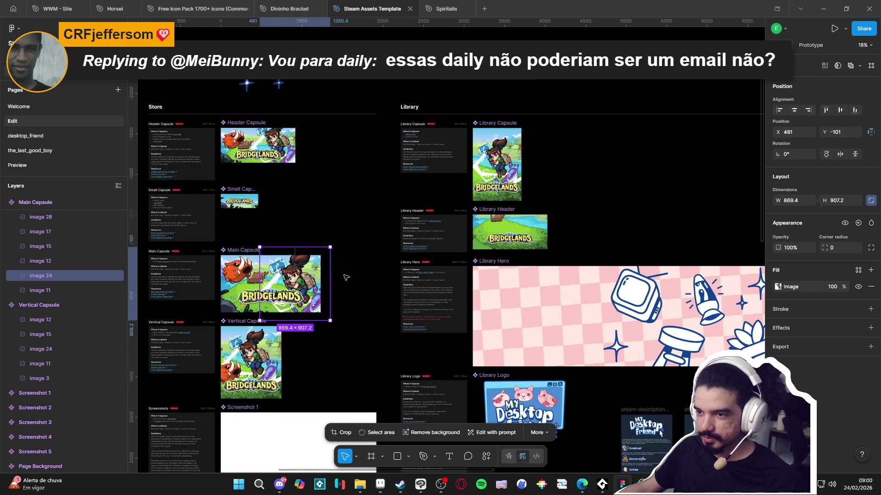
Step: Paste the hammer-wielding character artwork into the Library Header and scale it to 30%
key("ctrl+alt+k")
scroll(606, 288, "right", 10)
scroll(603, 257, "up", 4)
left_click(458, 220)
key("ctrl+v")
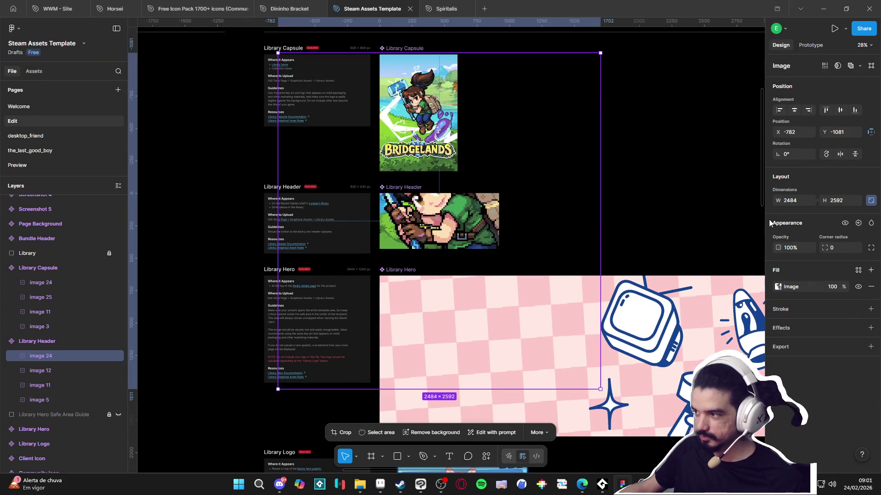
left_click(799, 201)
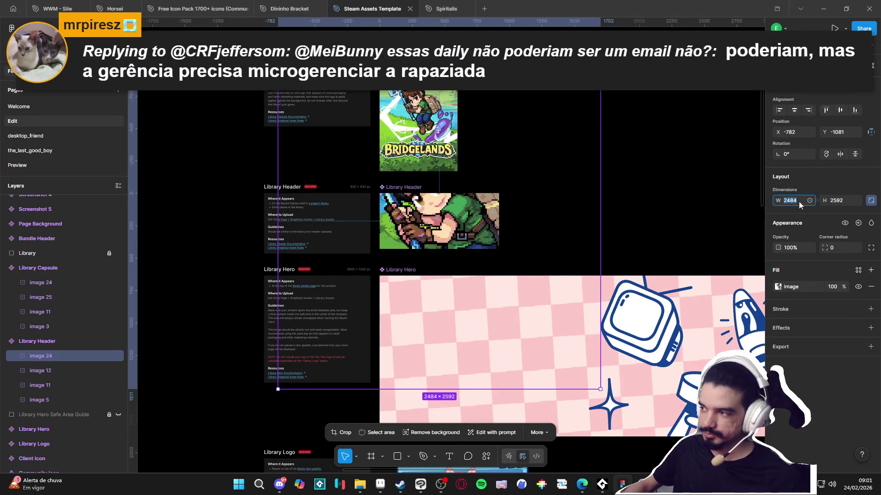
type("30%")
key("Return")
Step: Try moving the character into the header, then undo both the move and the resize
left_click_drag(307, 143, 439, 258)
scroll(411, 292, "up", 5)
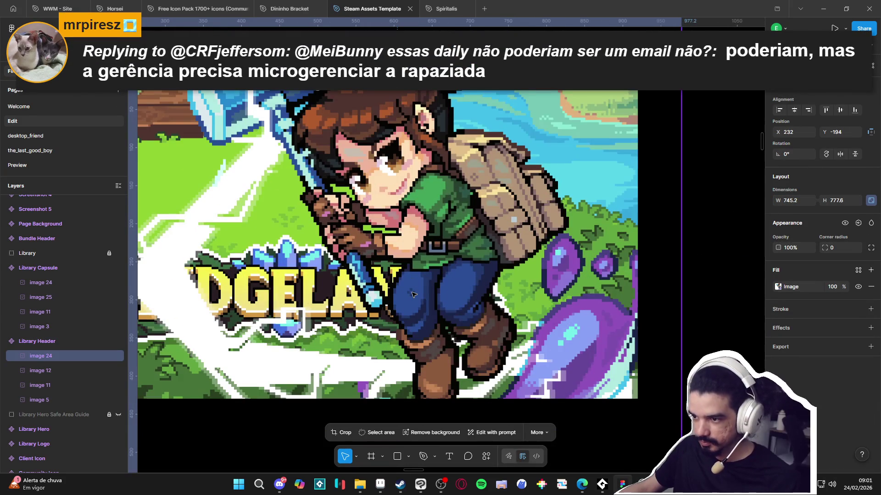
key("ctrl+z")
scroll(455, 279, "down", 5)
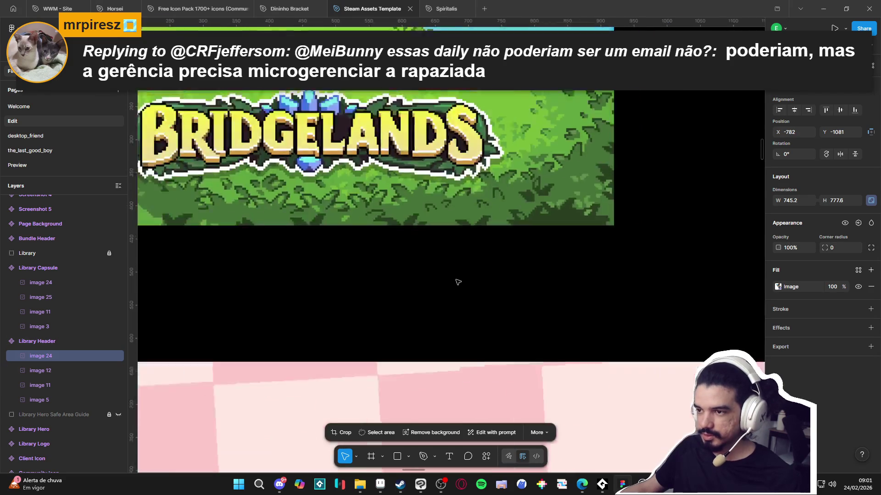
key("ctrl+z")
Step: Rescale the character to 25% and place it beneath the logo, shifted right in the header
left_click_drag(482, 271, 552, 295)
type("25")
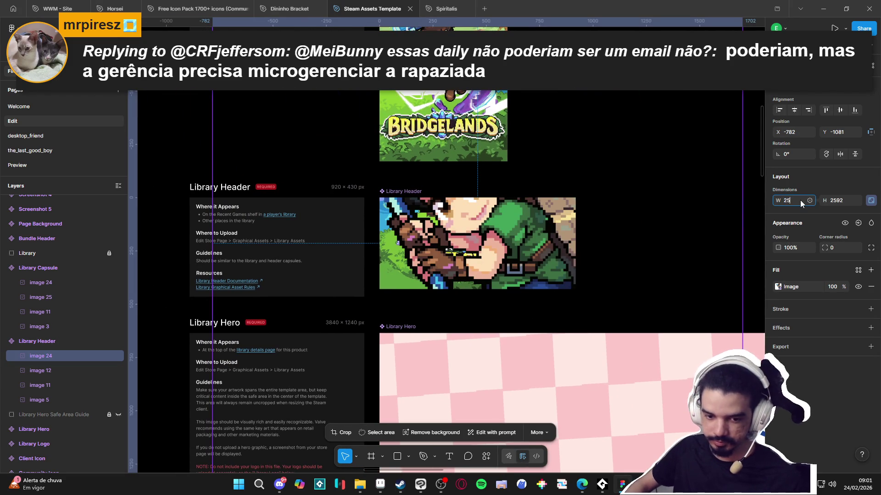
type("%")
key("Return")
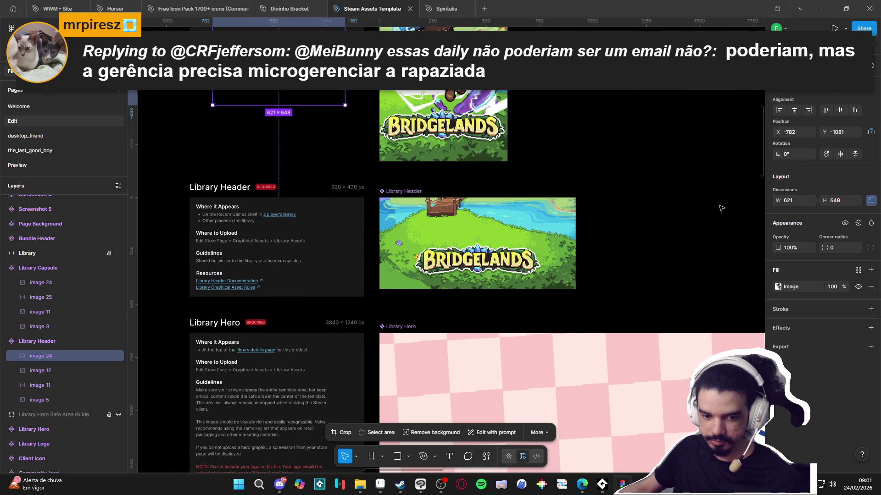
mouse_move(312, 96)
left_mouse_down()
mouse_move(443, 137)
mouse_move(527, 294)
left_mouse_up()
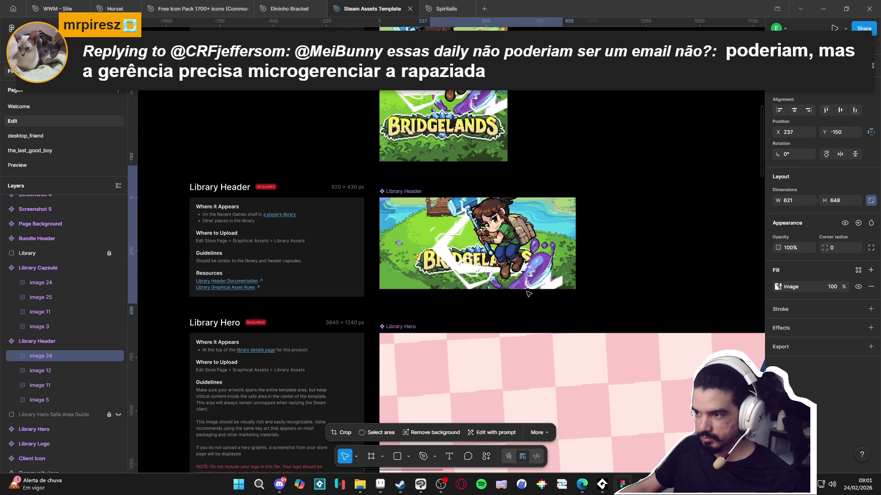
scroll(509, 264, "up", 3)
scroll(509, 265, "up", 3)
scroll(508, 264, "down", 3)
scroll(459, 252, "up", 1)
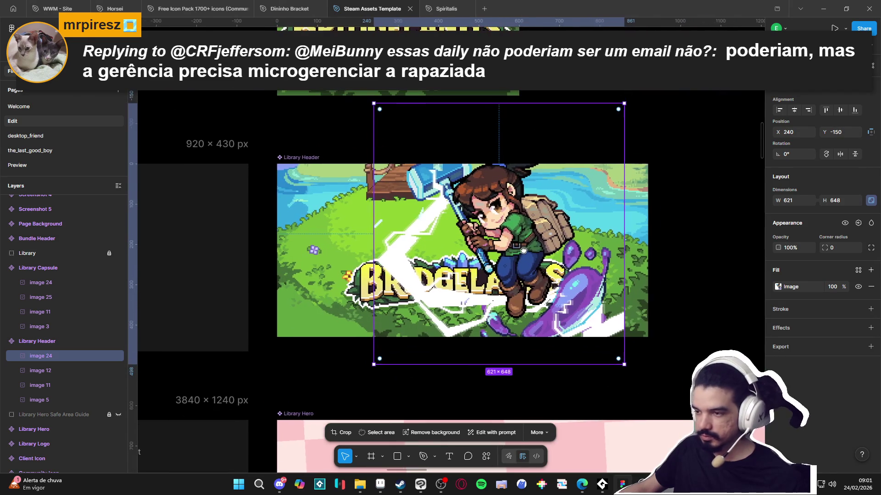
mouse_move(31, 370)
left_mouse_down()
mouse_move(53, 366)
mouse_move(50, 377)
left_mouse_up()
left_click_drag(514, 200, 556, 200)
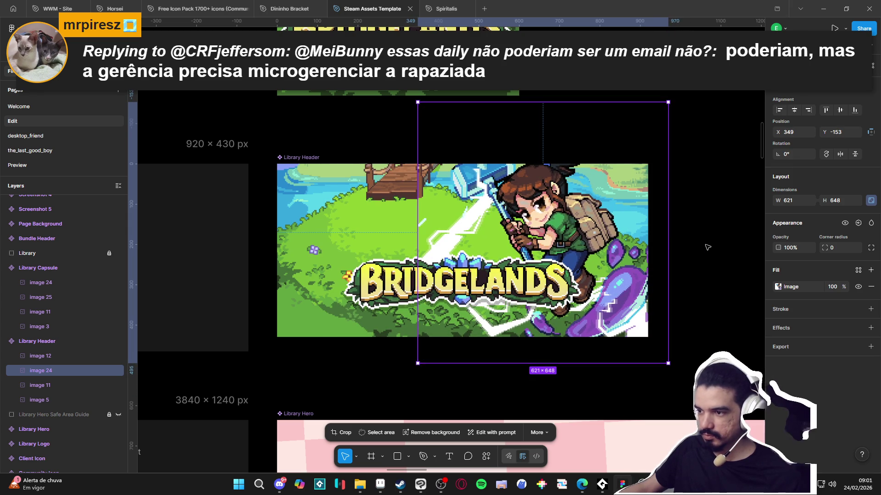
Step: Drag the header's background artwork down, then nudge it back up to about Y -48
key("Escape")
scroll(677, 253, "down", 3)
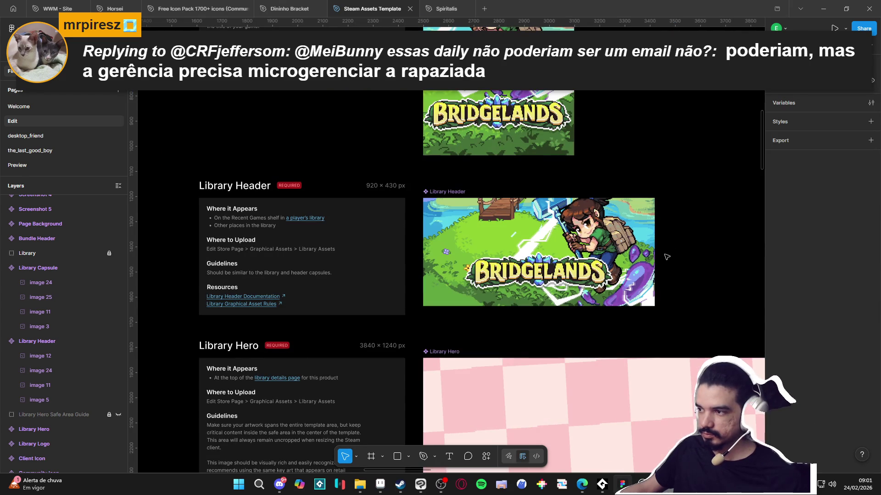
left_click(606, 225)
left_click(606, 226)
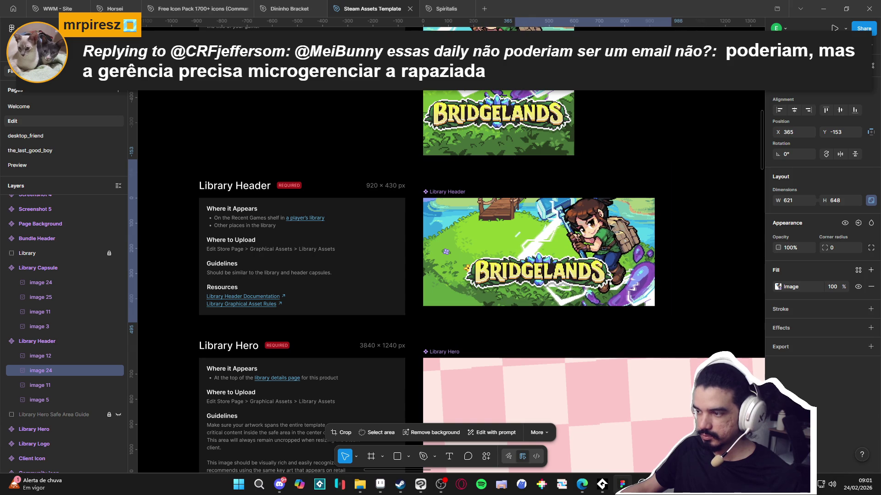
key("Escape")
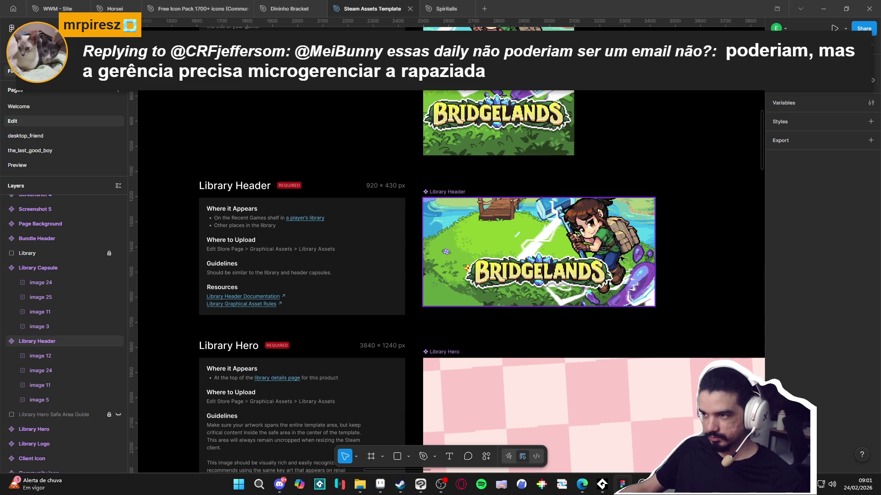
left_click(509, 240)
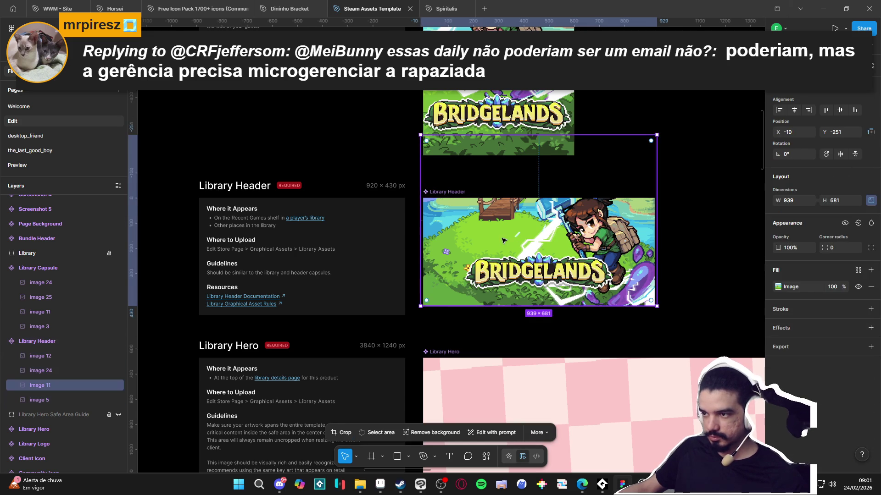
left_click_drag(491, 228, 490, 292)
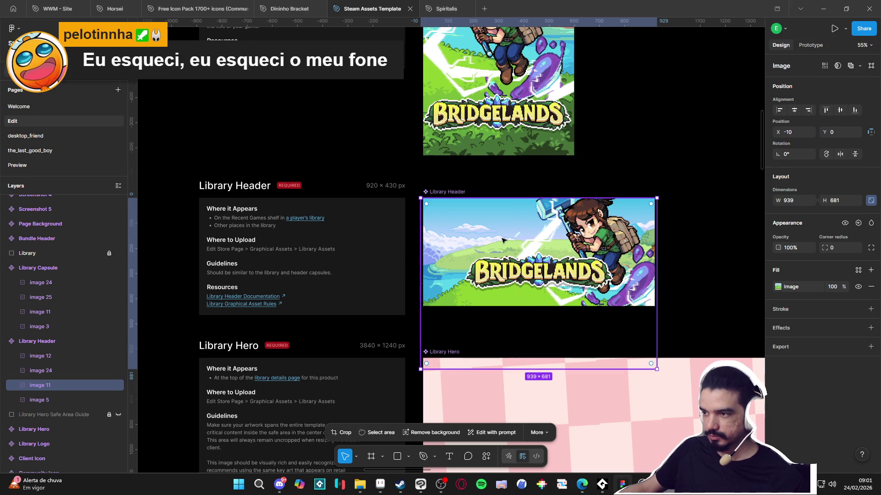
left_click_drag(502, 239, 501, 222)
left_click(668, 261)
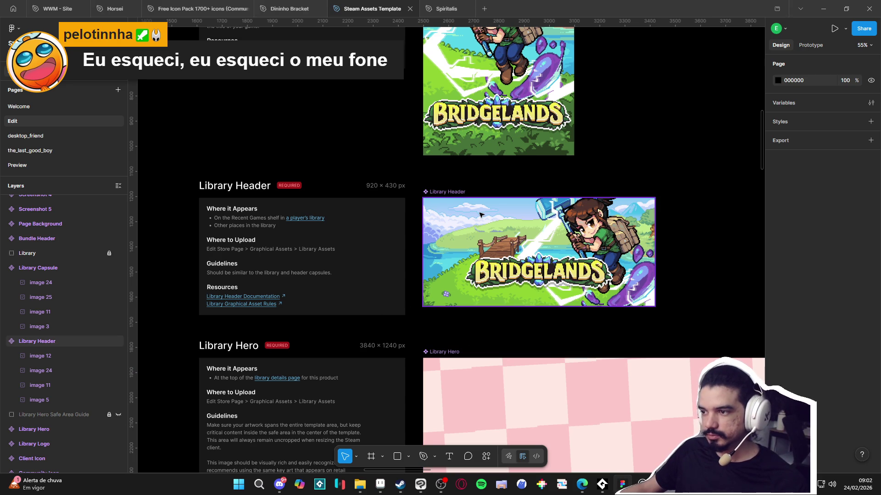
Step: Select the boar image in the Main Capsule frame
left_click(517, 244)
left_click(710, 252)
scroll(710, 252, "down", 1, "ctrl")
scroll(710, 252, "down", 4, "ctrl")
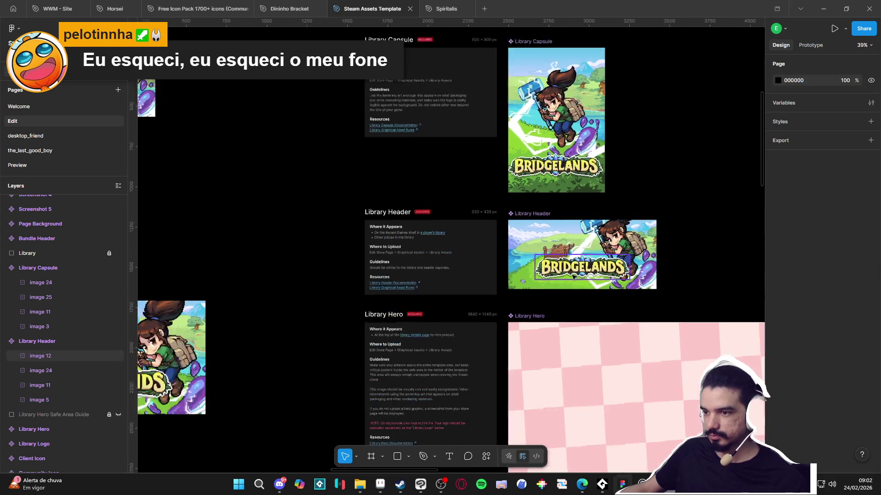
scroll(373, 310, "up", 1, "ctrl")
left_click(285, 276)
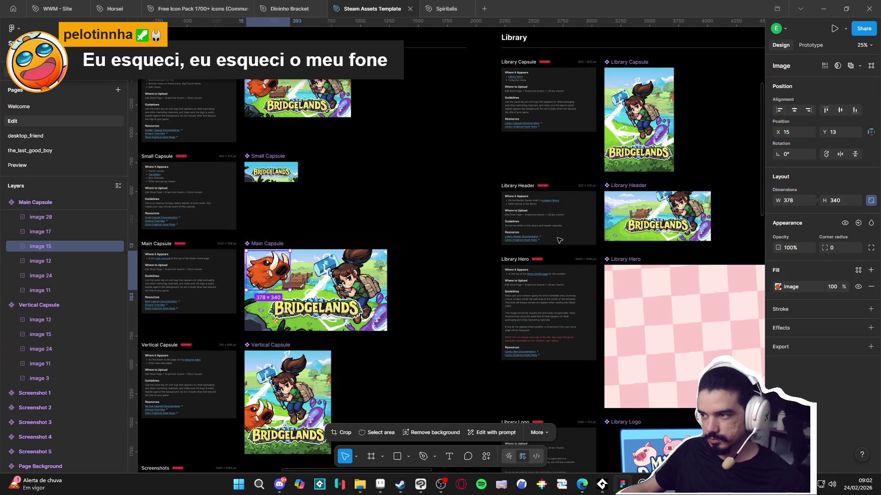
Step: Paste the boar into the Library Header, try a 94.5 width, then undo it
scroll(527, 243, "up", 5, "ctrl")
left_click(507, 233)
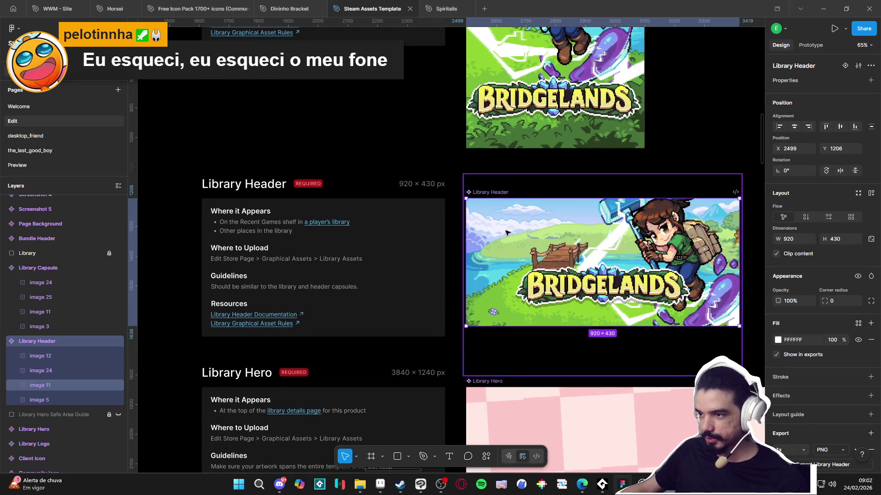
key("ctrl+v")
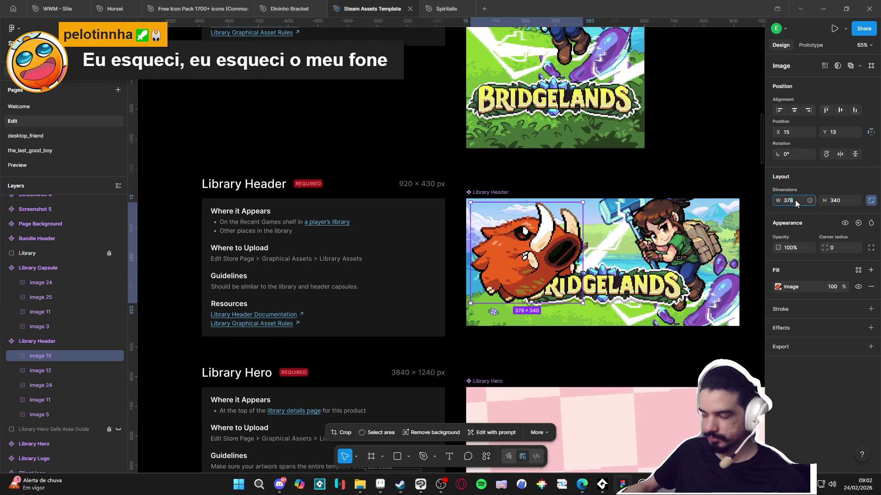
type("94.5")
key("Return")
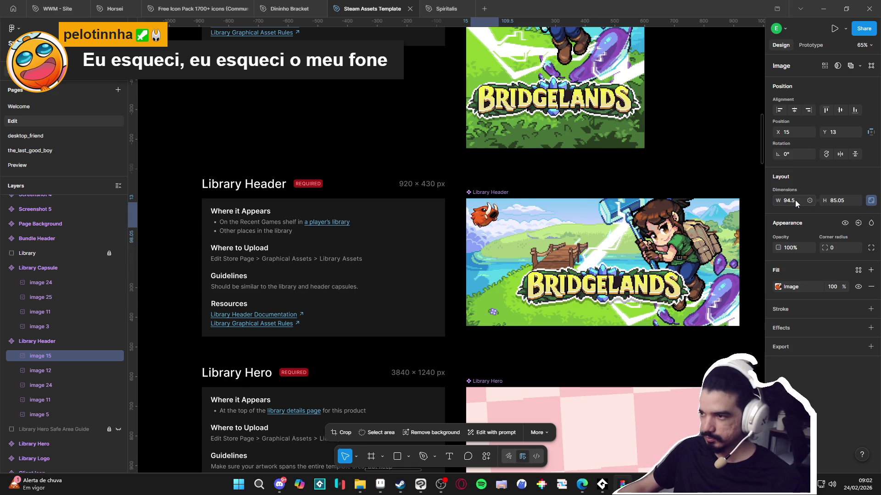
key("ctrl+z")
key("ctrl+z")
Step: Paste the full-size boar artwork into the Library Header and set its width to 270
scroll(455, 220, "down", 5)
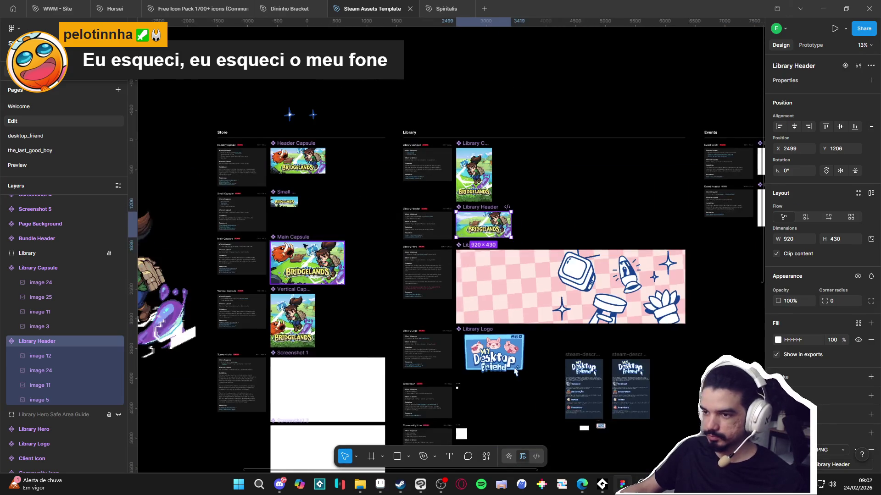
scroll(505, 230, "left", 5)
left_click(328, 257)
scroll(328, 256, "right", 10)
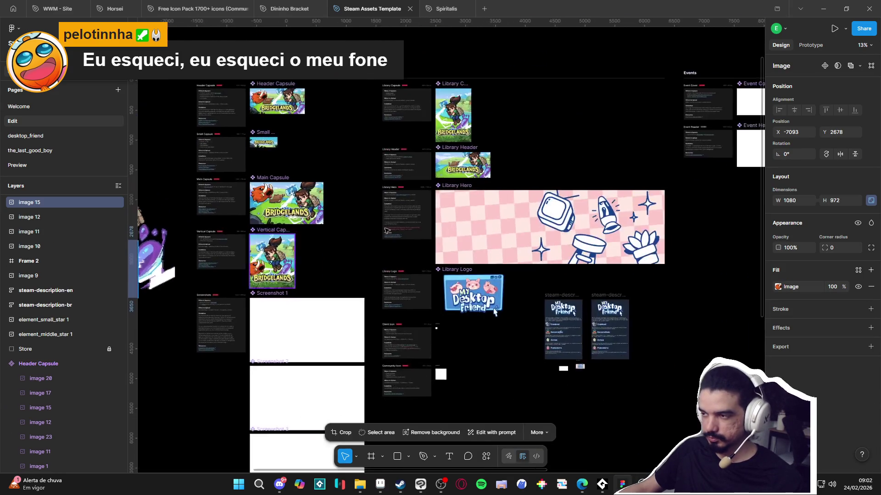
scroll(196, 200, "up", 5)
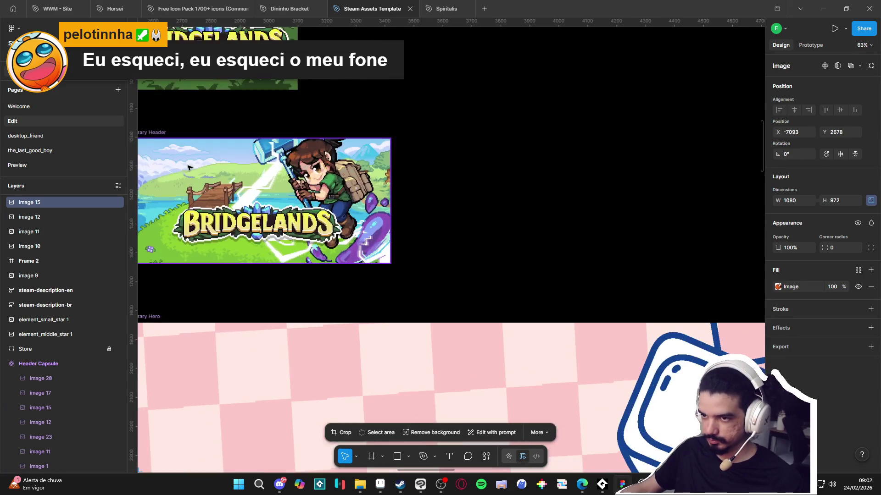
left_click(263, 200)
key("ctrl+v")
left_click(791, 203)
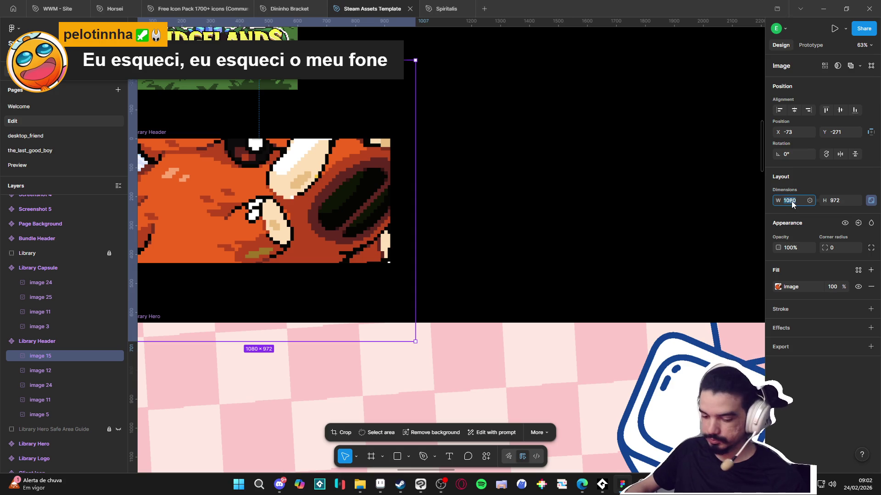
type("0")
key("Return")
Step: Move the boar into the Library Header's top-left corner at X 0, Y 15
scroll(363, 218, "down", 5)
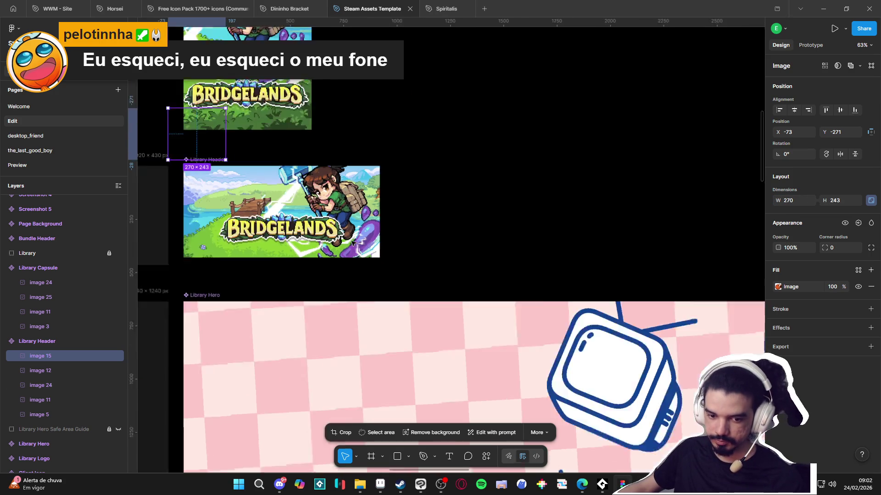
scroll(448, 267, "up", 5)
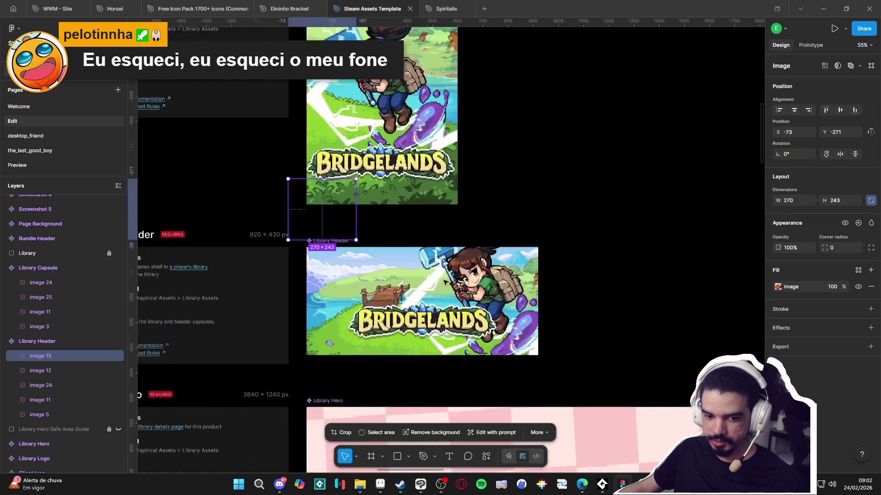
scroll(448, 267, "left", 4)
scroll(532, 269, "up", 1)
mouse_move(458, 261)
left_mouse_down()
mouse_move(475, 338)
mouse_move(475, 328)
mouse_move(487, 329)
left_mouse_up()
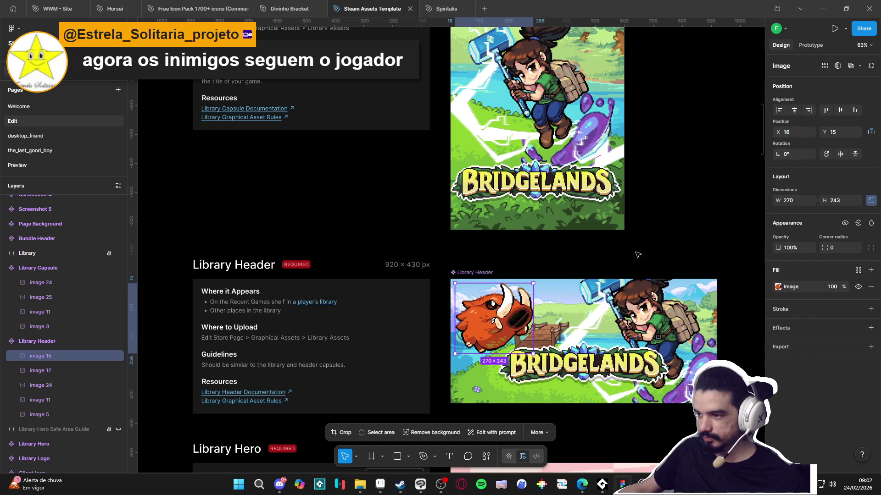
left_click(693, 229)
Step: Paste image 20 into the Library Header and drag it below the header artwork
left_click_drag(698, 252, 650, 198)
scroll(650, 199, "down", 3)
left_click_drag(674, 232, 645, 225)
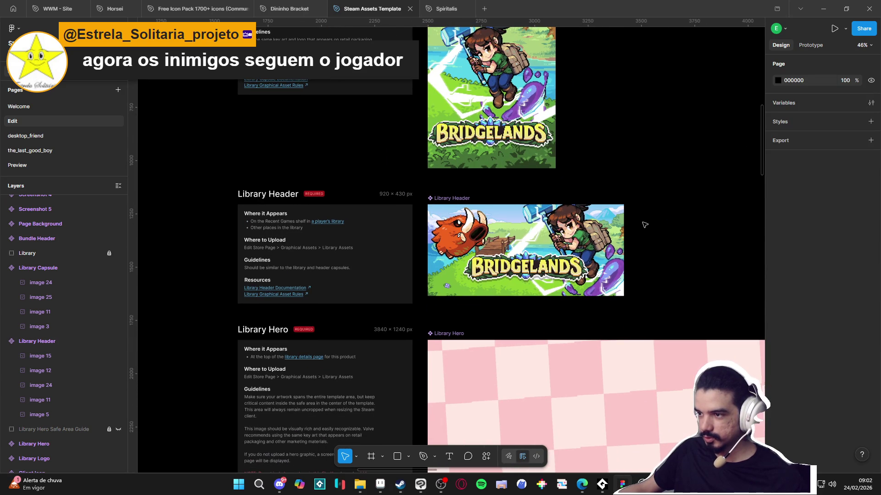
scroll(417, 244, "down", 3)
left_click_drag(417, 243, 346, 233)
scroll(330, 236, "down", 2)
left_click(192, 287)
scroll(504, 240, "up", 5)
left_click(504, 241)
key("ctrl+v")
mouse_move(550, 202)
left_mouse_down()
mouse_move(551, 281)
mouse_move(413, 294)
mouse_move(477, 285)
left_mouse_up()
scroll(500, 273, "down", 5)
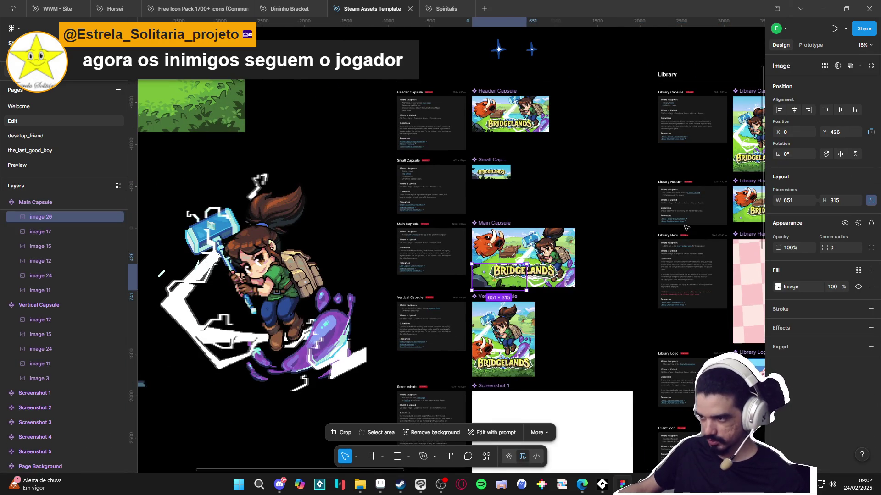
Step: Try scaling the pasted Library Header image to 25% width, then undo it
scroll(477, 286, "up", 5)
left_click(425, 260)
key("ctrl+z")
type("25")
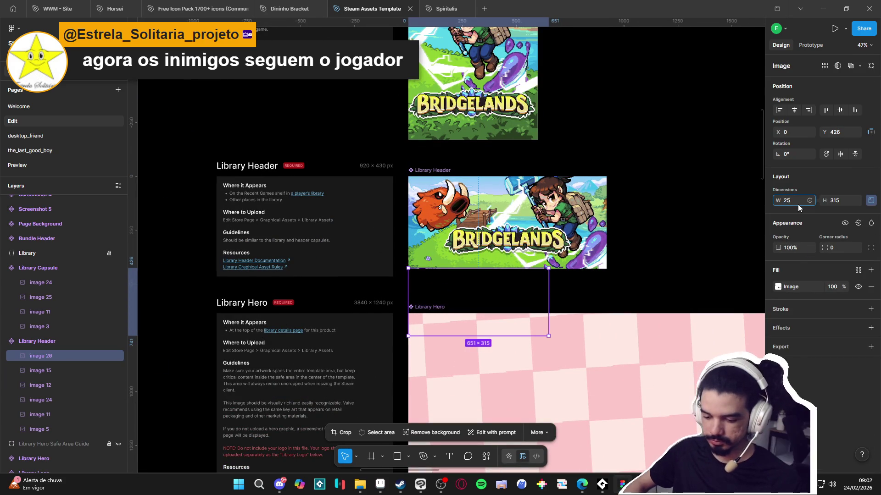
type("%")
key("Return")
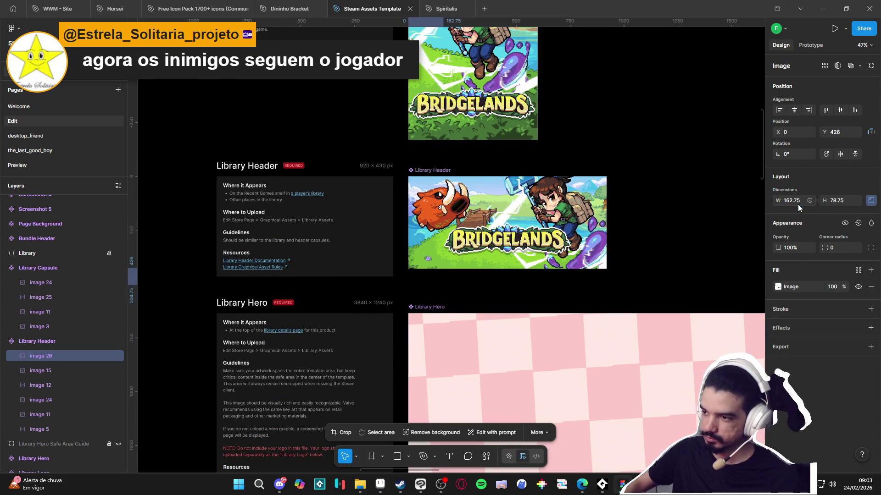
scroll(440, 266, "down", 2, "ctrl")
scroll(439, 265, "up", 4, "ctrl")
key("ctrl+z")
key("Escape")
scroll(467, 238, "down", 5, "ctrl")
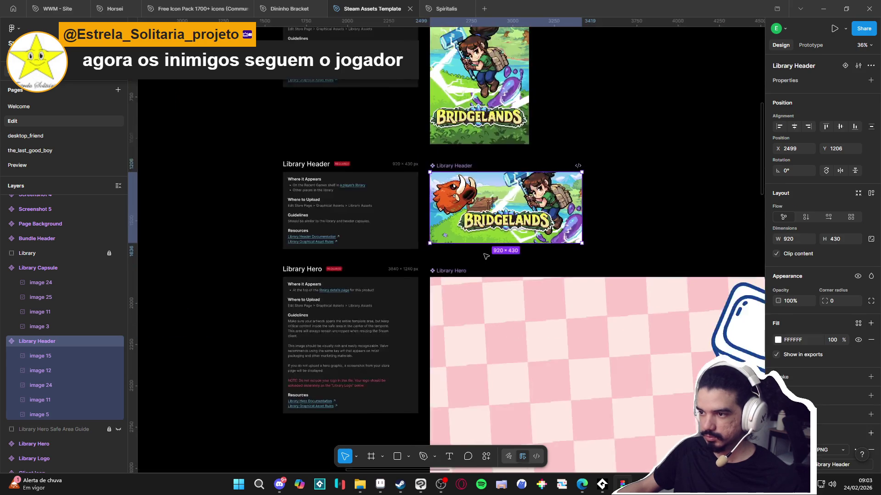
left_click_drag(233, 215, 587, 215)
Step: Scale the full-size grass strip image to 25% width
left_click(388, 275)
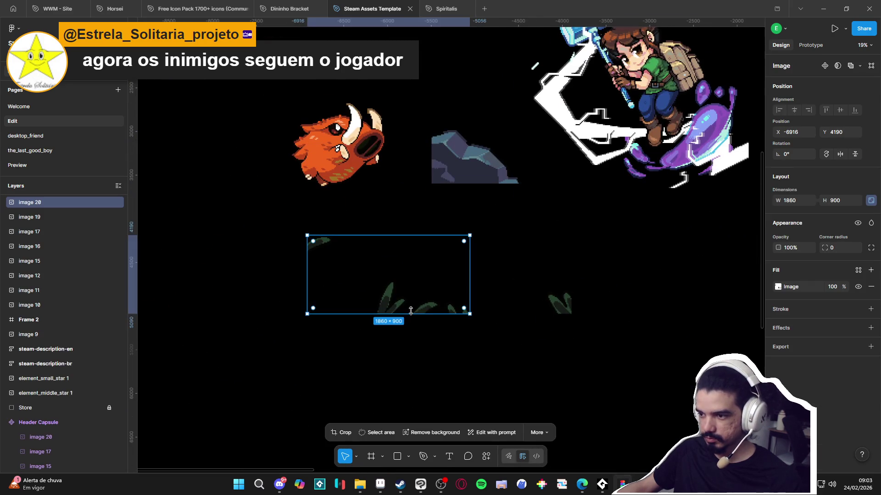
scroll(579, 361, "right", 10)
scroll(578, 361, "right", 4)
scroll(578, 361, "up", 2)
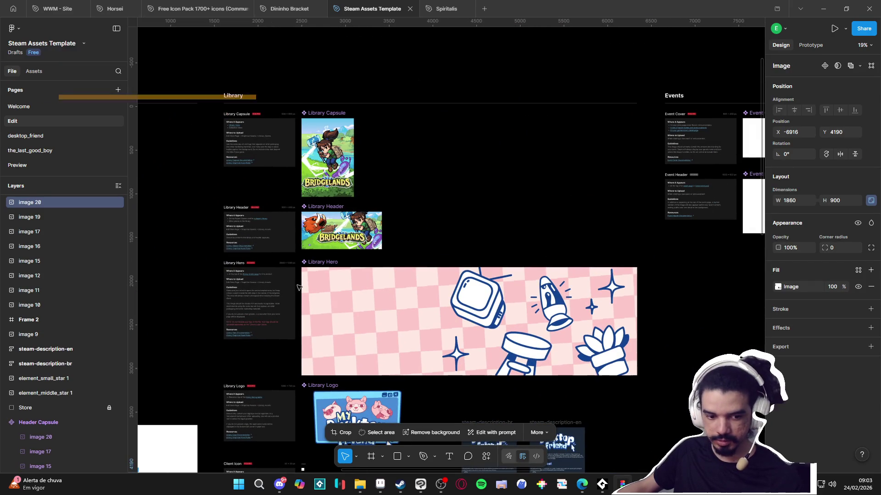
scroll(324, 262, "up", 5, "ctrl")
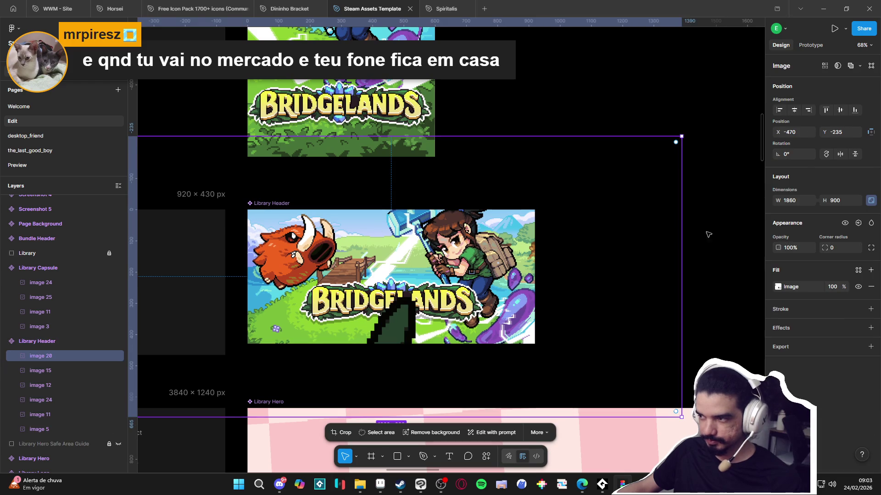
left_click(801, 201)
type("25")
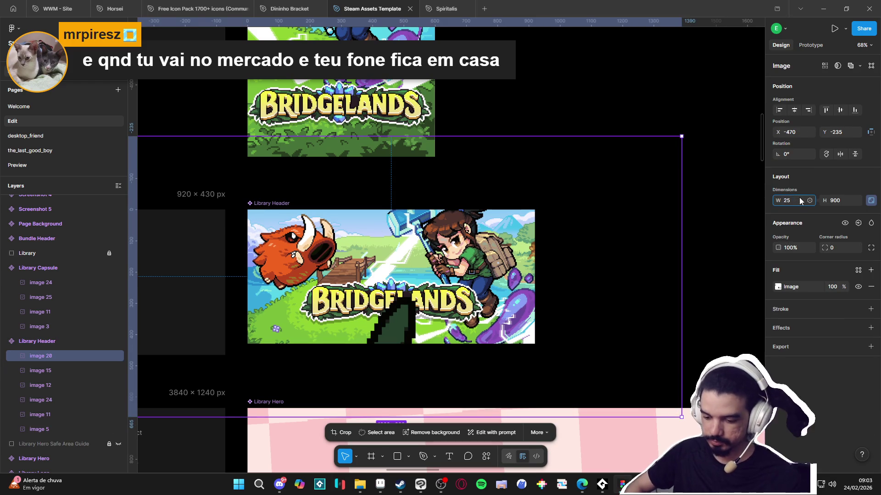
type("%")
key("Return")
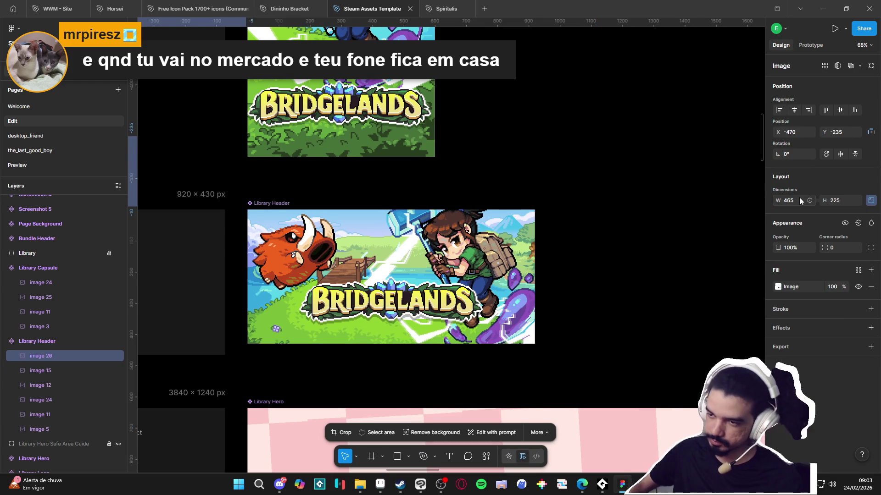
Step: Move the grass image into the Library Header and nudge it slightly left
scroll(405, 197, "down", 5, "ctrl")
scroll(406, 198, "up", 3, "ctrl")
mouse_move(406, 197)
left_mouse_down()
mouse_move(492, 283)
mouse_move(481, 289)
left_mouse_up()
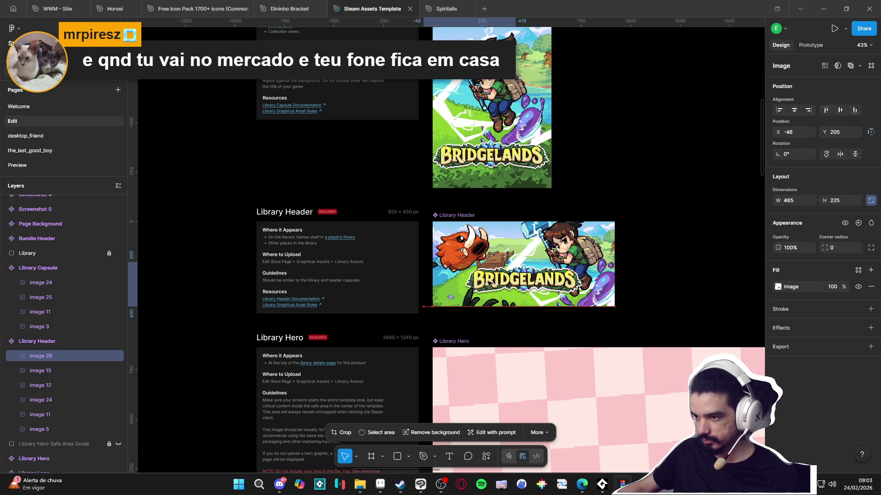
scroll(481, 289, "up", 5, "ctrl")
scroll(479, 296, "down", 2, "ctrl")
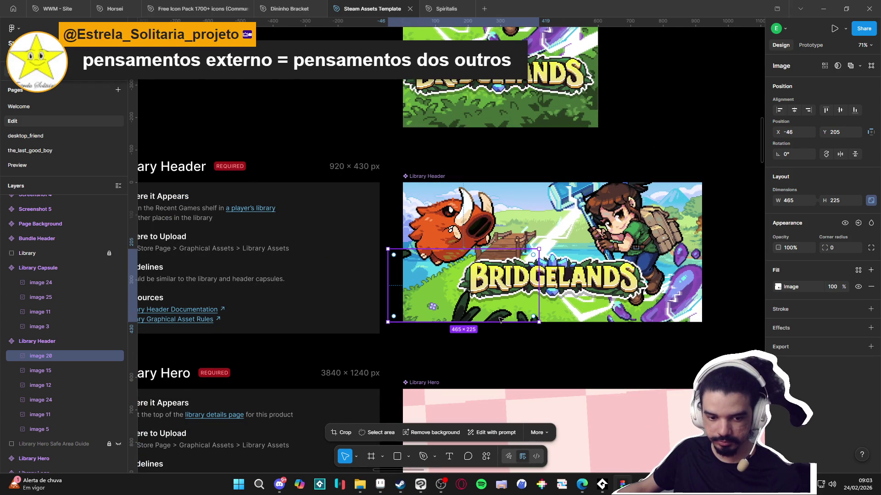
left_click_drag(500, 319, 496, 318)
Step: Check the Main Capsule artwork's size, then select an image in the Library Header
scroll(478, 316, "down", 3, "ctrl")
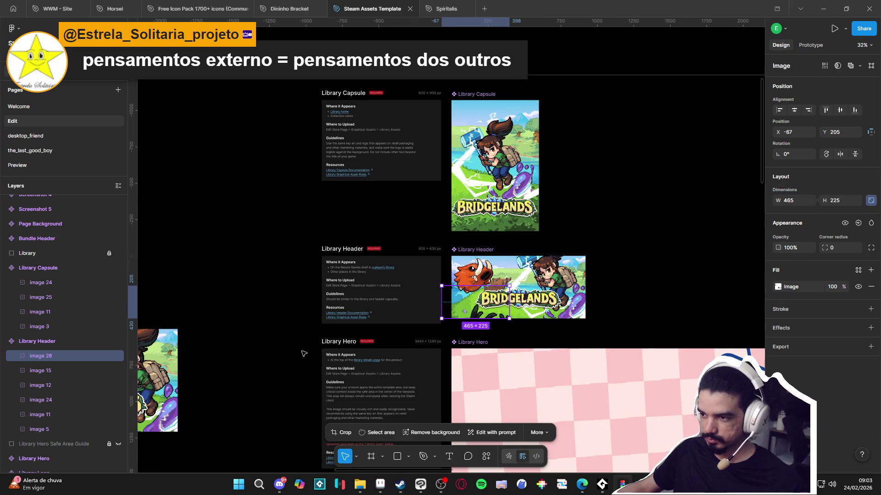
scroll(273, 350, "left", 6)
scroll(273, 350, "down", 2)
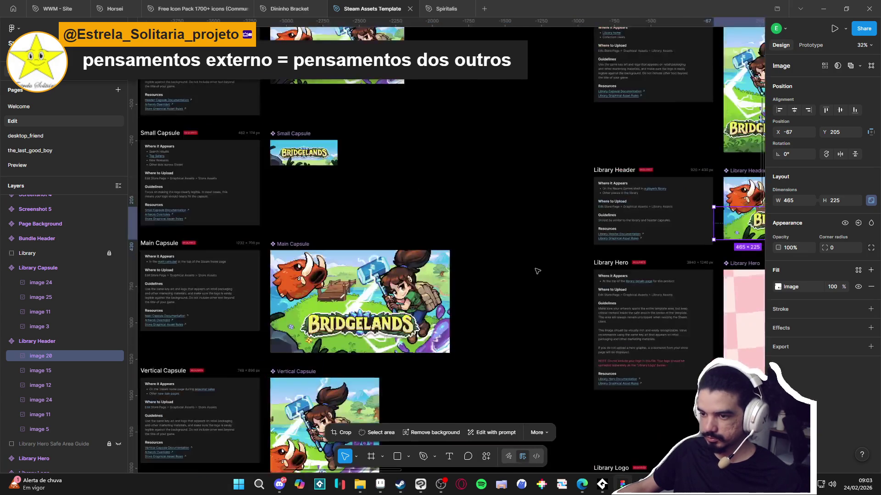
left_click(281, 349)
scroll(398, 184, "right", 5)
scroll(398, 184, "up", 3)
scroll(398, 171, "up", 3, "ctrl")
left_click(398, 171)
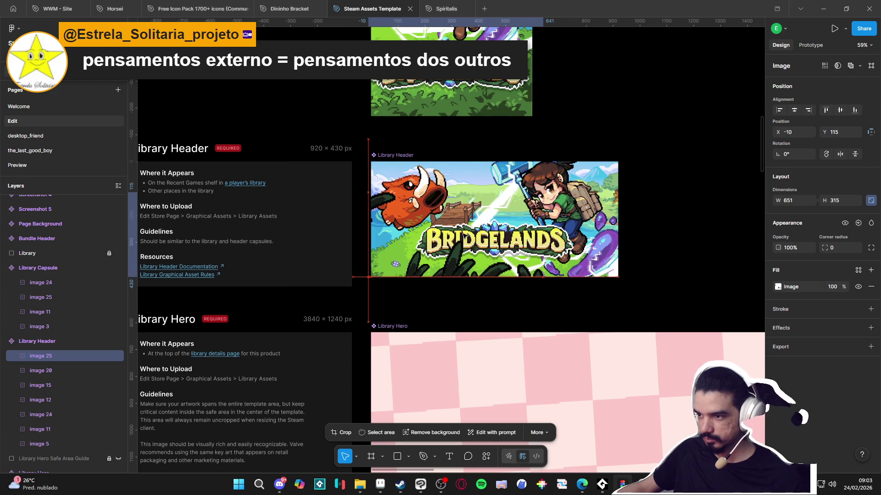
Step: Paste the rock art into the Library Header at 258 px wide, placed lower-left
key("Escape")
scroll(468, 257, "down", 3, "ctrl")
scroll(458, 248, "down", 5, "ctrl")
scroll(440, 230, "up", 5, "ctrl")
left_click(425, 228)
scroll(426, 228, "right", 10)
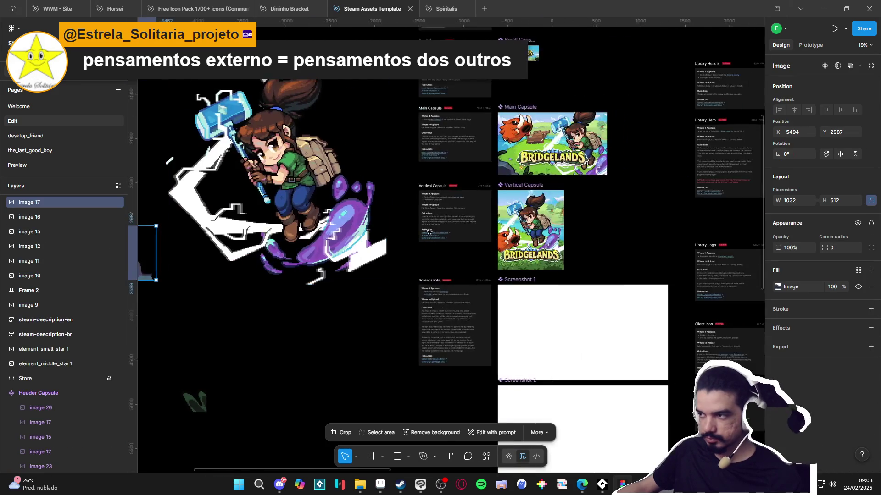
scroll(337, 235, "up", 3)
scroll(337, 234, "up", 5, "ctrl")
left_click(321, 123)
key("ctrl+v")
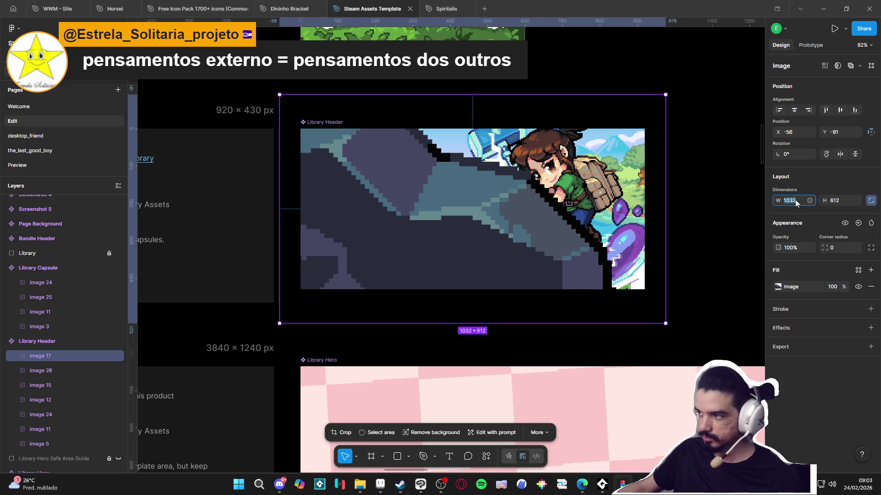
type("58")
key("Return")
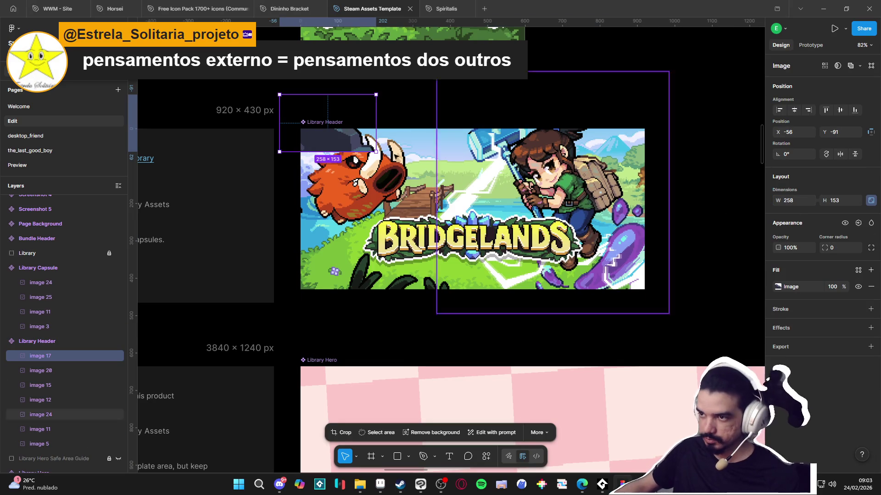
mouse_move(331, 132)
left_mouse_down()
mouse_move(337, 269)
mouse_move(349, 275)
left_mouse_up()
Step: Stack image 20 above the rock in Layers and shift it further left
left_click(79, 371)
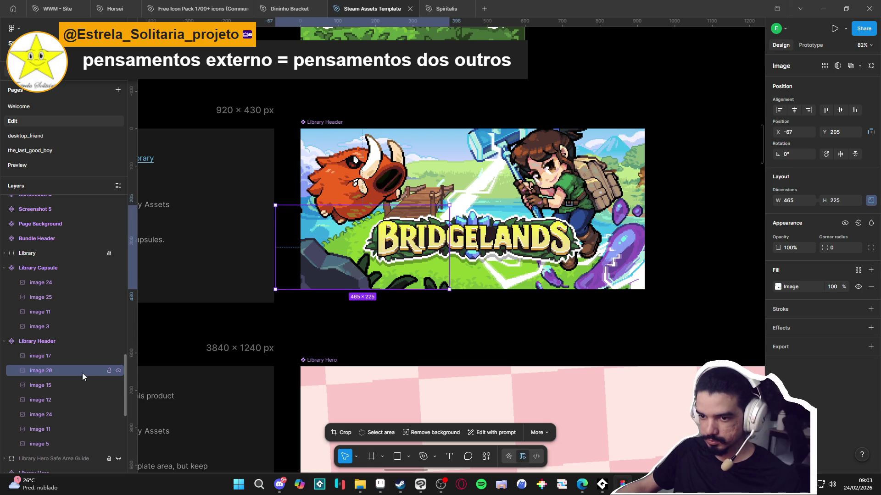
left_click_drag(75, 353, 75, 354)
left_click_drag(396, 280, 363, 285)
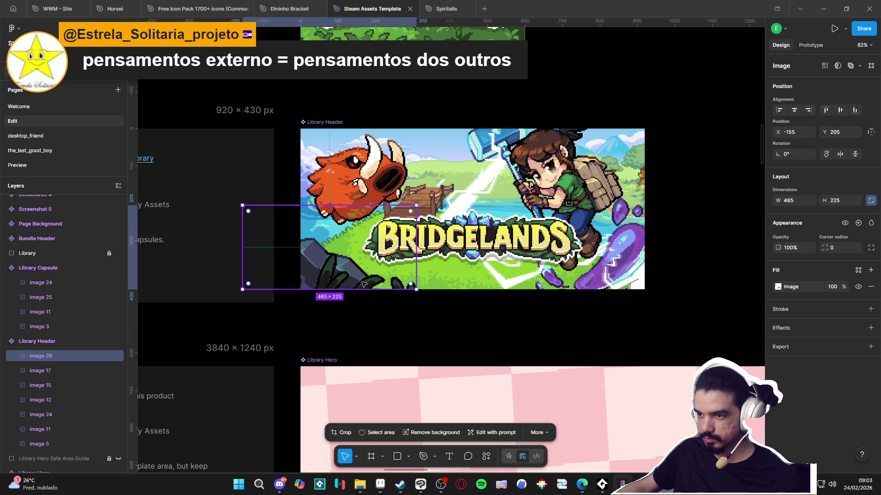
left_click(514, 319)
Step: Select and deselect the Library Header frame a few times to review the finished header
scroll(519, 318, "down", 3)
scroll(528, 319, "right", 1)
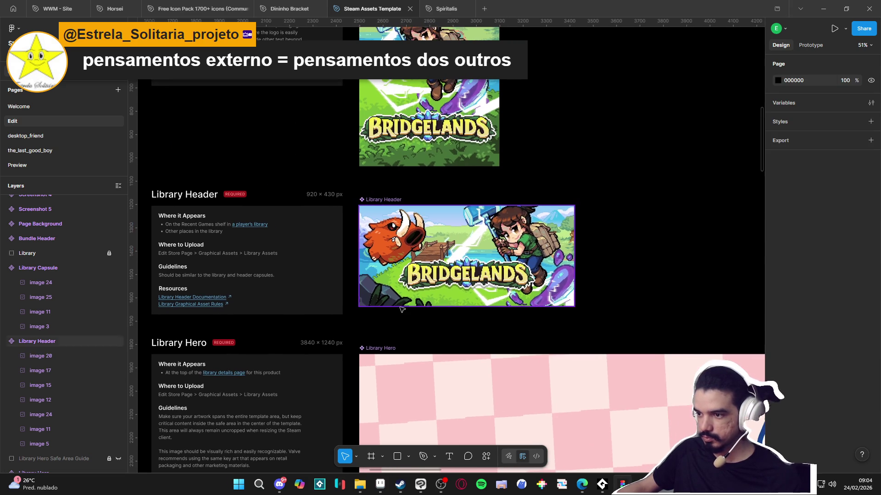
left_click(400, 302)
left_click(482, 339)
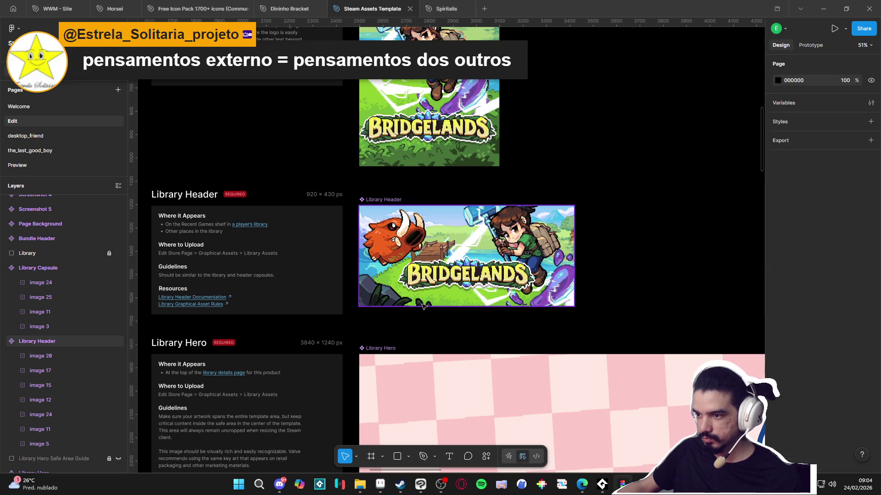
left_click(420, 304)
left_click(455, 331)
left_click(422, 303)
left_click(465, 333)
scroll(517, 339, "down", 1)
scroll(516, 335, "down", 1)
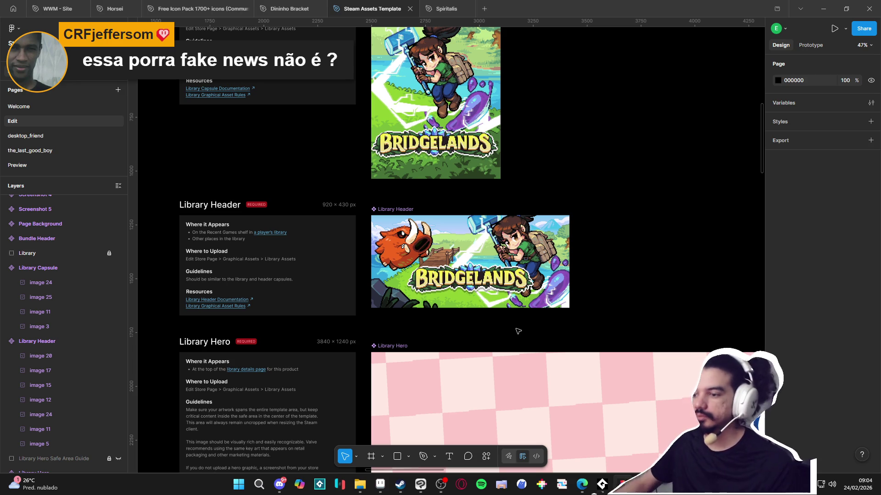
Step: Delete the TV and lantern decorations inside the Library Hero frame
scroll(463, 334, "down", 3)
scroll(503, 326, "down", 5)
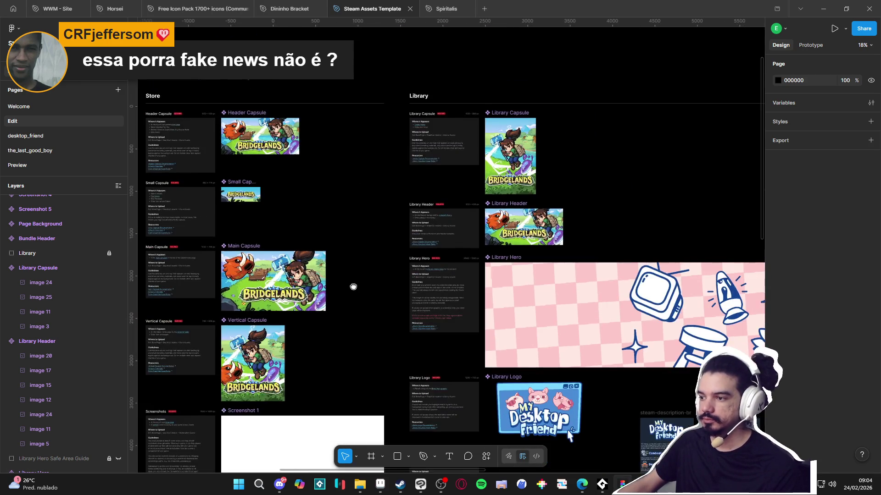
left_click_drag(353, 287, 663, 234)
scroll(473, 254, "down", 2)
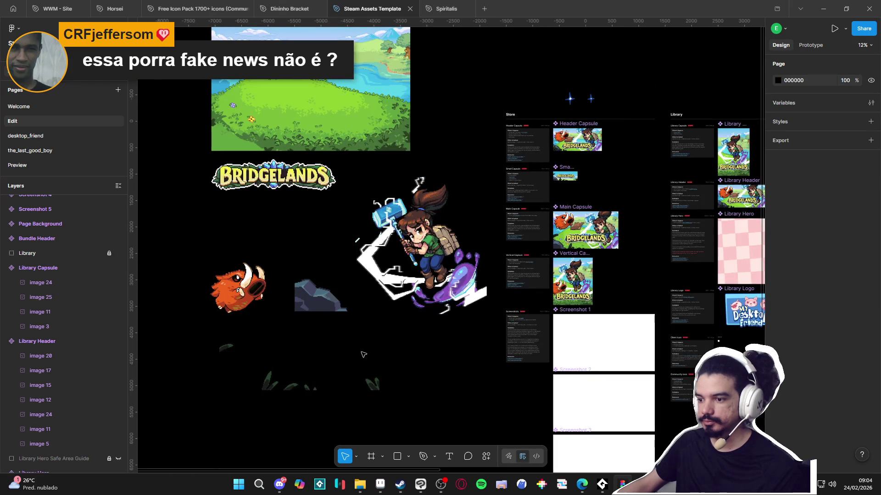
left_click_drag(436, 364, 163, 394)
scroll(499, 241, "up", 10)
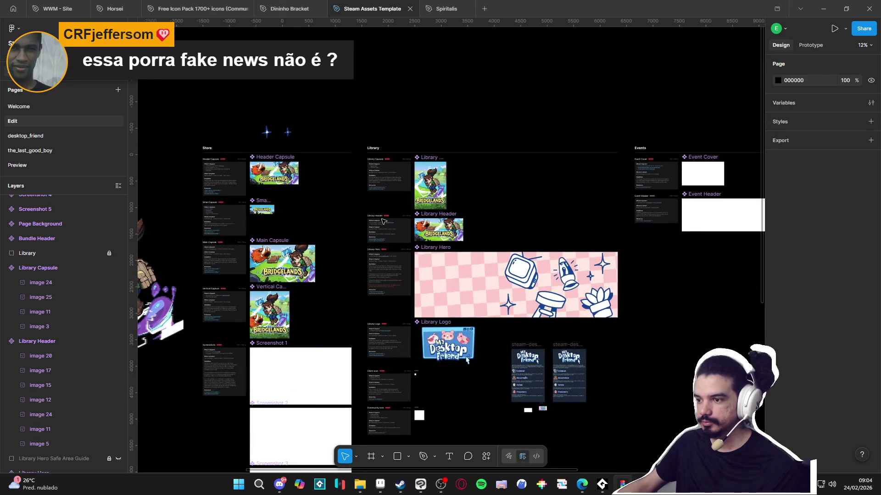
scroll(500, 242, "down", 5)
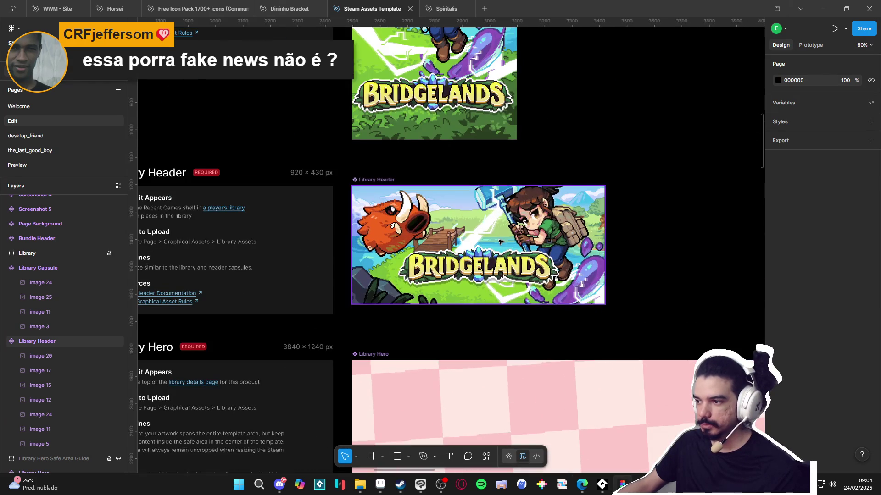
scroll(505, 290, "left", 4)
scroll(504, 290, "down", 1)
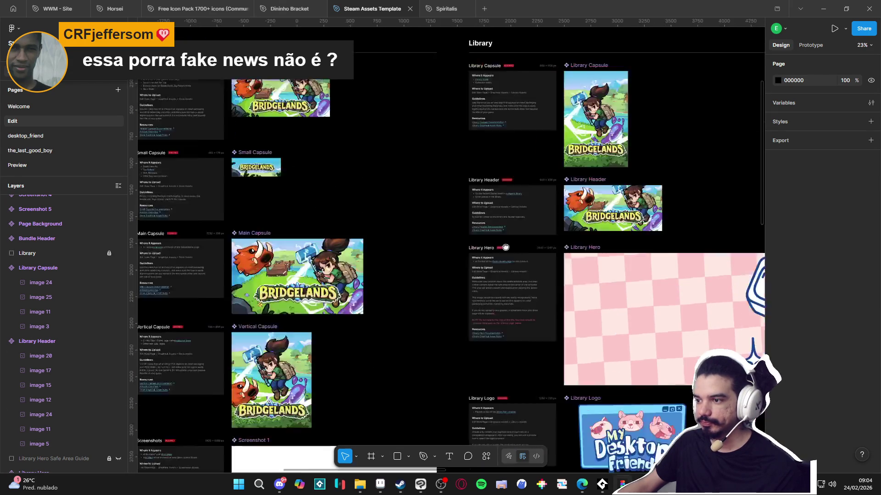
scroll(479, 278, "up", 3)
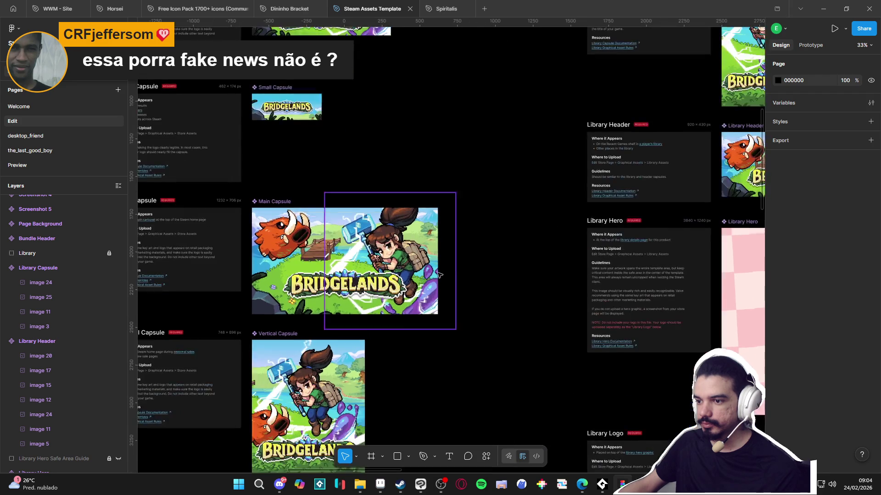
scroll(479, 275, "down", 5)
scroll(506, 234, "up", 1)
scroll(506, 234, "left", 1)
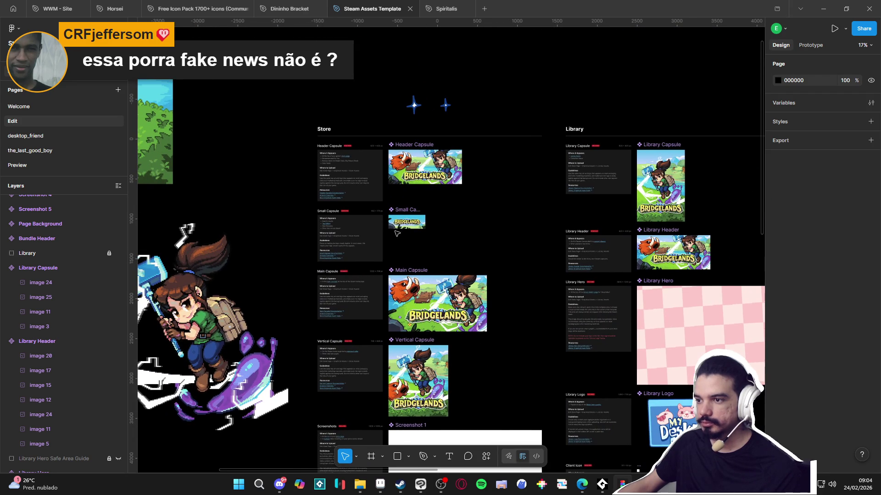
scroll(260, 200, "up", 1)
scroll(259, 200, "left", 1)
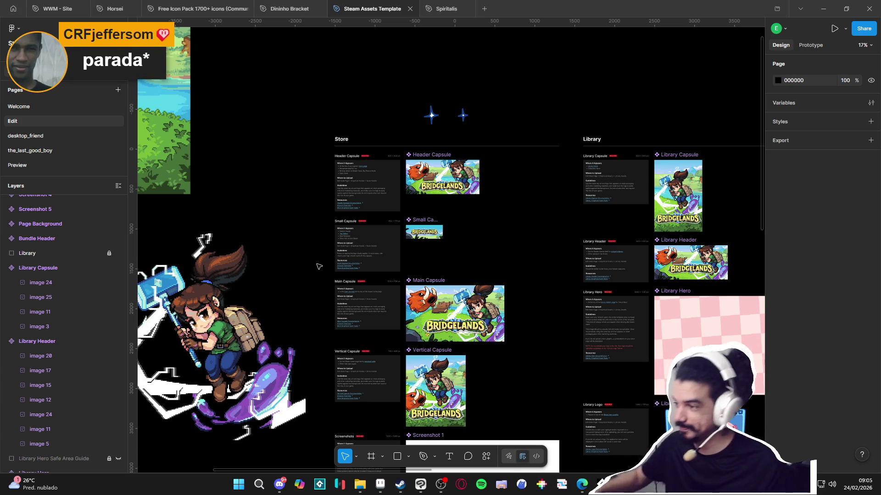
left_click_drag(526, 353, 320, 304)
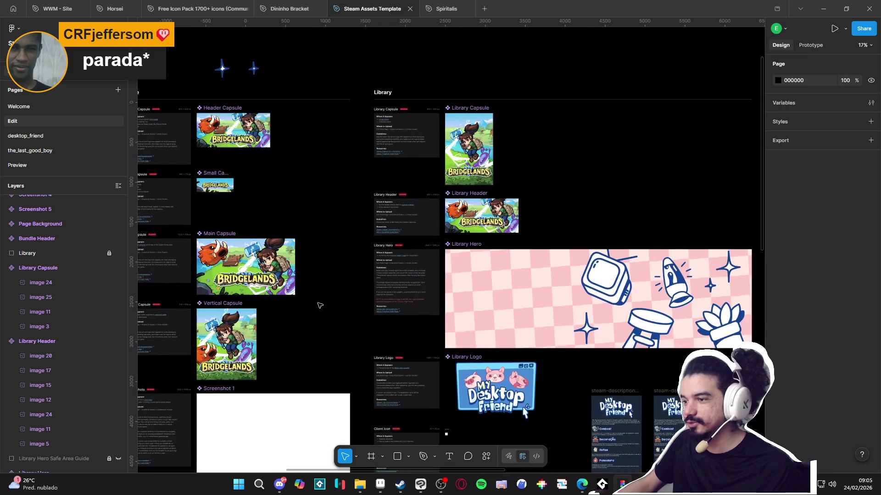
double_click(599, 293)
left_click(674, 280, "shift")
key("Delete")
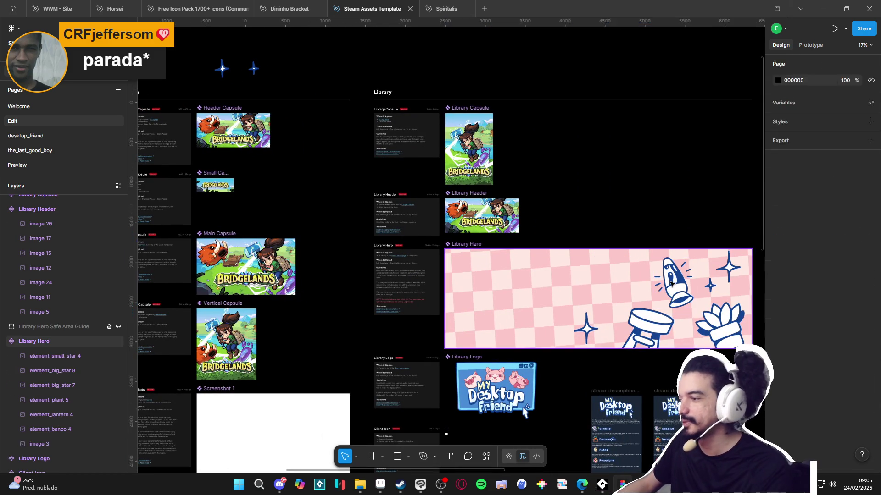
key("Escape")
Step: Delete the top-right stars, plant, bench and big star, leaving the pink checkered background
left_click(728, 268)
left_click(727, 268)
key("Delete")
left_click(710, 286)
key("Delete")
left_click(725, 314)
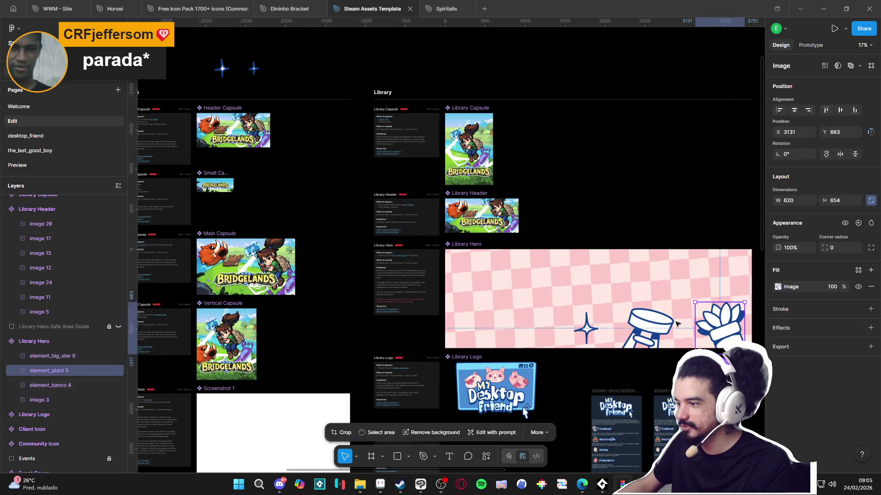
key("Delete")
left_click(649, 327)
key("Delete")
left_click(590, 331)
key("Delete")
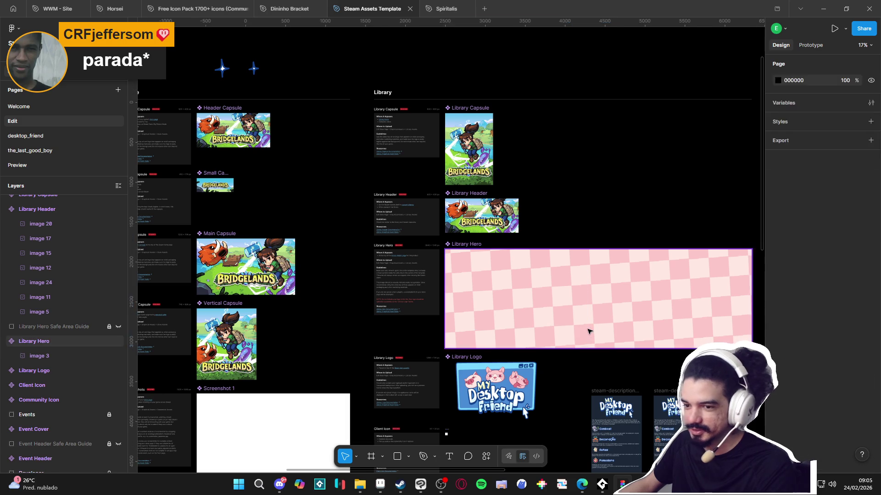
left_click(587, 331)
Step: Select the loose landscape background art
scroll(594, 321, "down", 3)
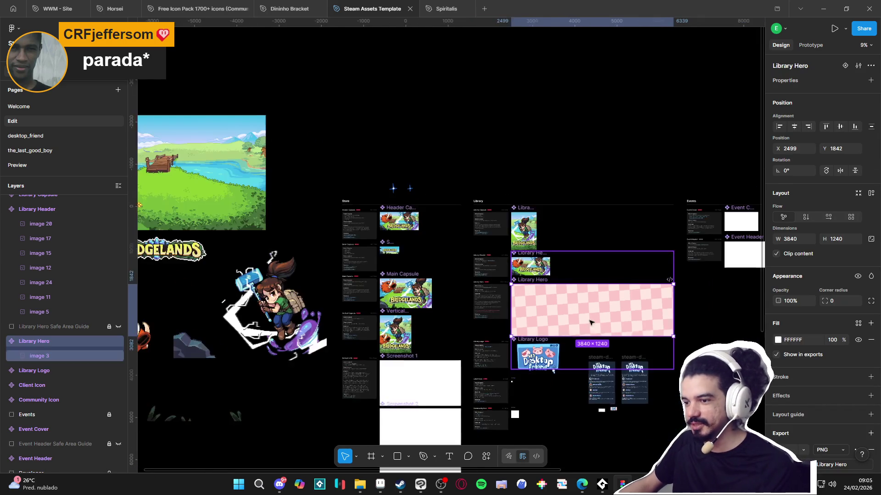
scroll(413, 230, "left", 3)
left_click(358, 186)
key("ctrl+c")
scroll(358, 187, "right", 5)
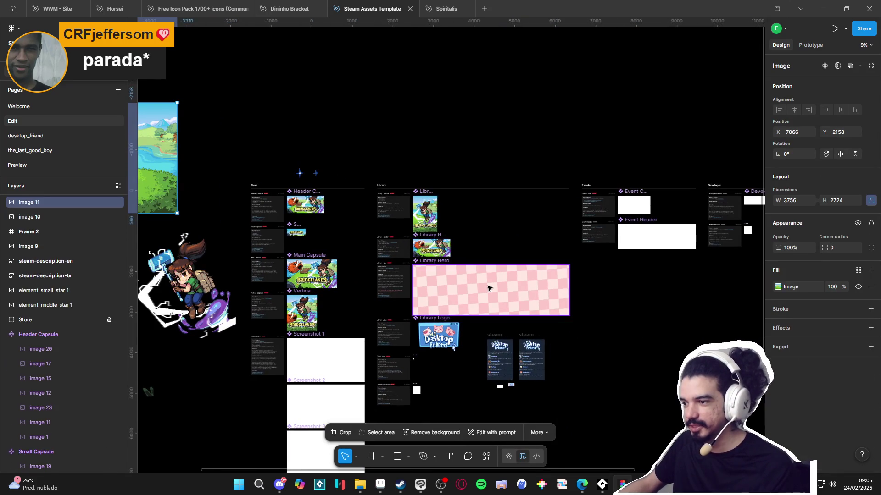
left_click(488, 288)
key("ctrl+v")
scroll(492, 287, "up", 1)
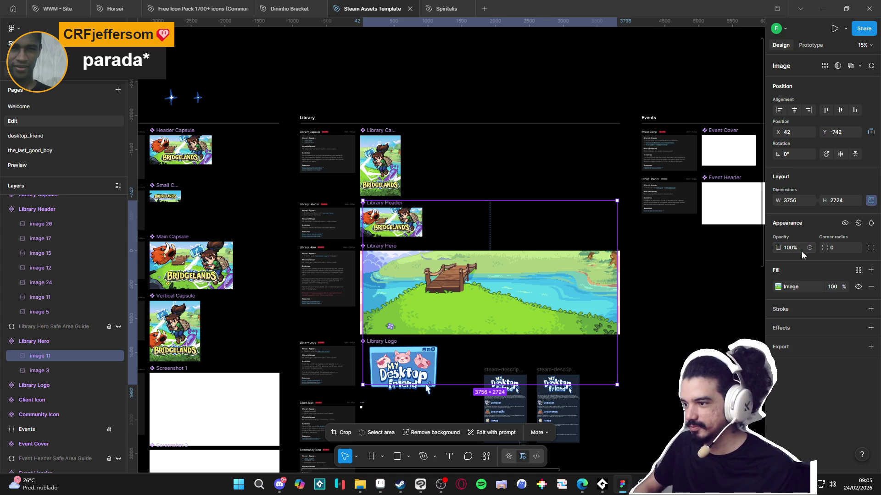
left_click(788, 247)
type("150")
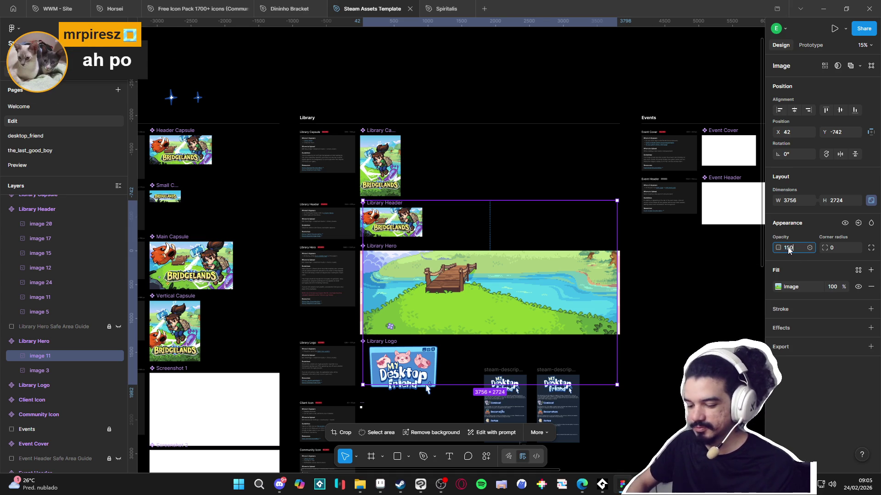
left_click(797, 202)
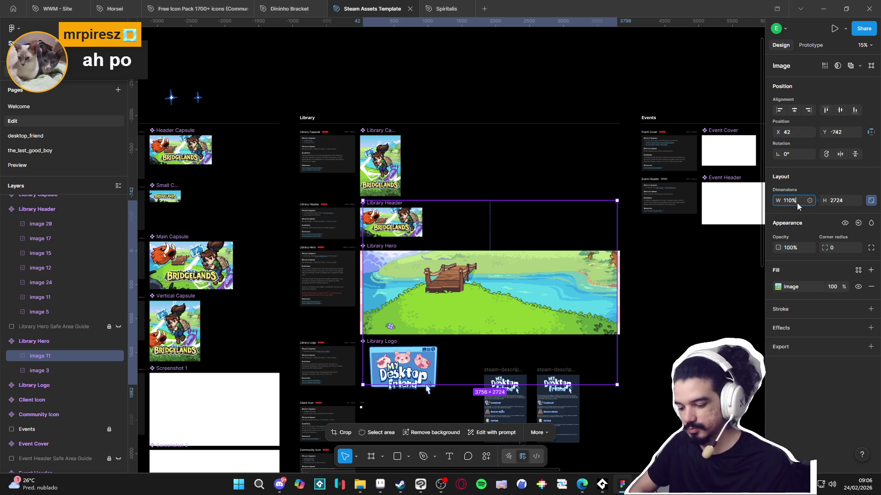
type("%")
key("Return")
mouse_move(621, 290)
left_mouse_down()
mouse_move(590, 260)
mouse_move(578, 301)
mouse_move(577, 280)
mouse_move(572, 289)
left_mouse_up()
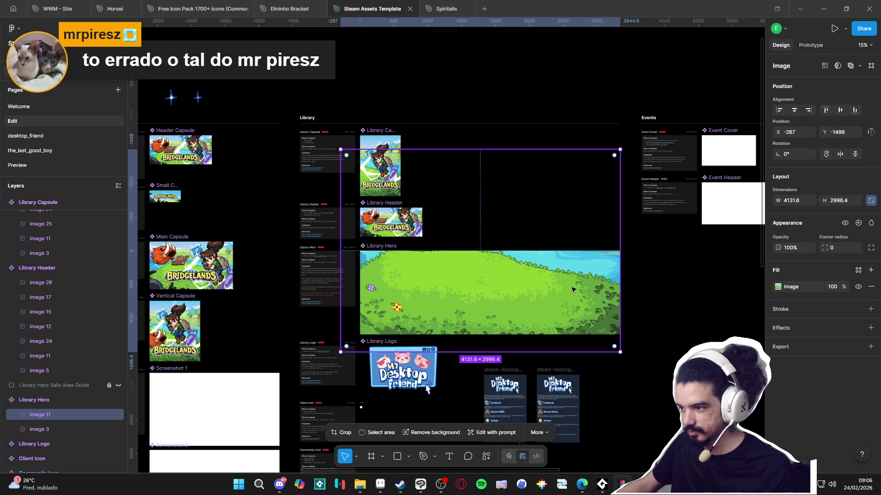
double_click(572, 289)
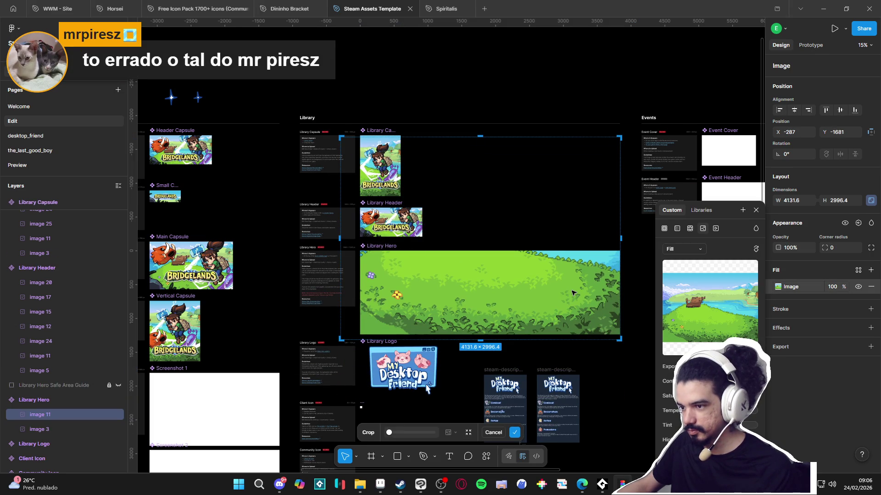
left_click(616, 398)
left_click(625, 392)
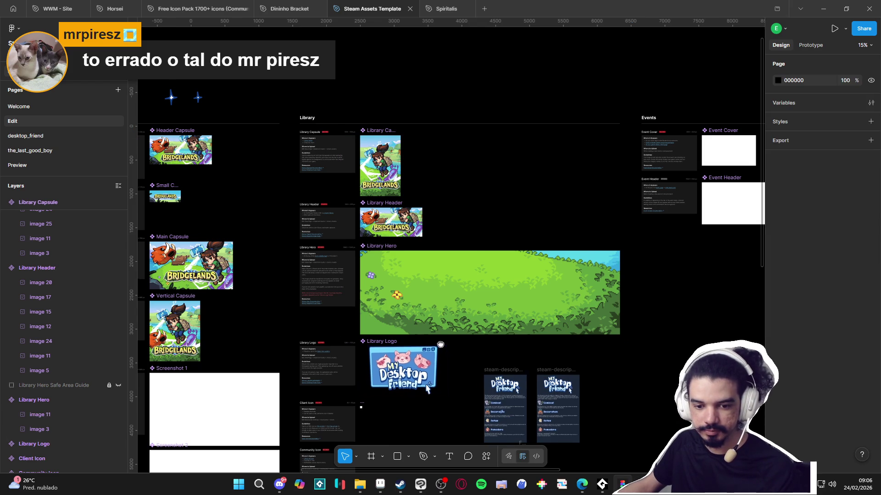
left_click_drag(439, 345, 512, 337)
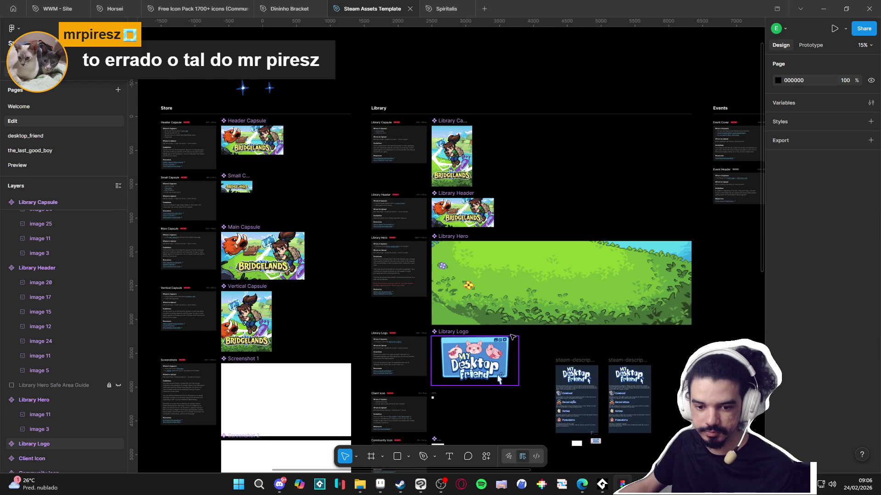
scroll(512, 337, "left", 10)
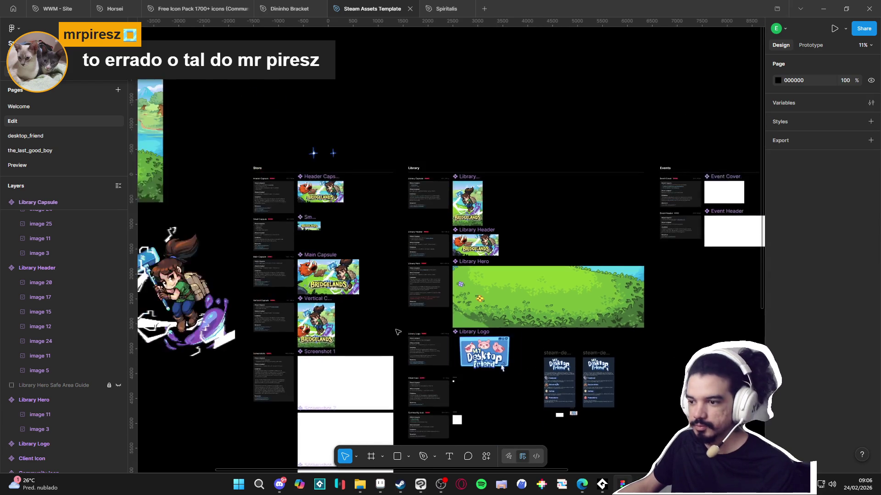
Step: Paste the rock image into Library Hero at 110% width, placed at its bottom-left corner
left_click(322, 302)
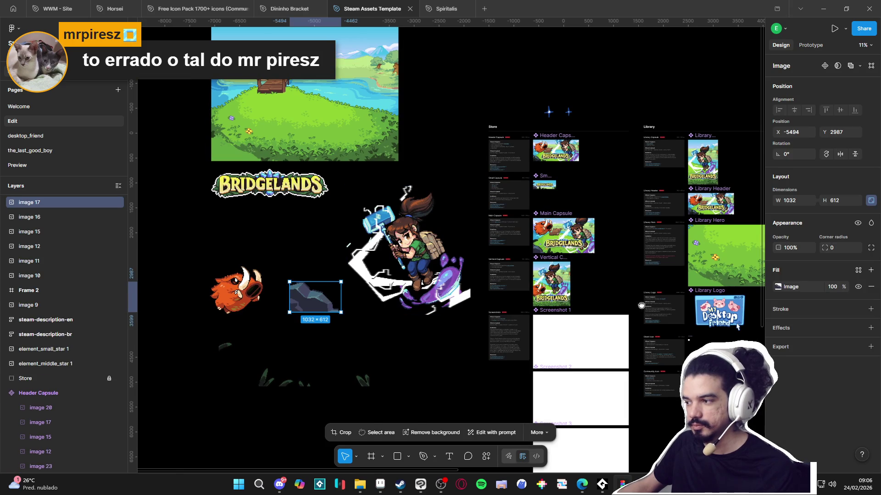
scroll(322, 302, "right", 5)
left_click(600, 268)
key("ctrl+v")
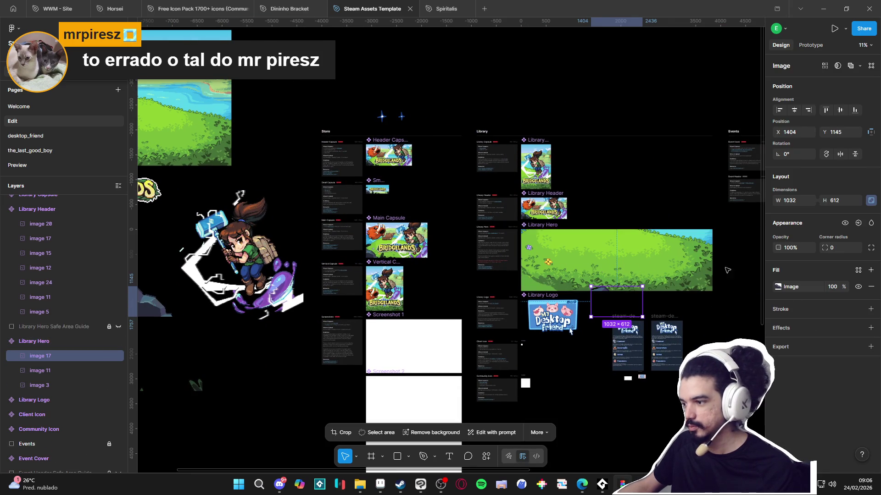
left_click(797, 201)
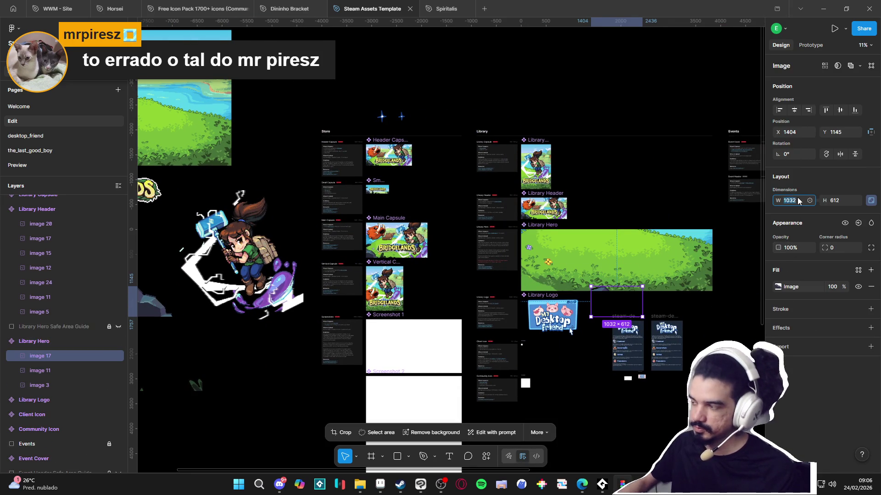
type("110")
type("1135.2")
key("Return")
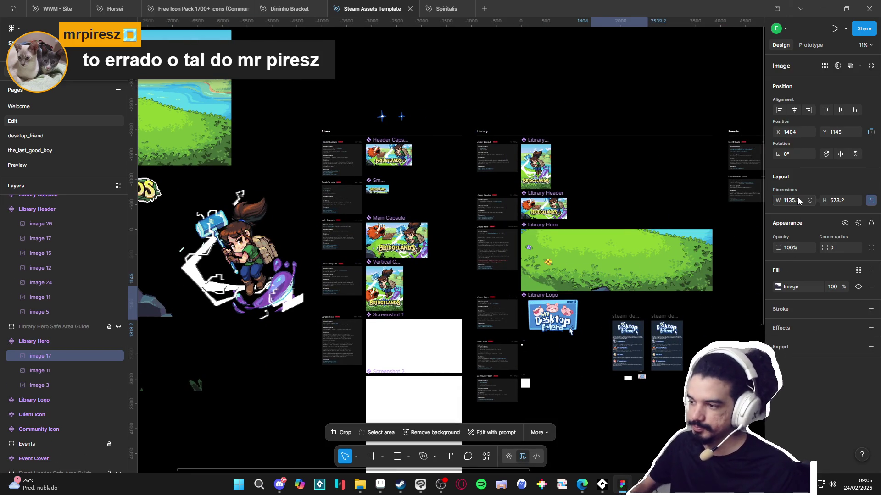
scroll(602, 275, "up", 5)
mouse_move(647, 334)
left_mouse_down()
mouse_move(543, 275)
mouse_move(506, 274)
left_mouse_up()
scroll(505, 294, "down", 3)
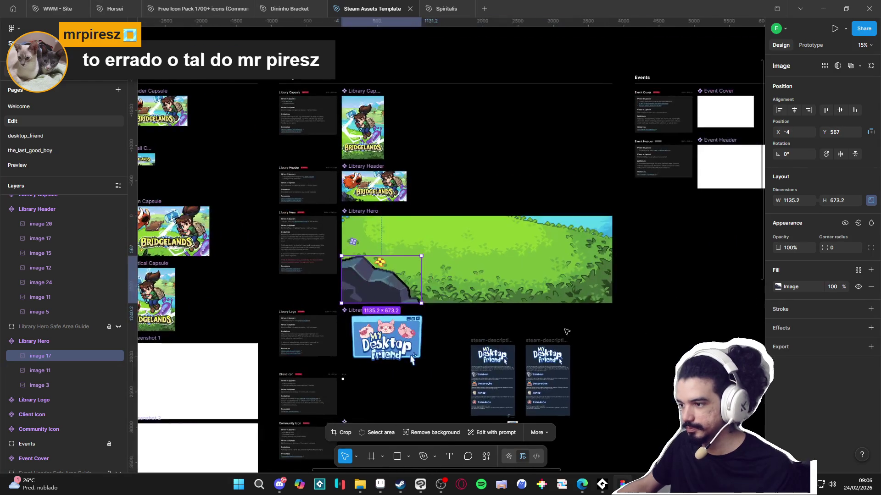
left_click(609, 334)
Step: Paste the grass-blade image into Library Hero at width 2046, shifted left along the bottom
scroll(609, 334, "down", 3)
scroll(524, 306, "left", 5)
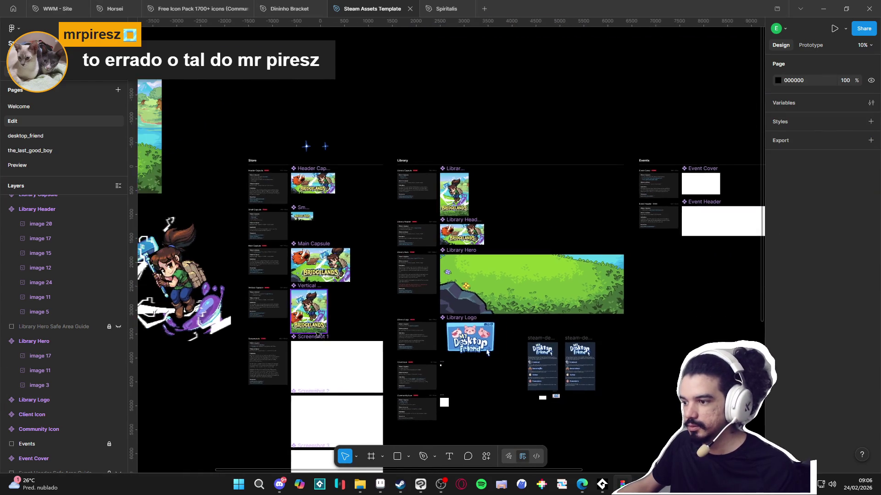
mouse_move(524, 307)
left_mouse_down()
mouse_move(335, 334)
mouse_move(350, 334)
left_mouse_up()
scroll(350, 334, "left", 5)
scroll(350, 348, "down", 2)
left_click(215, 370)
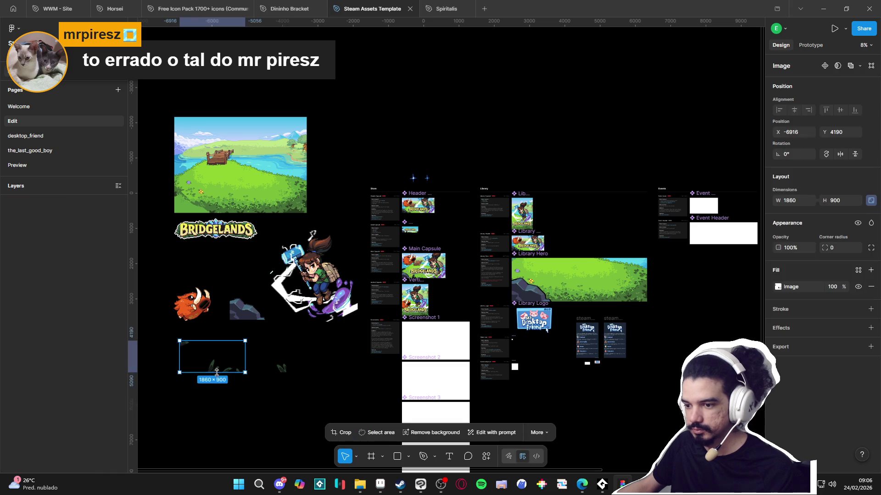
scroll(578, 289, "up", 3)
left_click(578, 289)
key("ctrl+v")
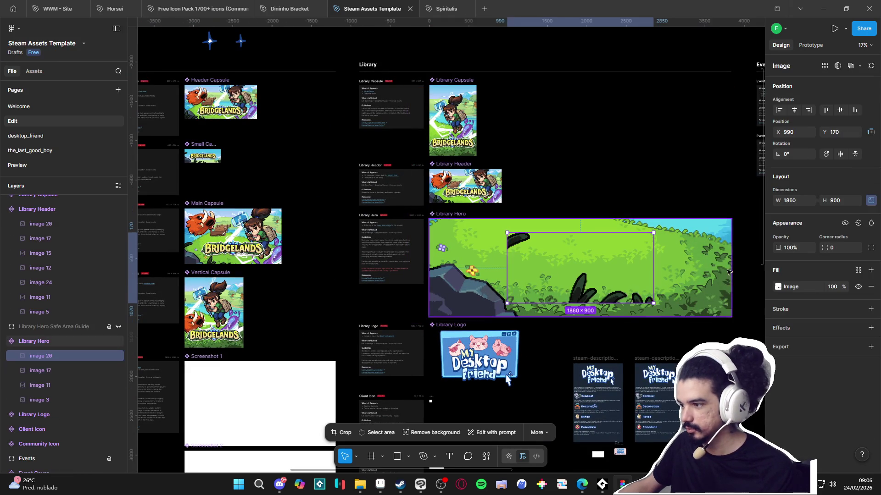
left_click(797, 200)
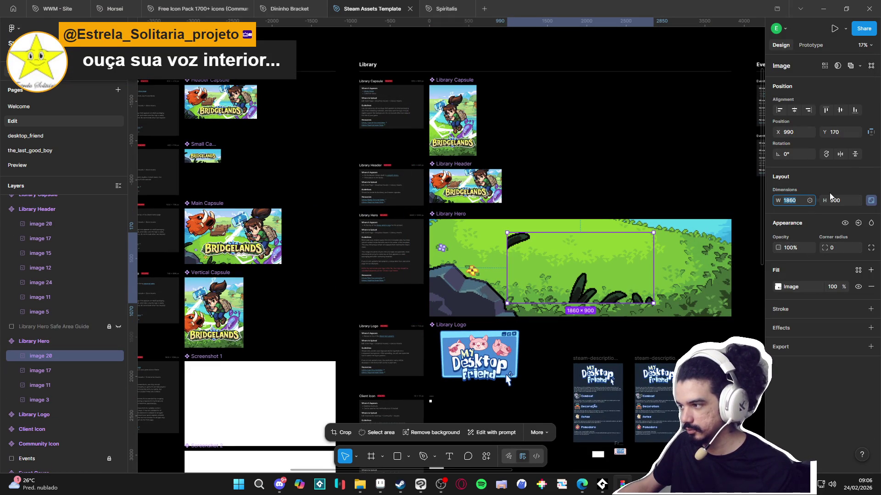
type("2046")
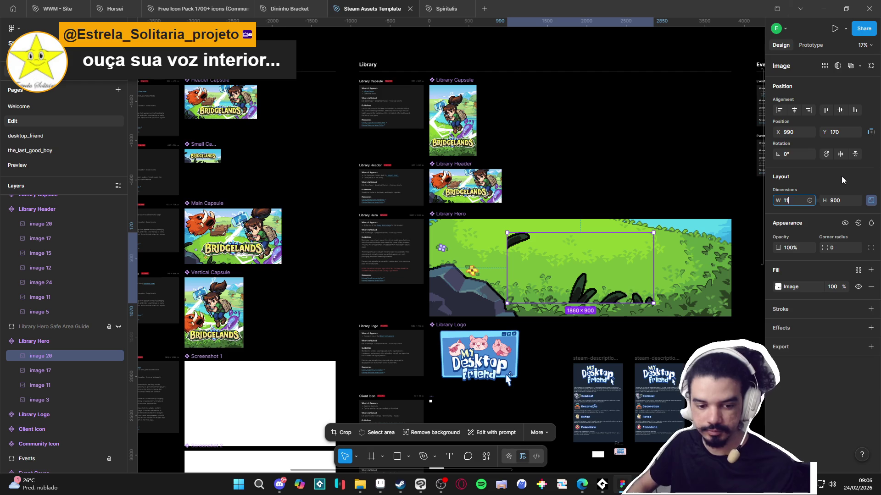
key("Return")
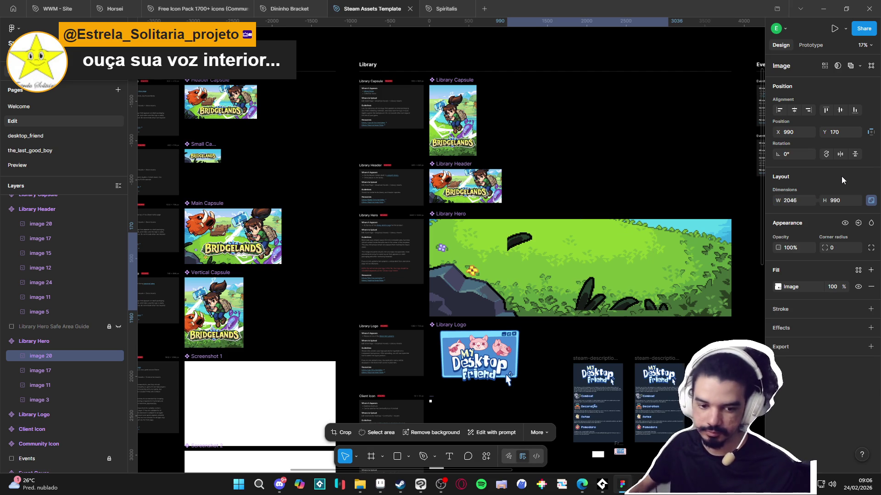
left_click_drag(594, 302, 519, 308)
left_click(555, 350)
scroll(556, 349, "down", 3)
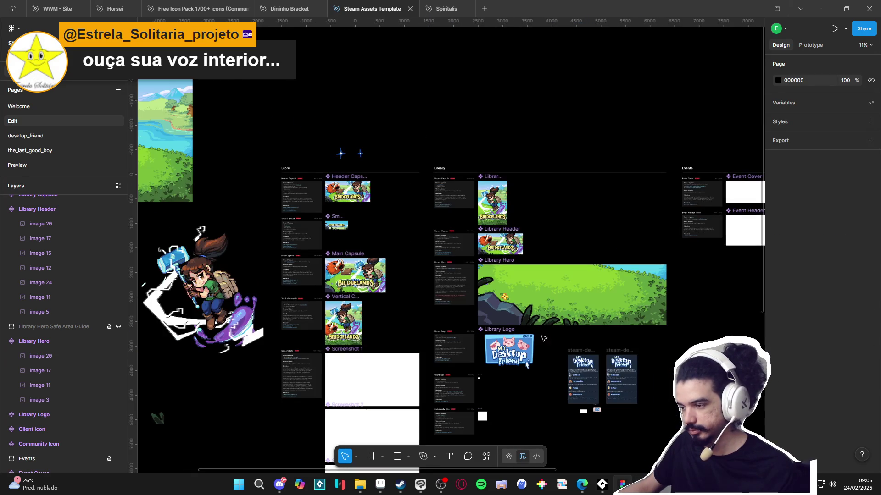
Step: Place the small leaf image in Library Hero at 110% size in the bottom-right corner
scroll(567, 348, "down", 2)
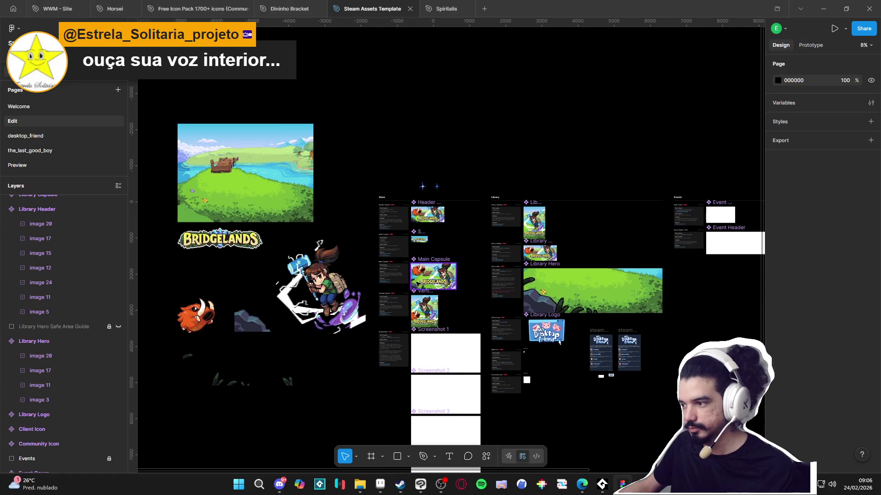
left_click(290, 374)
left_click_drag(290, 374, 594, 287)
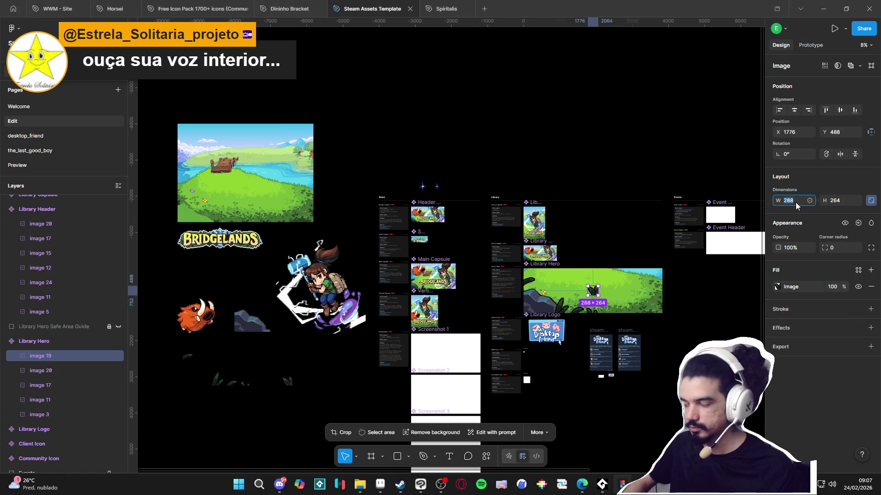
type("%")
key("Return")
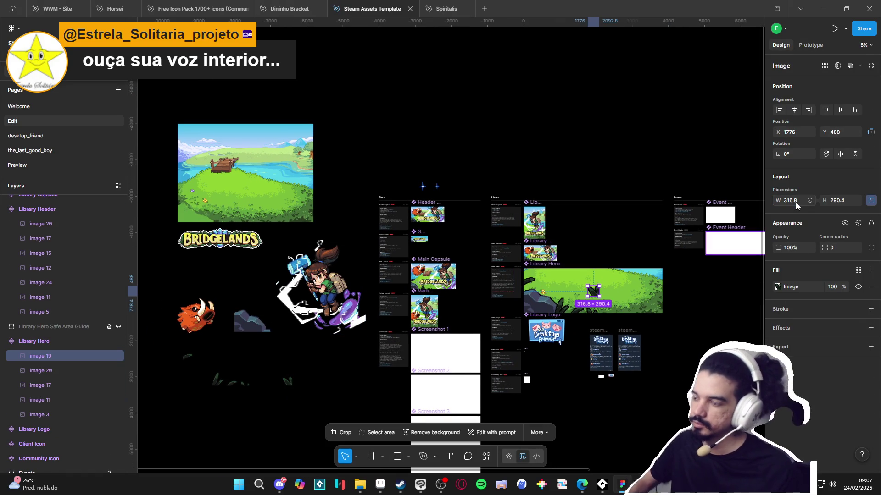
scroll(621, 312, "up", 3)
left_click_drag(574, 286, 691, 318)
key("Escape")
Step: Paste the hammer-wielding character image into the Library Hero
scroll(466, 195, "down", 3)
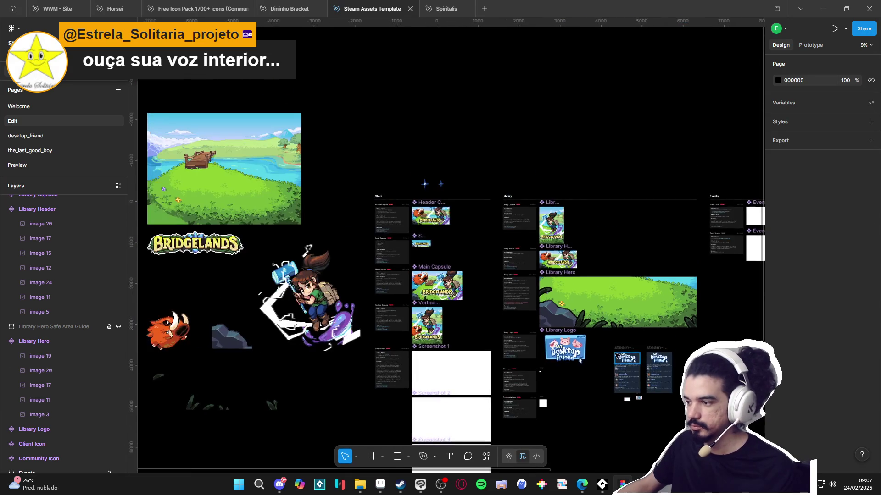
scroll(505, 275, "left", 1)
left_click_drag(522, 348, 557, 346)
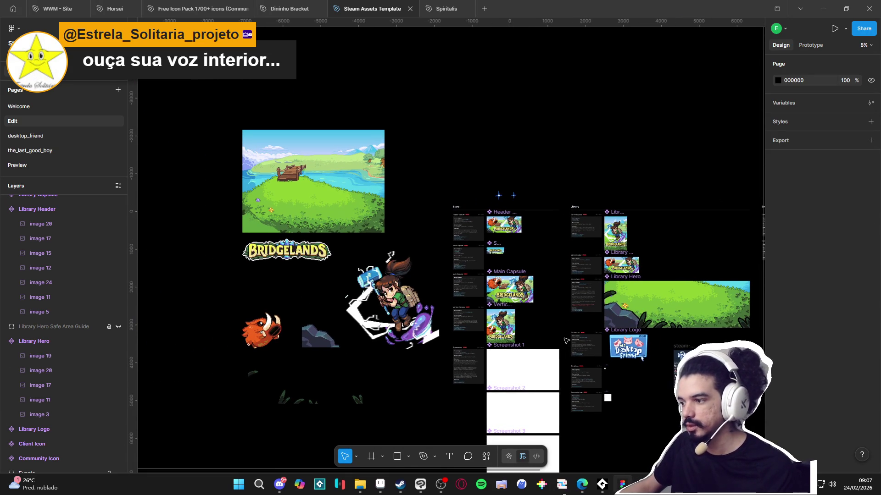
scroll(649, 393, "right", 3)
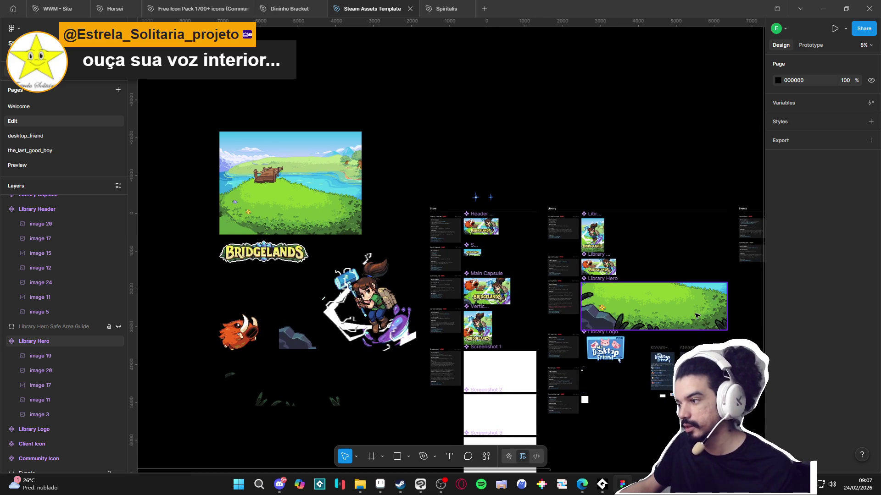
scroll(669, 316, "down", 2, "ctrl")
scroll(371, 367, "right", 3)
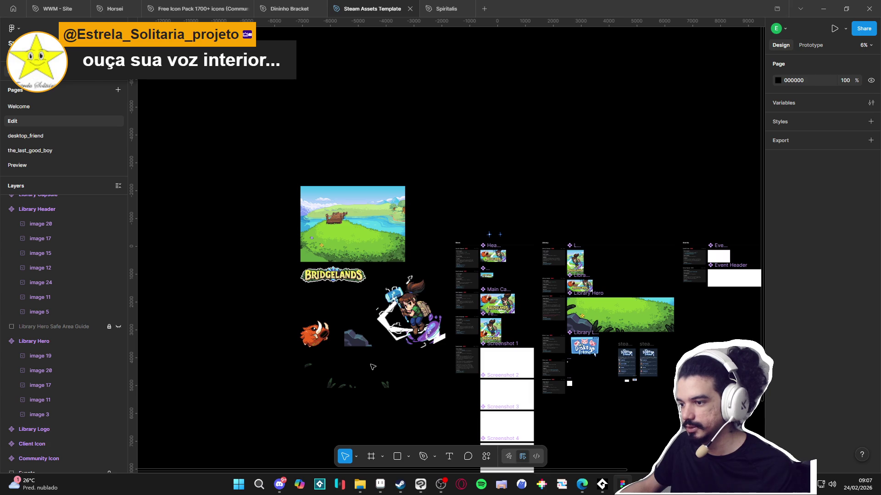
left_click(424, 316)
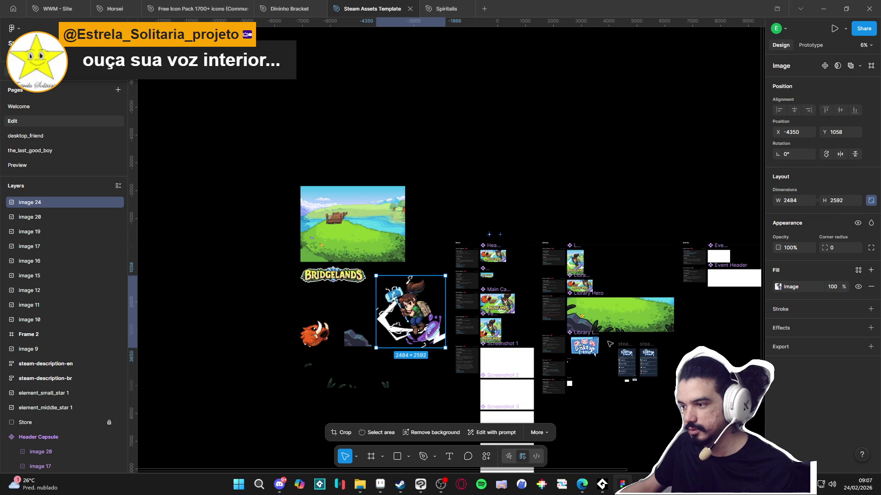
left_click(637, 317)
key("ctrl+v")
Step: Move the hammer-wielding character to the right side of the Library Hero
scroll(645, 316, "up", 3)
scroll(645, 316, "up", 3)
mouse_move(596, 316)
left_mouse_down()
mouse_move(673, 322)
mouse_move(671, 312)
mouse_move(635, 307)
mouse_move(669, 314)
mouse_move(652, 322)
mouse_move(660, 305)
mouse_move(658, 323)
mouse_move(673, 321)
mouse_move(673, 338)
mouse_move(670, 301)
mouse_move(661, 308)
mouse_move(670, 302)
left_mouse_up()
key("Escape")
Step: Try the BRIDGELANDS logo in the Library Hero, then undo it to remove it
scroll(330, 244, "right", 5)
scroll(330, 245, "up", 1)
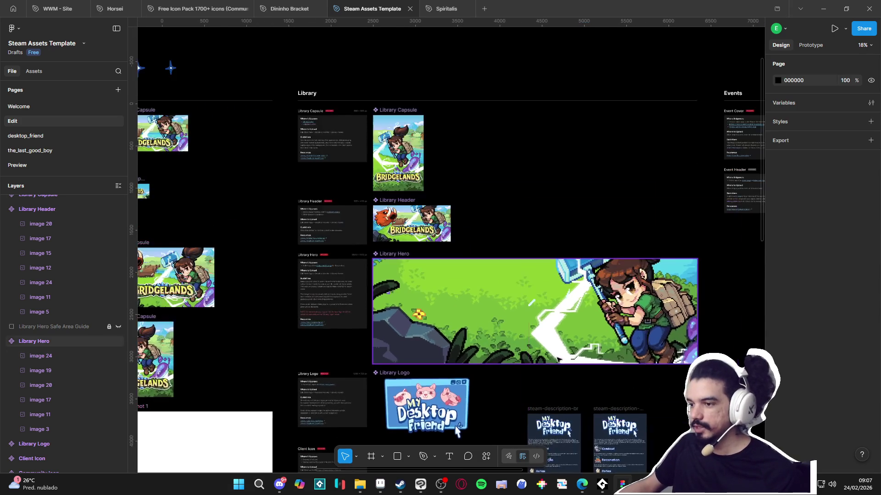
scroll(331, 245, "down", 3)
mouse_move(394, 303)
left_mouse_down()
mouse_move(430, 334)
mouse_move(514, 312)
left_mouse_up()
scroll(366, 339, "down", 2)
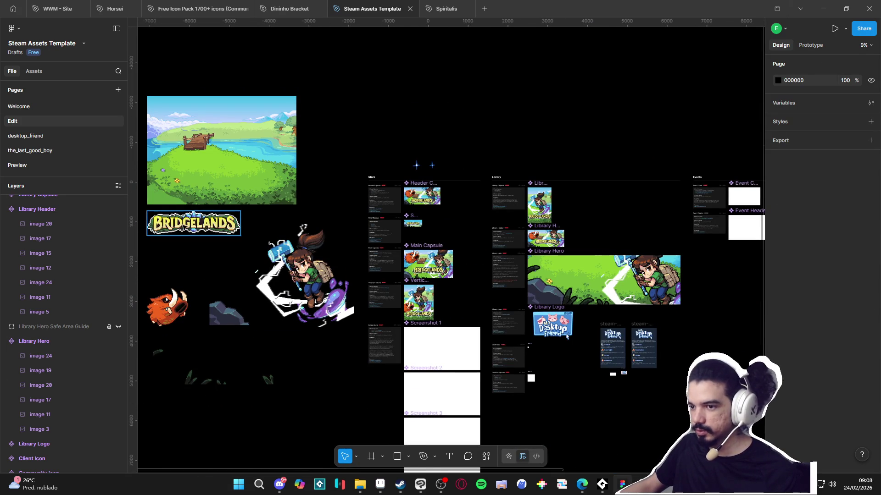
left_click(193, 223)
scroll(578, 276, "up", 3)
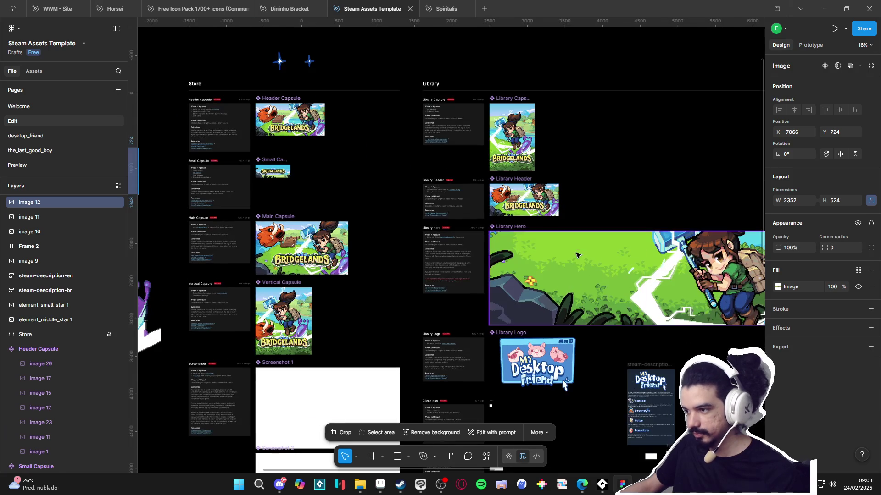
left_click(579, 273)
key("ctrl+v")
mouse_move(651, 286)
left_mouse_down()
mouse_move(597, 279)
mouse_move(606, 283)
left_mouse_up()
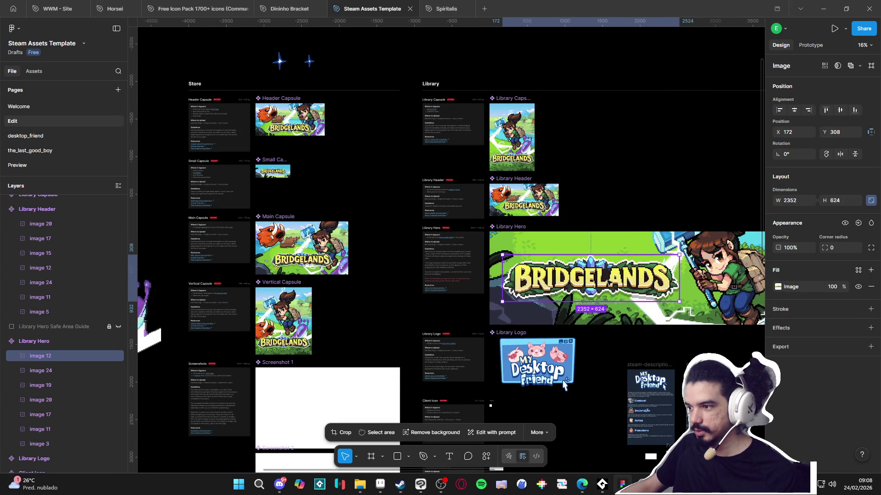
left_click(648, 193)
left_click_drag(671, 304, 580, 286)
scroll(580, 286, "down", 1)
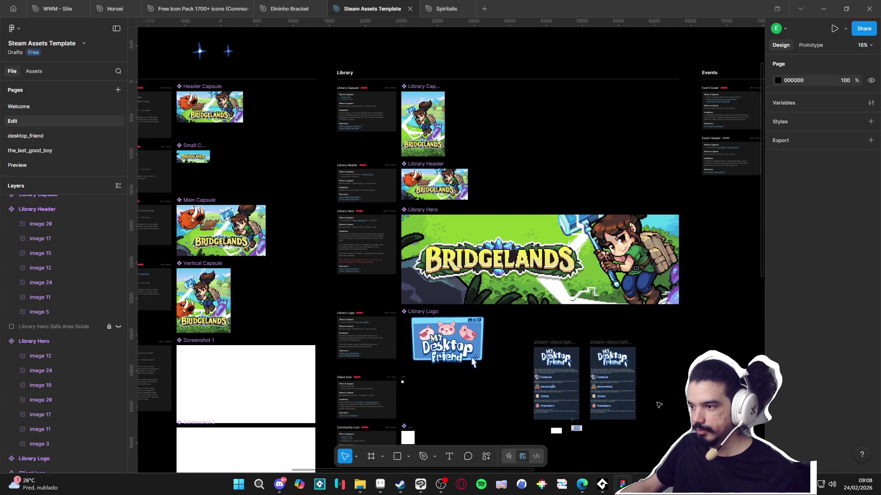
key("ctrl+z")
key("ctrl+z")
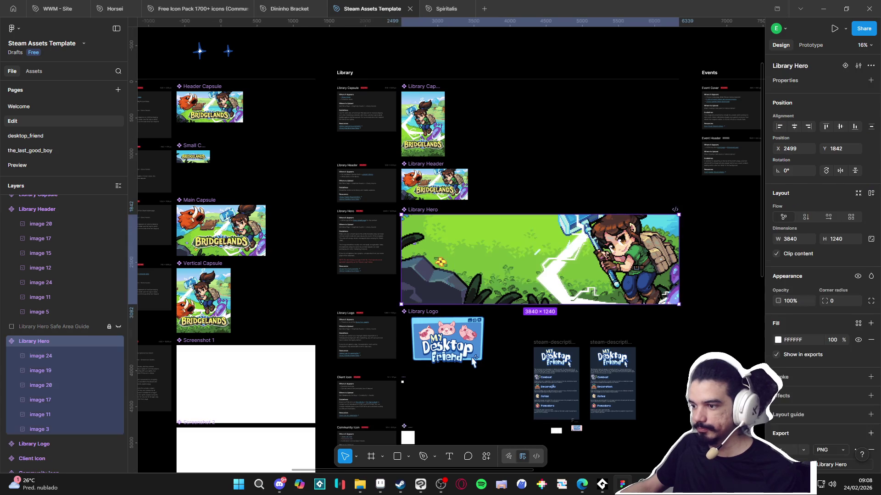
scroll(522, 390, "down", 1)
scroll(522, 390, "left", 1)
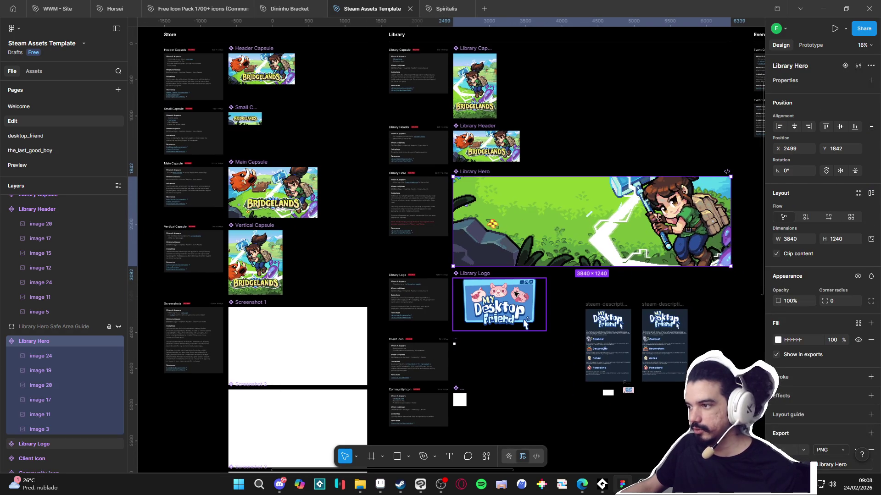
Step: Delete the old lettering, dog, cat, 'my 1', pig and window layers from Library Logo
double_click(516, 305)
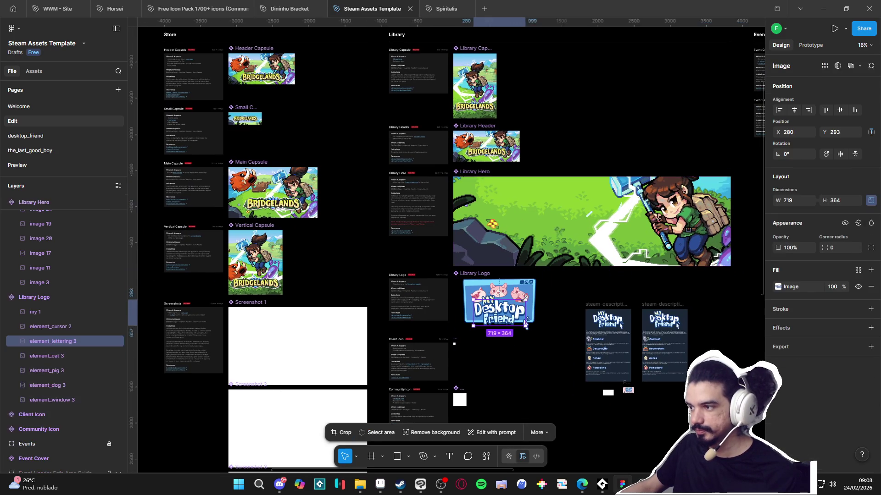
scroll(500, 304, "up", 3)
key("Delete")
left_click(518, 280)
key("Delete")
left_click(475, 292)
key("Delete")
left_click(471, 297)
key("Delete")
left_click(437, 289)
key("Delete")
left_click(527, 339)
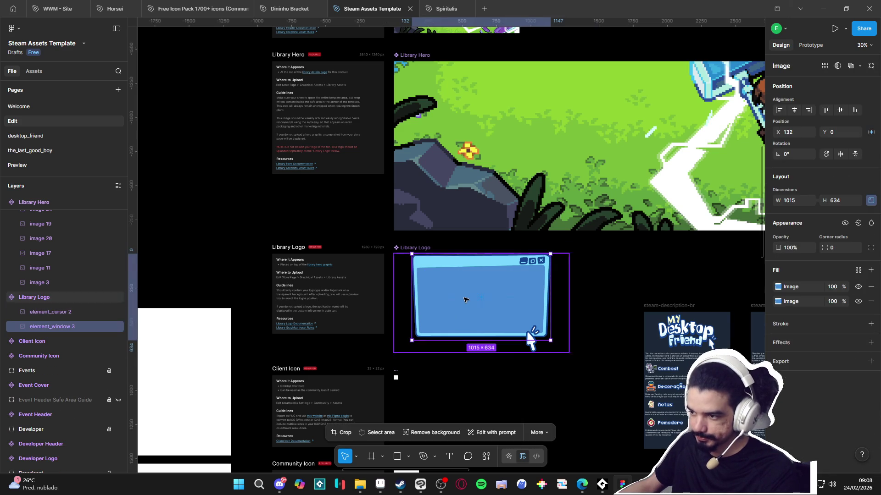
key("Delete")
Step: Paste the BRIDGELANDS logo at 50% width, centred horizontally and vertically in the frame
left_click(77, 314)
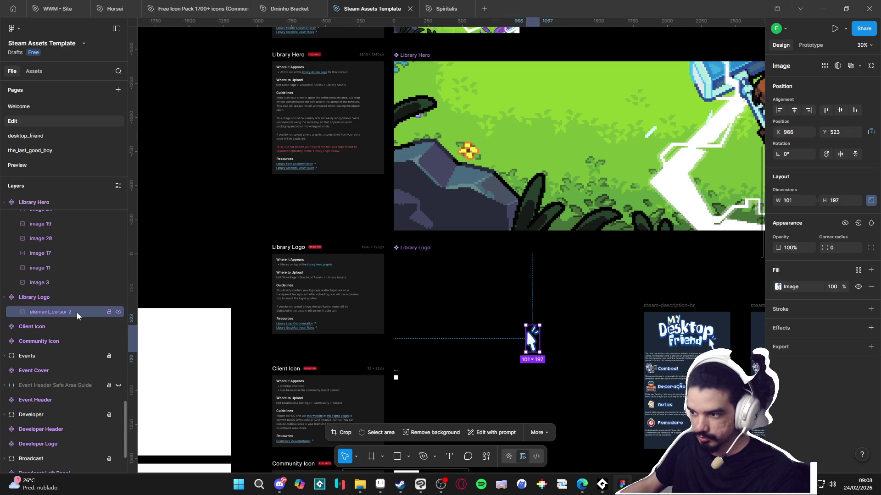
key("ctrl+v")
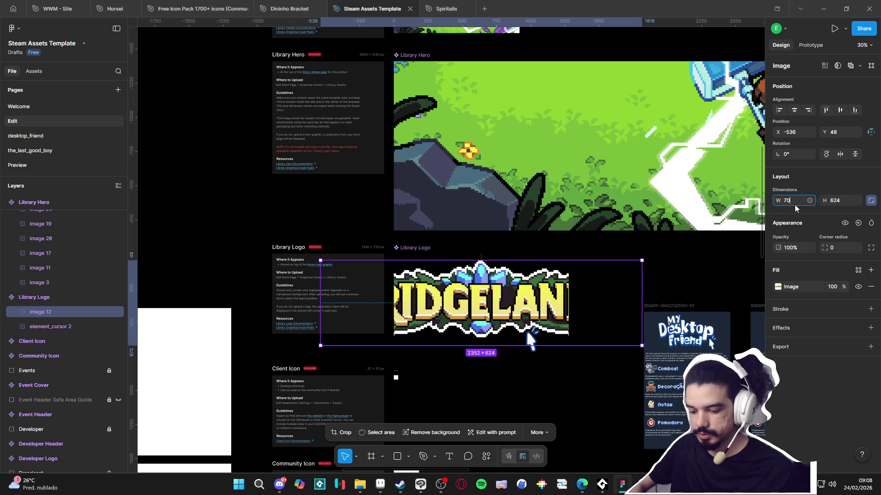
type("%")
key("Return")
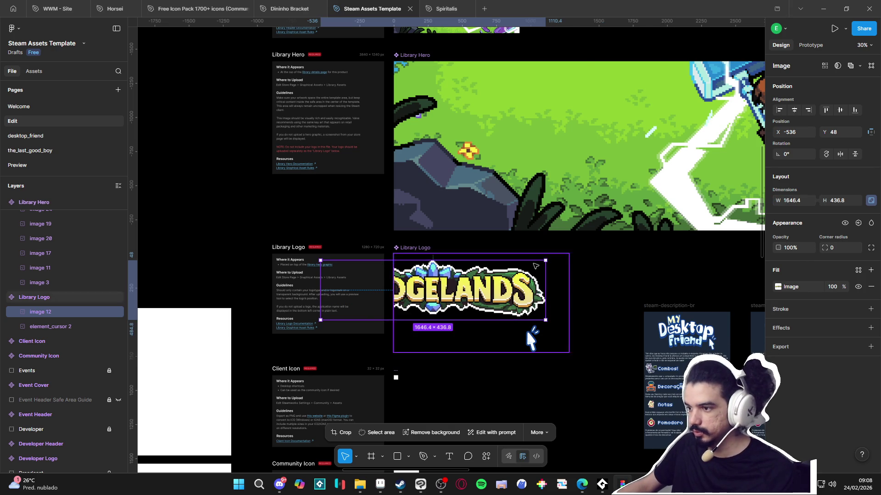
left_click_drag(542, 293, 587, 295)
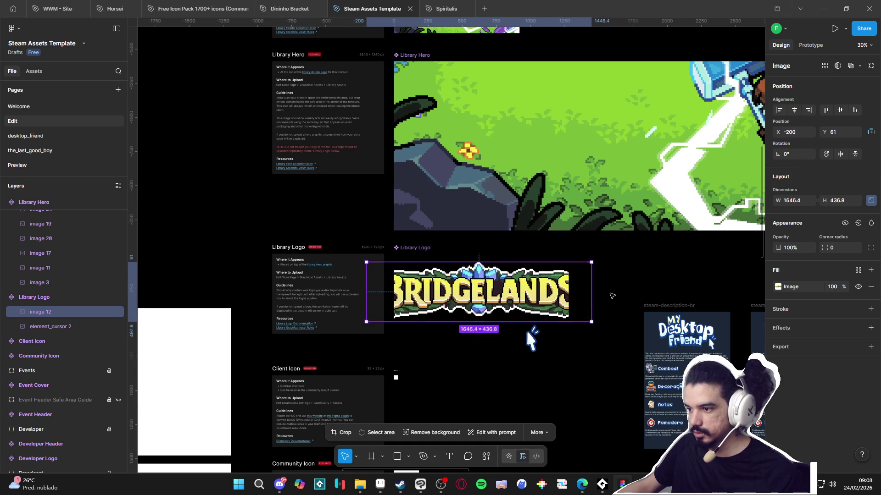
key("ctrl+z")
key("ctrl+z")
left_click(791, 200)
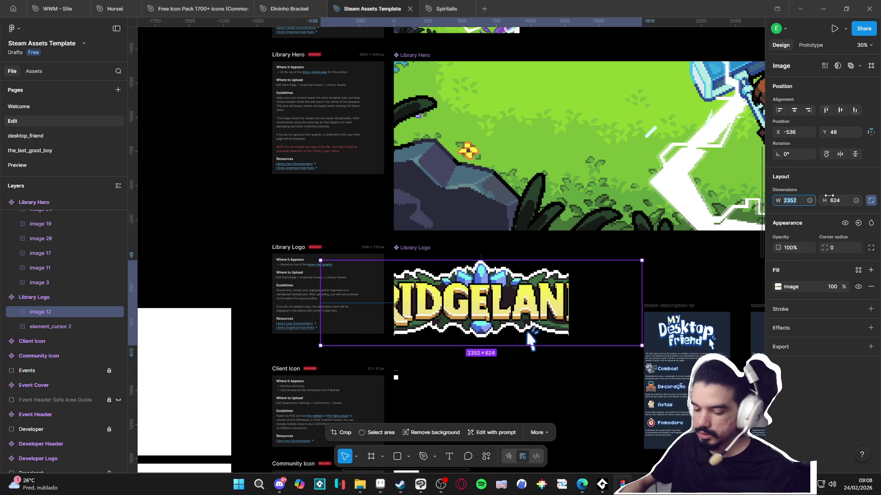
type("%")
key("Return")
left_click_drag(441, 282, 517, 293)
left_click(793, 110)
left_click(840, 110)
Step: Delete the leftover cursor layer from the Library Logo frame
left_click(55, 297)
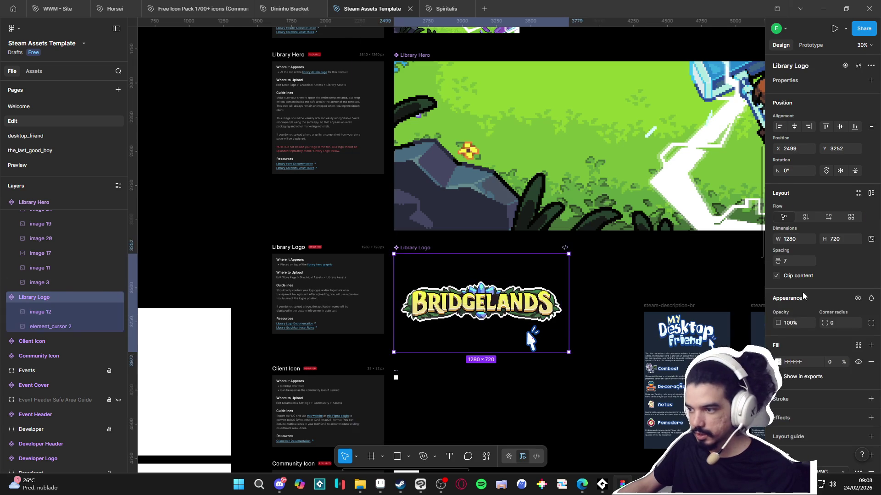
left_click(37, 313)
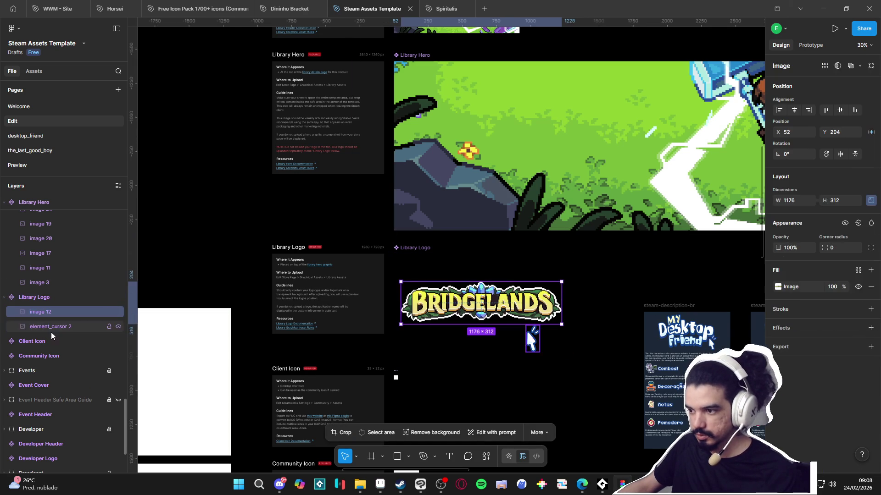
left_click(62, 328)
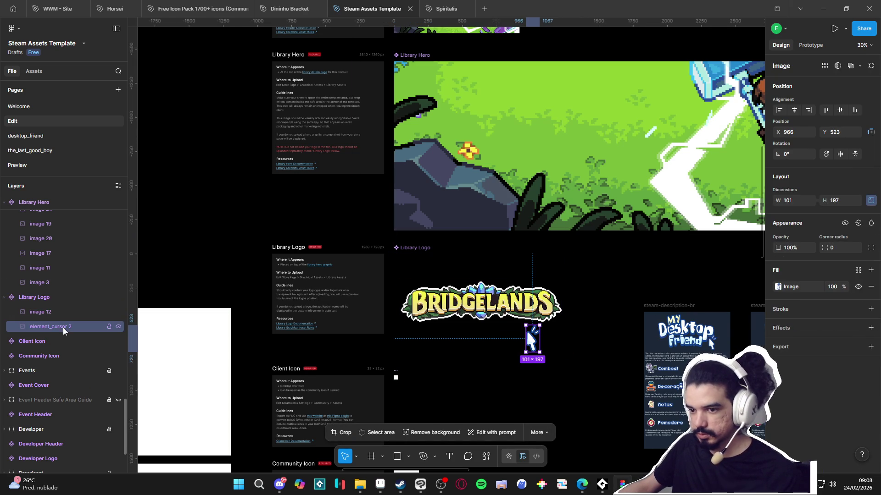
key("Delete")
left_click(65, 298)
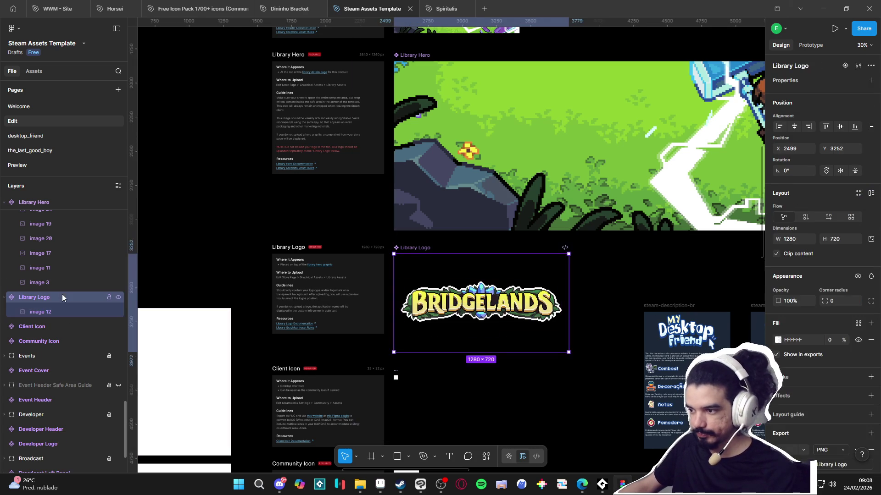
left_click(556, 388)
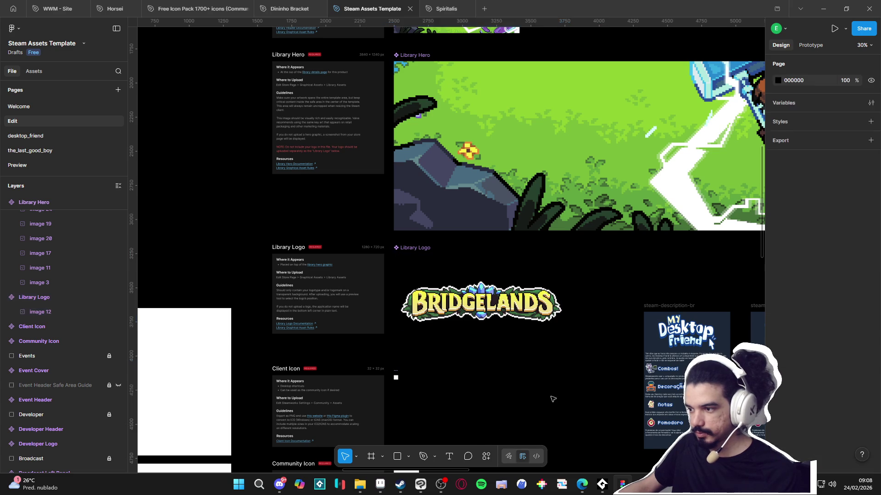
Step: Switch to the Preview page to view the Steam mockups
scroll(556, 388, "down", 3)
scroll(556, 388, "down", 1)
left_click_drag(574, 373, 562, 365)
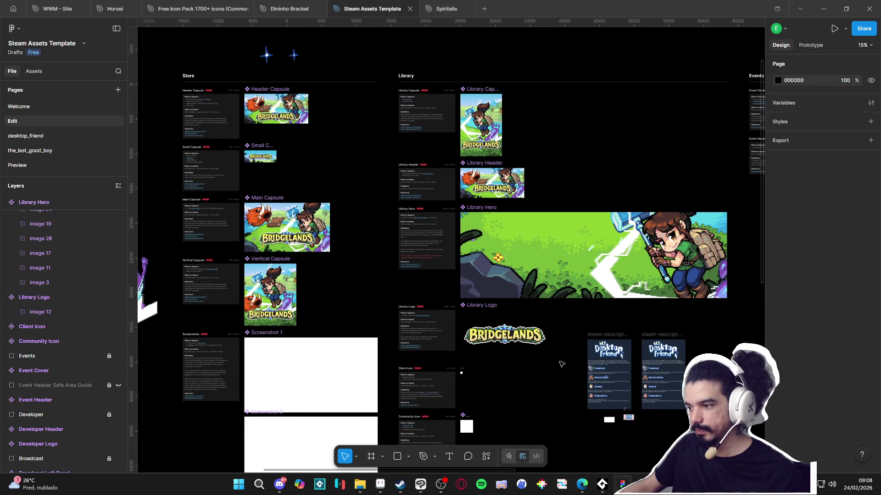
scroll(561, 365, "down", 2)
scroll(450, 312, "down", 1)
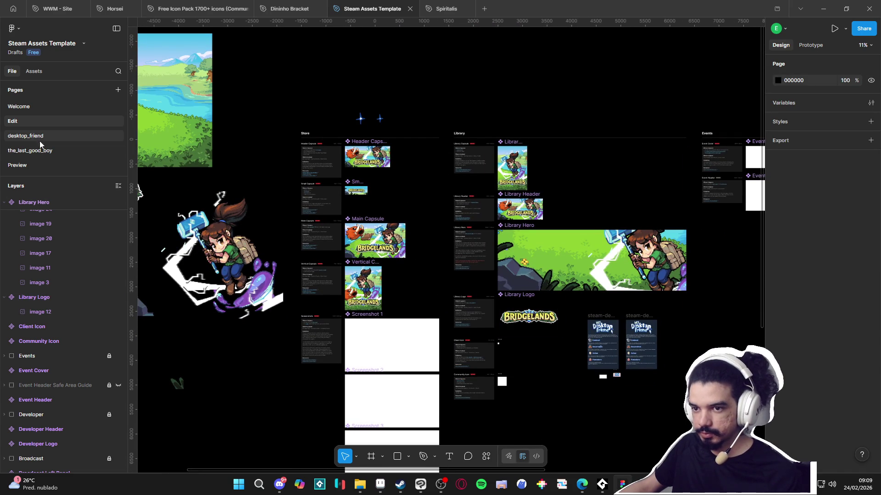
left_click(47, 167)
Step: Zoom from Library Details out to the Preview frame grid, then into the Special Event capsule mockup
scroll(417, 231, "down", 5)
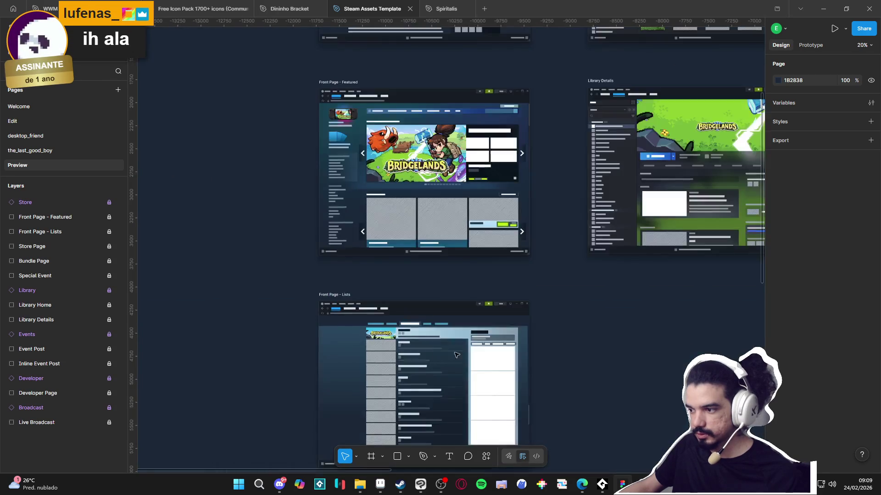
scroll(416, 382, "up", 6)
scroll(416, 382, "down", 2)
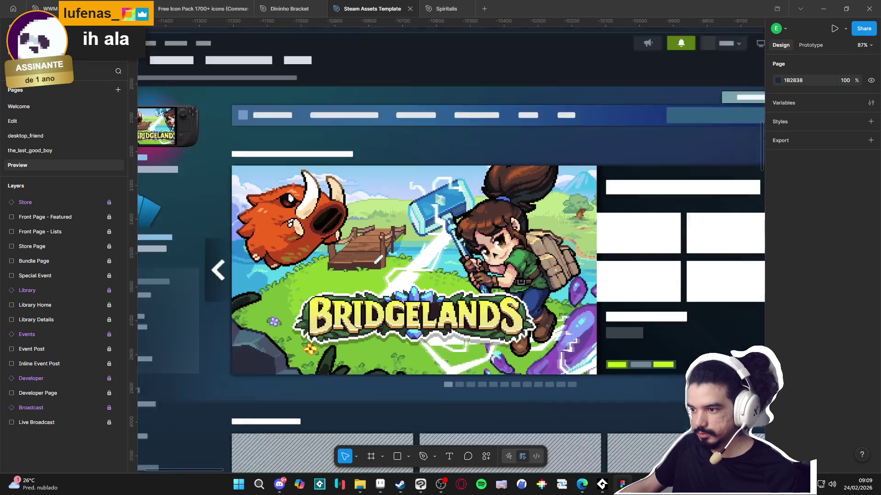
scroll(580, 253, "down", 2)
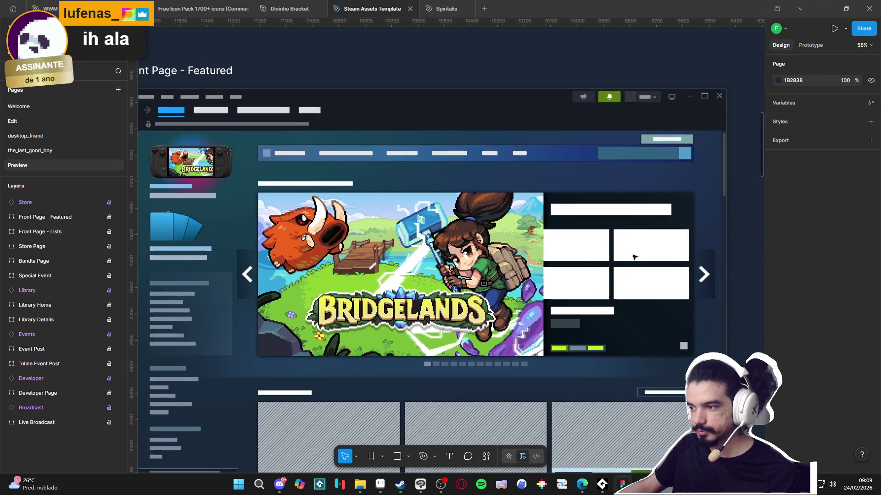
scroll(604, 250, "down", 5)
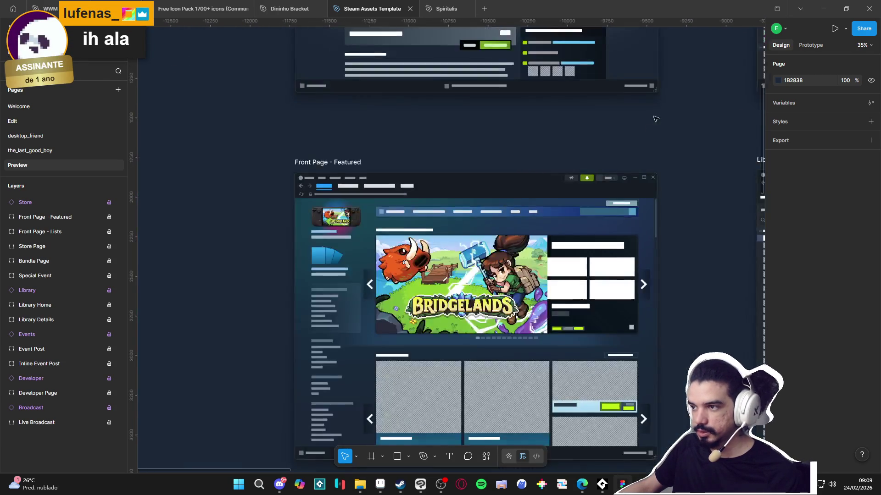
scroll(408, 89, "up", 8)
scroll(470, 178, "up", 2)
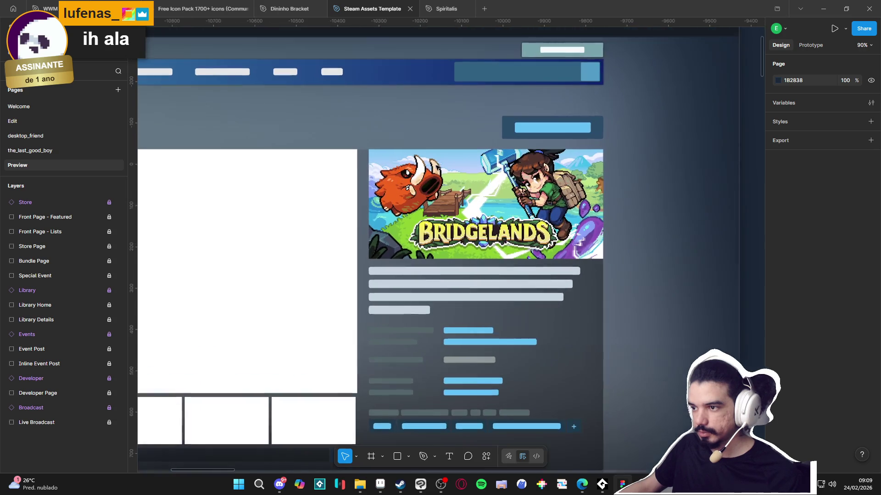
scroll(474, 178, "down", 3)
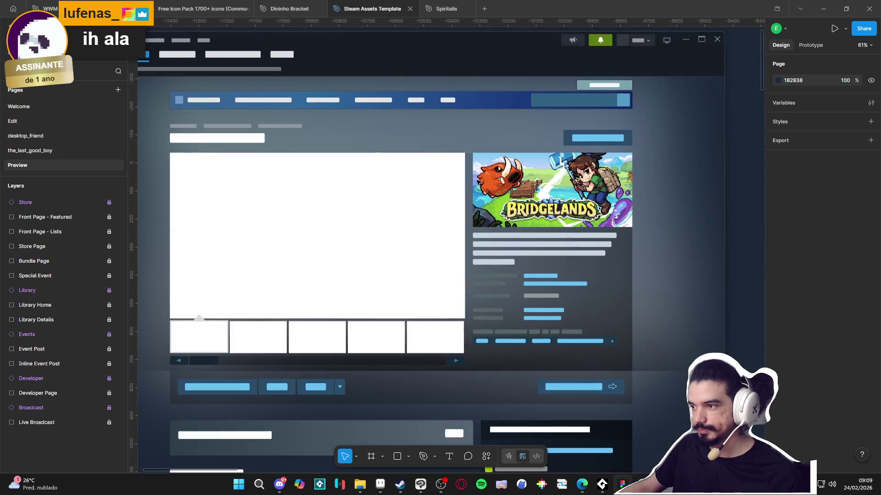
scroll(558, 189, "up", 4)
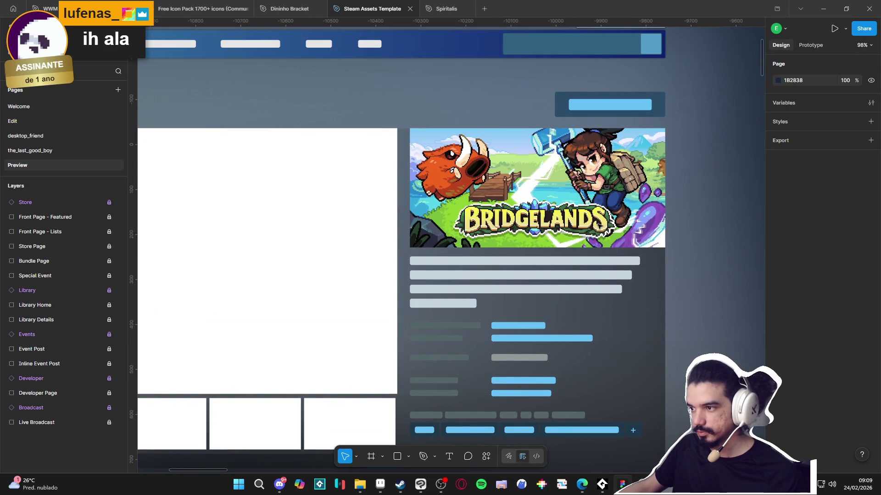
scroll(315, 252, "down", 4)
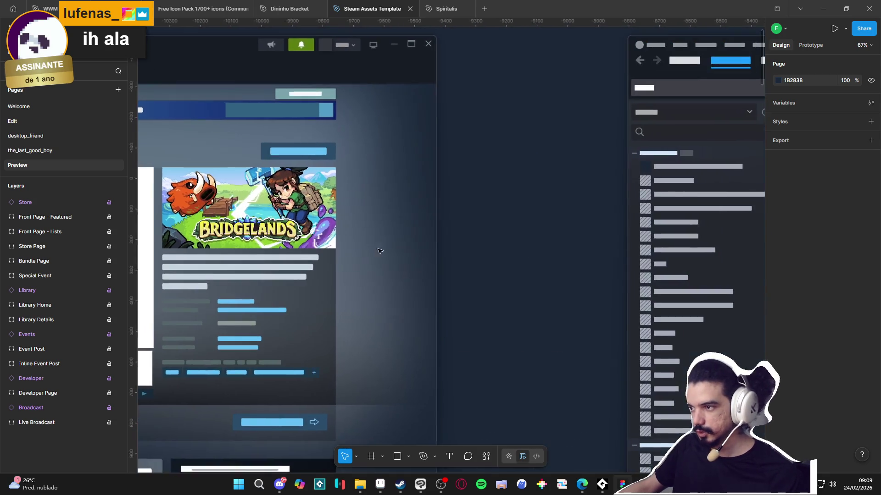
scroll(315, 253, "down", 3)
scroll(166, 241, "up", 5)
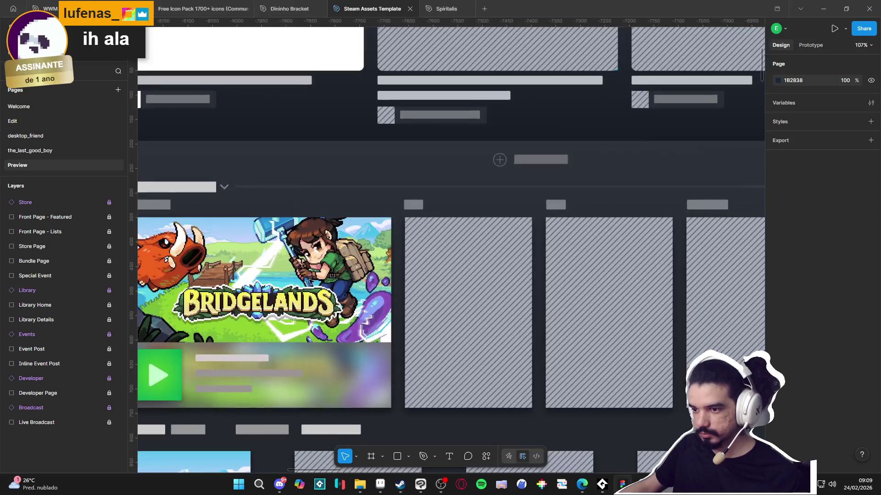
scroll(305, 278, "down", 4)
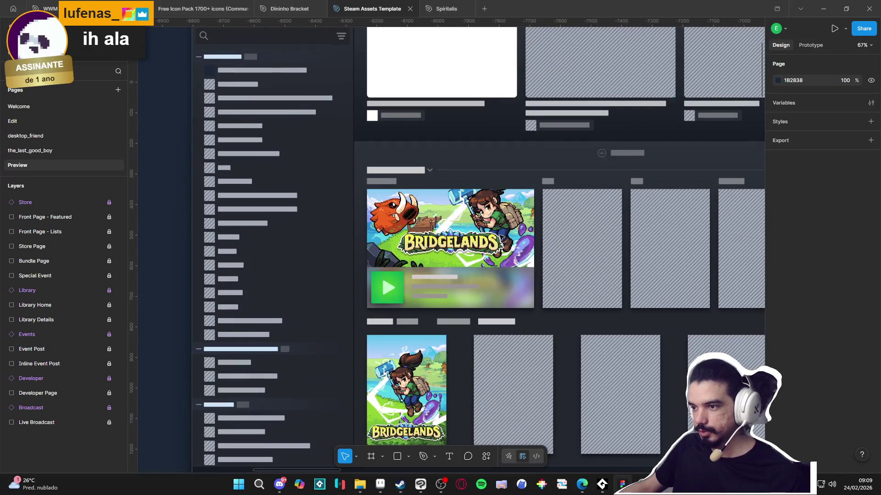
scroll(344, 281, "down", 5)
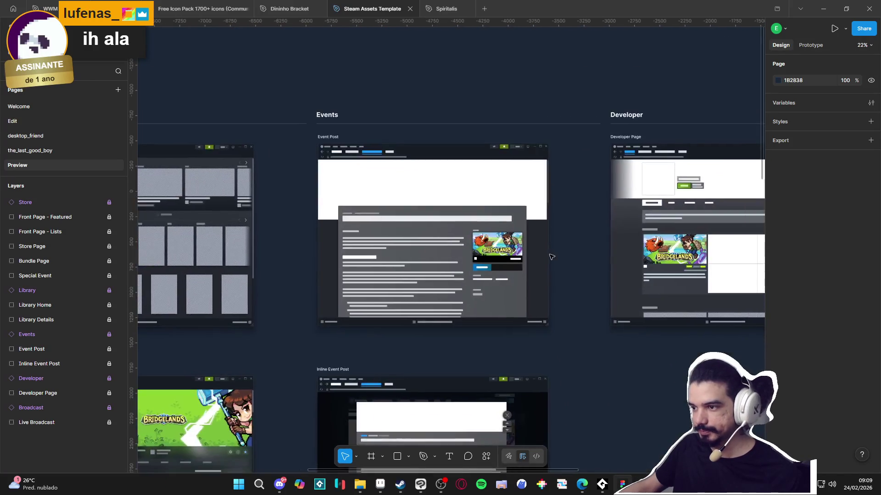
scroll(541, 255, "up", 5)
scroll(574, 252, "down", 4)
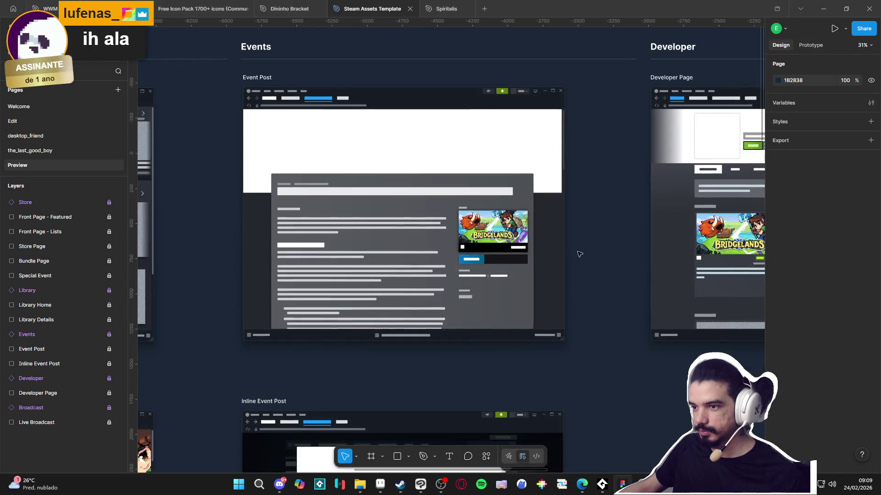
scroll(575, 252, "right", 5)
scroll(574, 251, "up", 3)
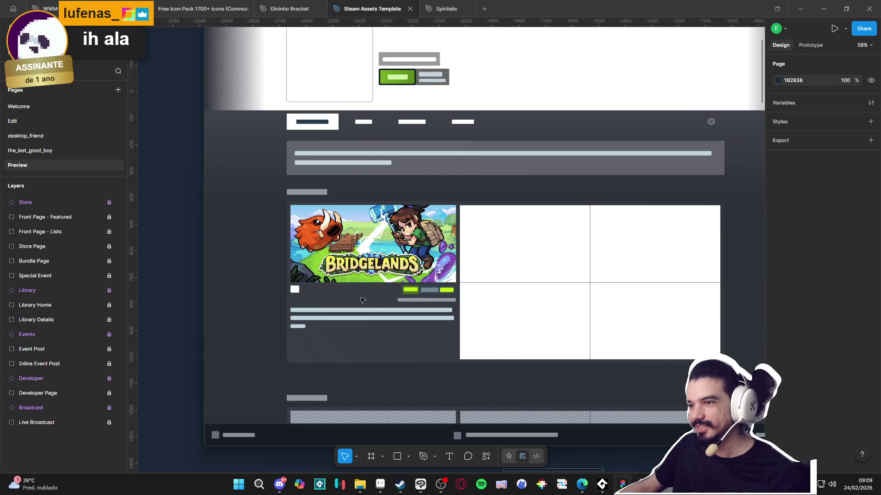
scroll(376, 313, "down", 5)
scroll(305, 334, "right", 5)
scroll(305, 335, "up", 5)
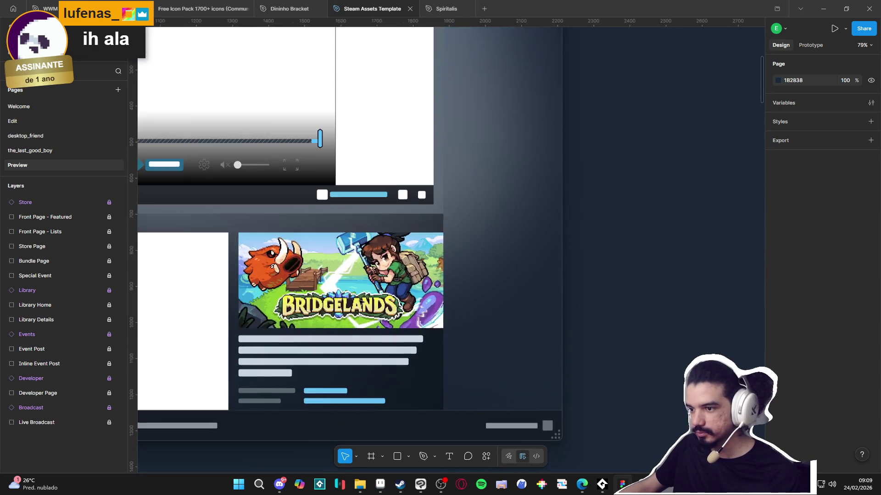
scroll(436, 255, "down", 5)
scroll(503, 199, "left", 5)
scroll(277, 292, "down", 5)
scroll(276, 293, "up", 3)
scroll(521, 308, "down", 3)
scroll(521, 309, "left", 5)
scroll(197, 393, "down", 3)
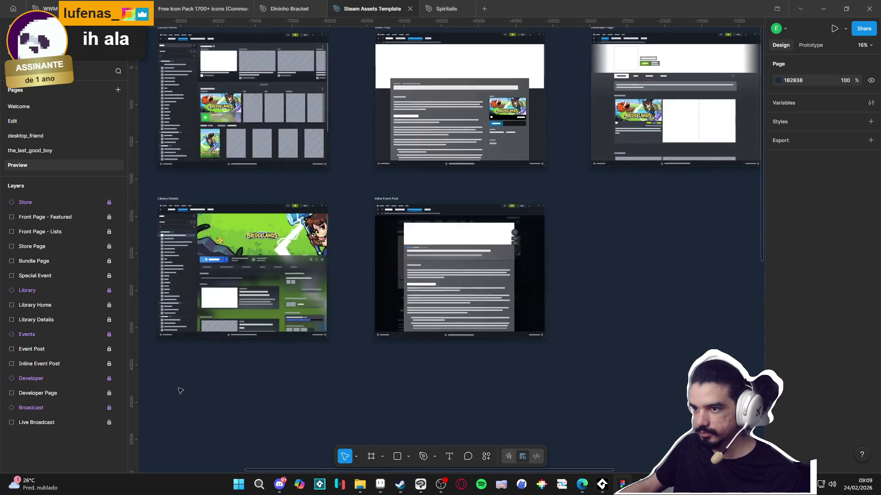
scroll(207, 243, "up", 10)
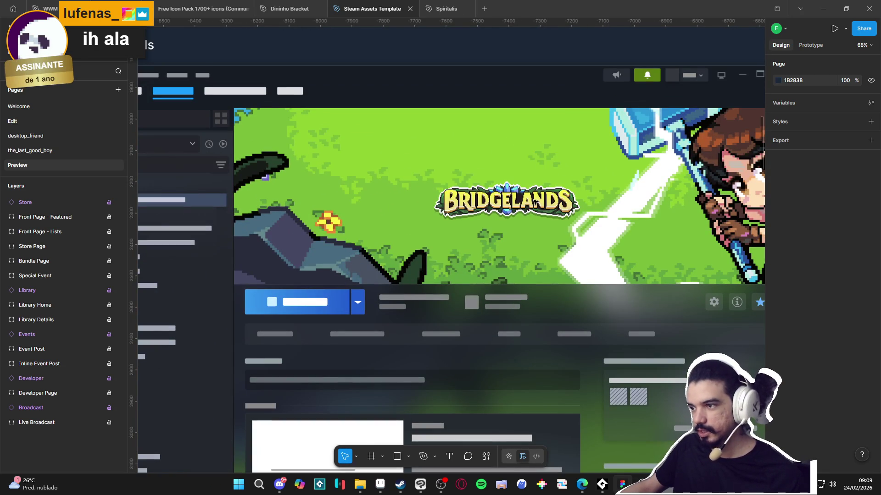
scroll(534, 201, "down", 3)
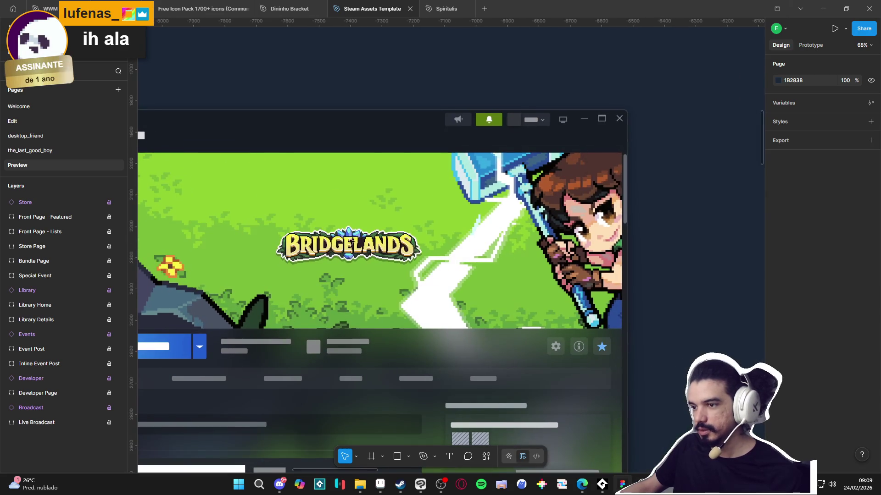
scroll(404, 254, "left", 3)
scroll(404, 253, "left", 2)
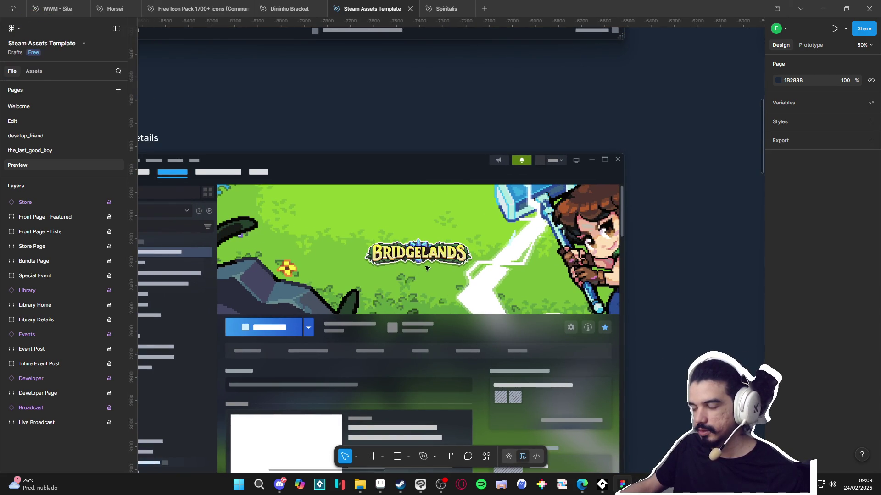
scroll(426, 268, "down", 1)
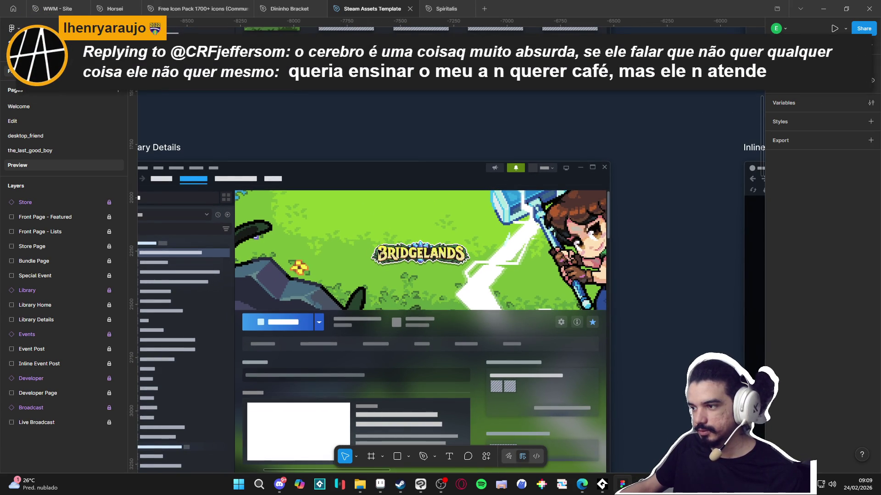
scroll(395, 259, "down", 5)
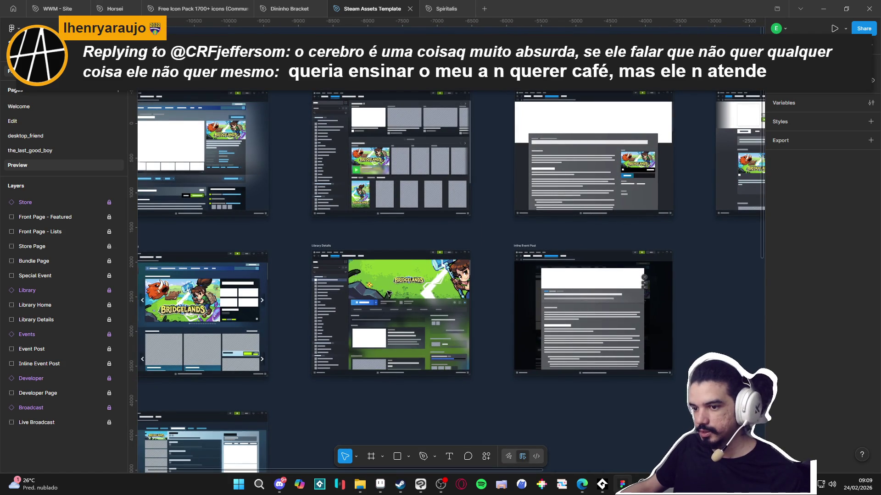
scroll(388, 294, "down", 2)
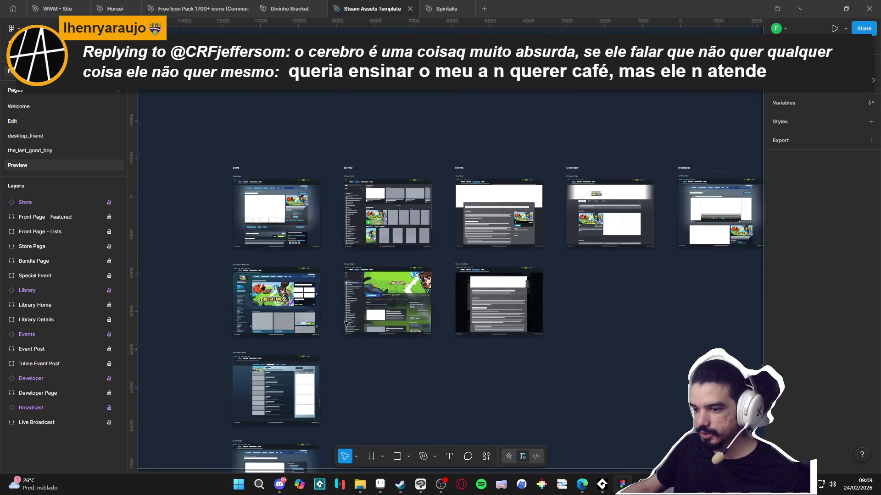
scroll(334, 315, "up", 1)
scroll(367, 335, "down", 5)
scroll(384, 349, "up", 5)
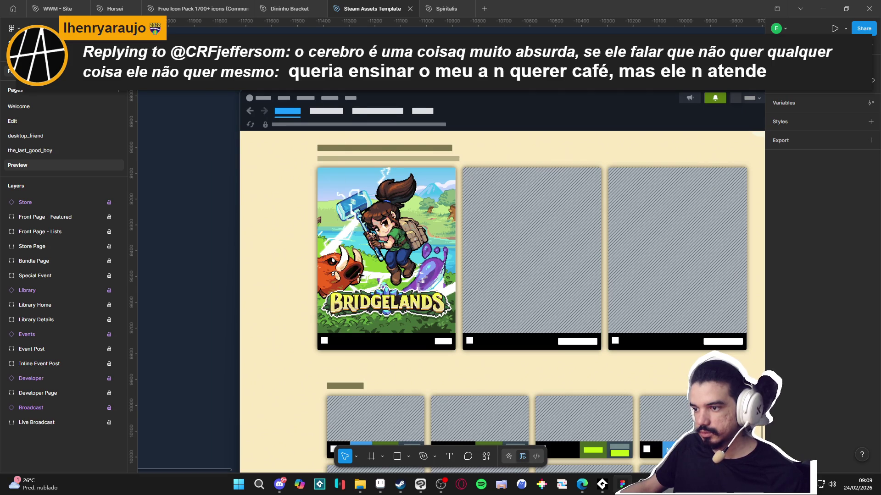
scroll(359, 274, "down", 5)
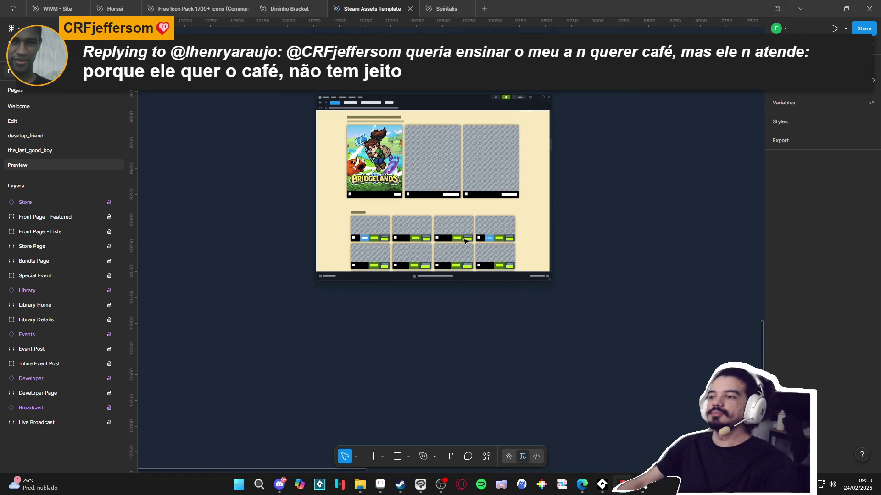
scroll(509, 370, "down", 5, "ctrl")
Step: Zoom and pan around the Front Page - Featured mockup to review the Bridgelands art
scroll(504, 293, "up", 5, "ctrl")
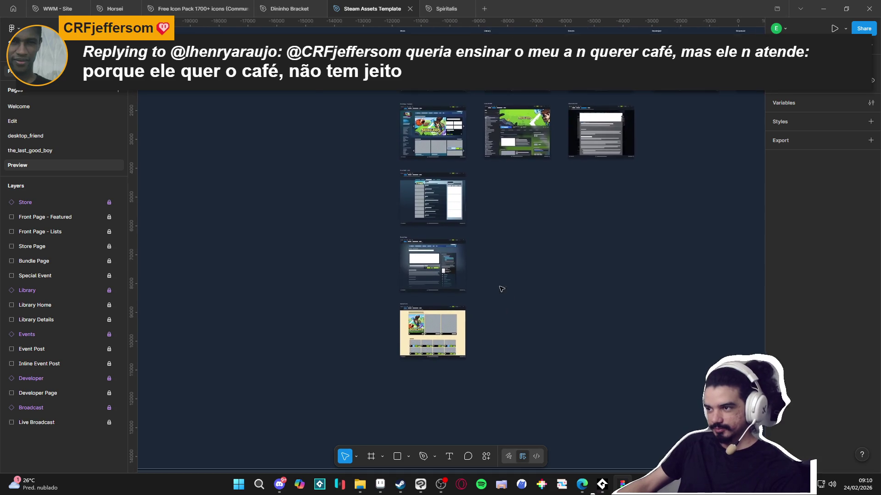
scroll(506, 373, "up", 10)
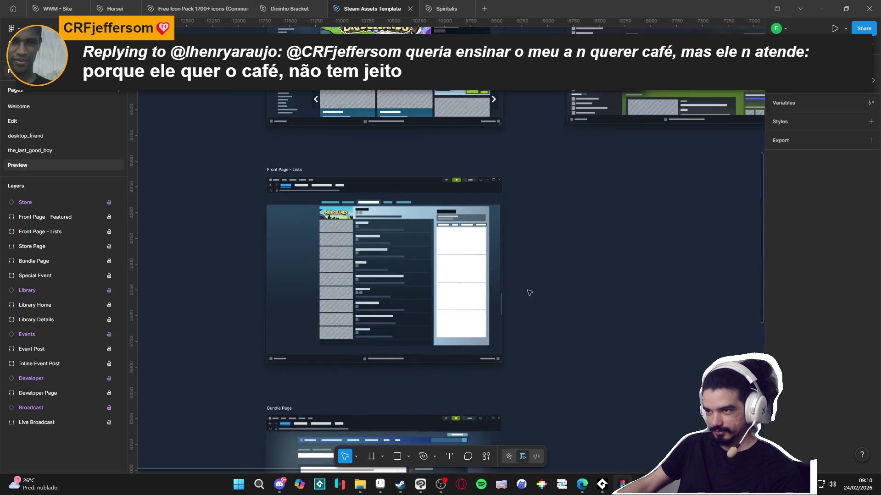
scroll(398, 311, "up", 2, "ctrl")
scroll(398, 310, "up", 1, "ctrl")
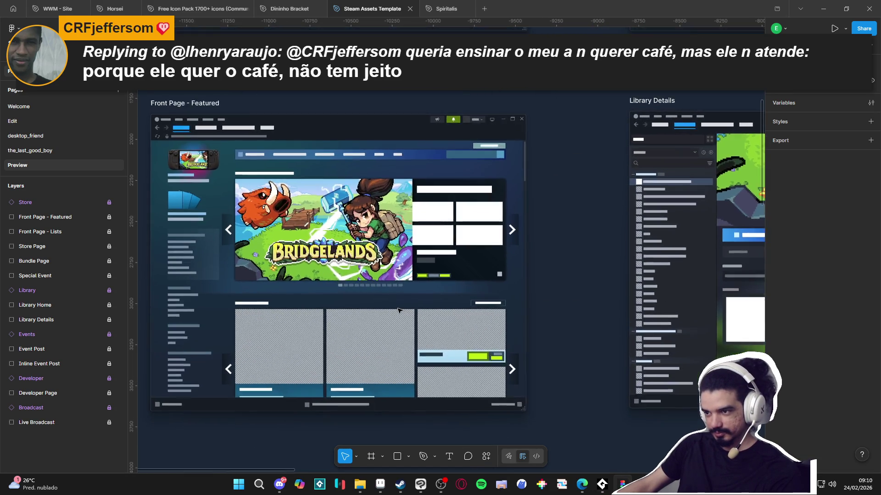
scroll(398, 311, "down", 3, "ctrl")
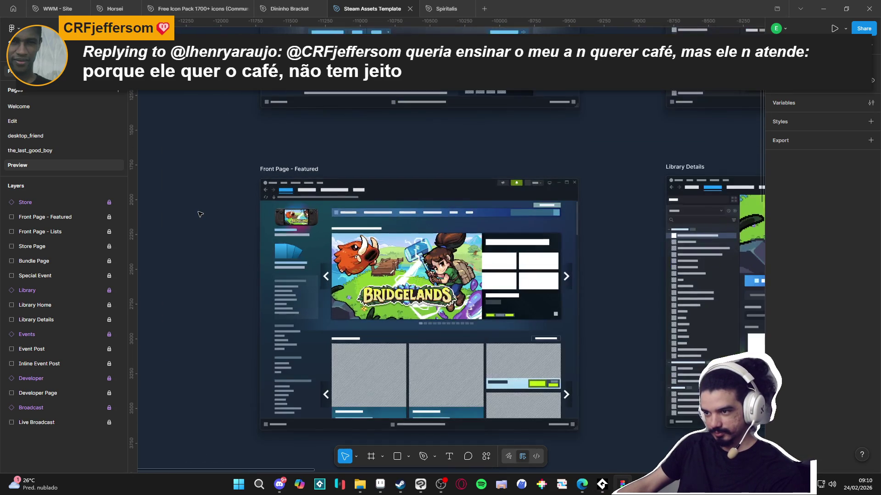
scroll(197, 212, "up", 2, "ctrl")
scroll(661, 262, "down", 2, "ctrl")
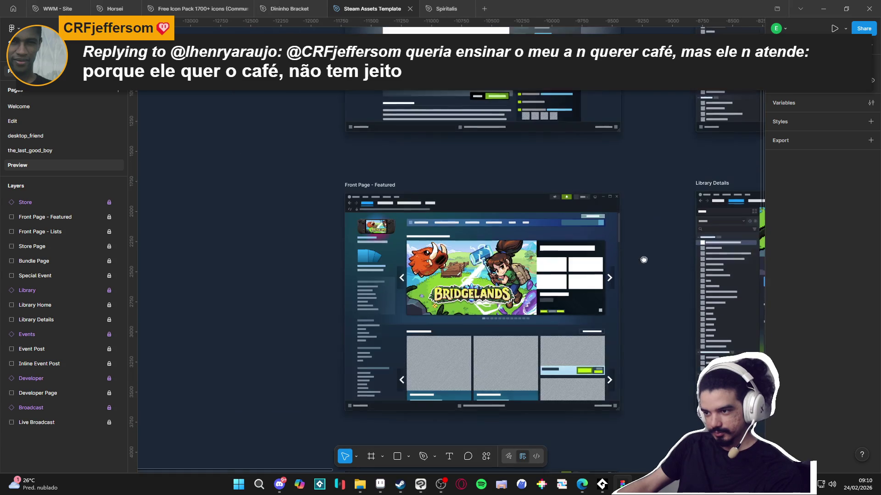
left_click_drag(653, 257, 527, 221)
scroll(526, 220, "up", 4, "ctrl")
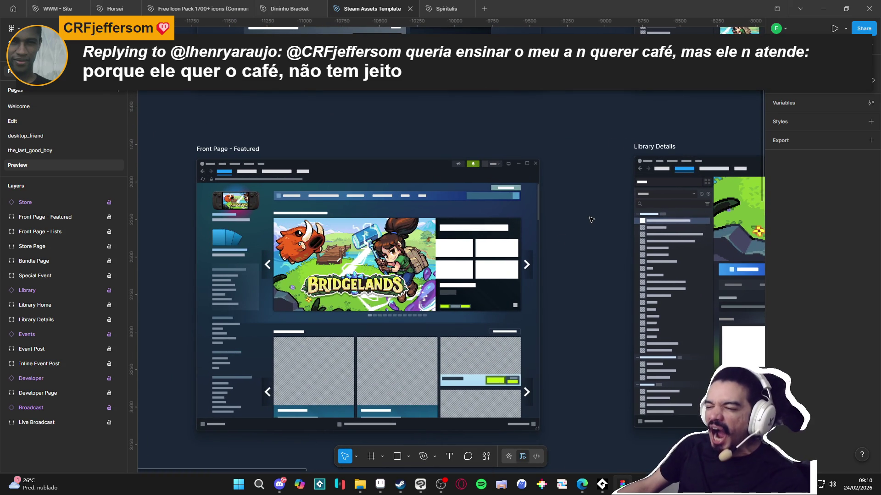
scroll(589, 220, "down", 1, "ctrl")
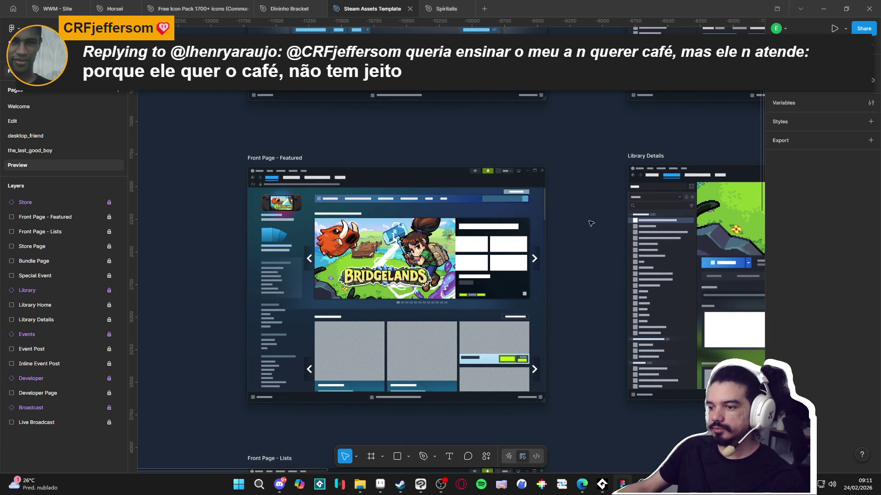
scroll(590, 224, "up", 1, "ctrl")
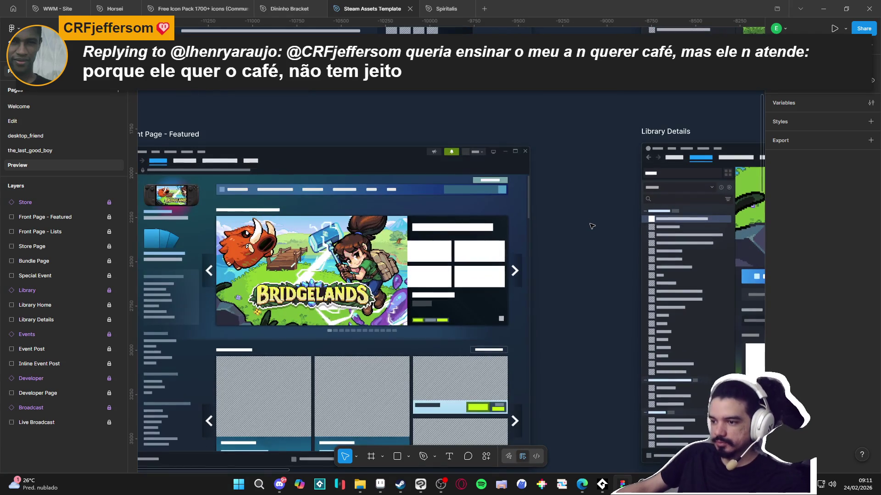
scroll(579, 214, "down", 1, "ctrl")
scroll(569, 221, "down", 6, "ctrl")
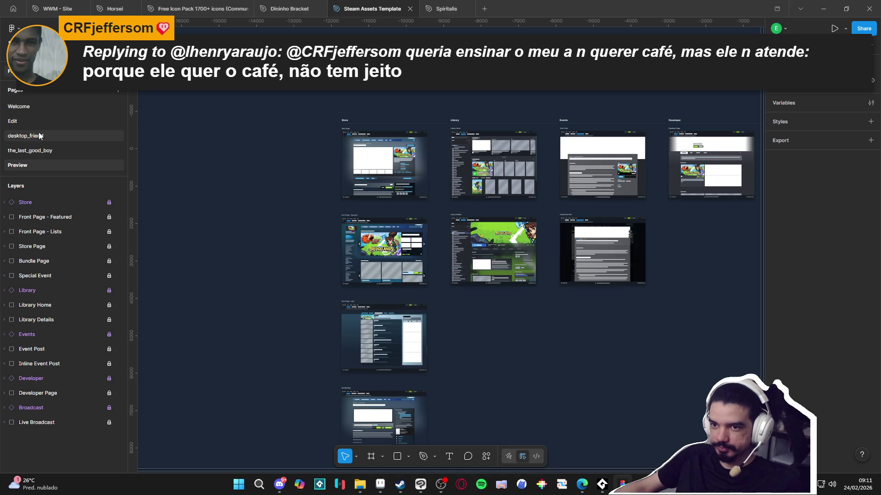
Step: Switch to the template's Edit page, then bring up the pyliot_steam_image_sources folder in File Explorer
left_click(46, 120)
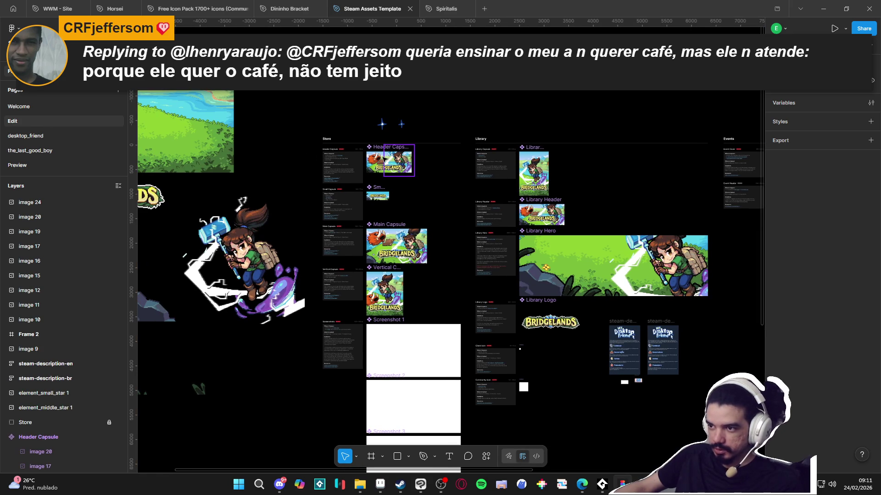
scroll(432, 100, "up", 2)
scroll(378, 191, "up", 3, "ctrl")
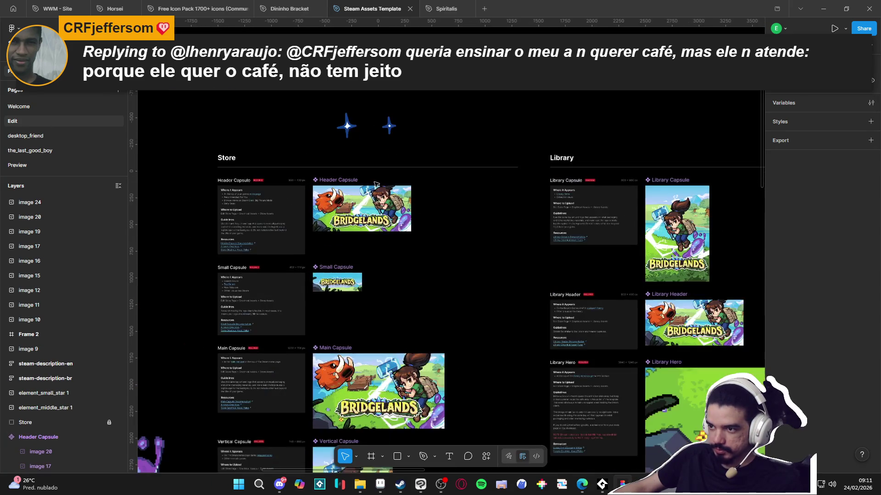
left_click(359, 484)
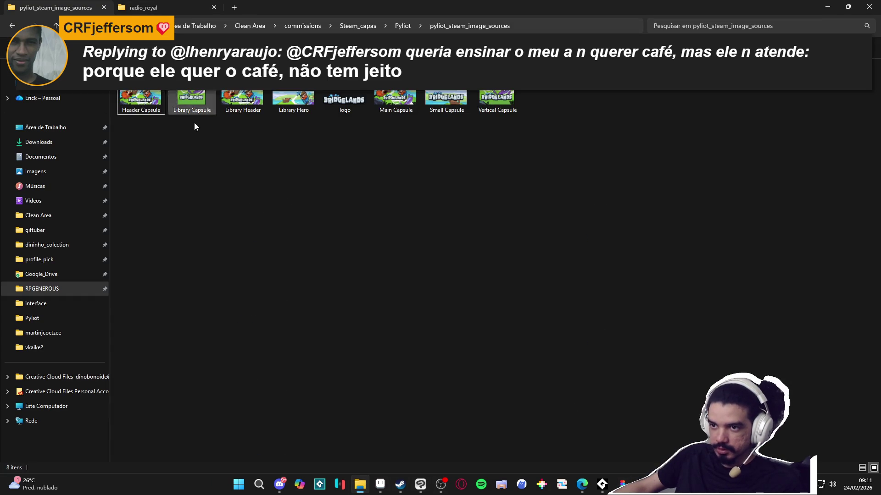
Step: In the parent Pyliot folder, add a new folder named new_steam_assets, then return to Pyliot
left_click(400, 27)
right_click(370, 318)
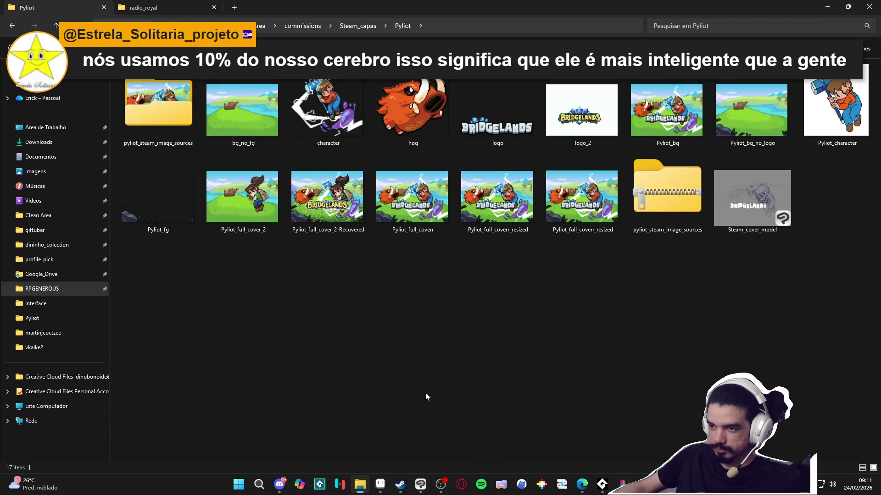
mouse_move(494, 440)
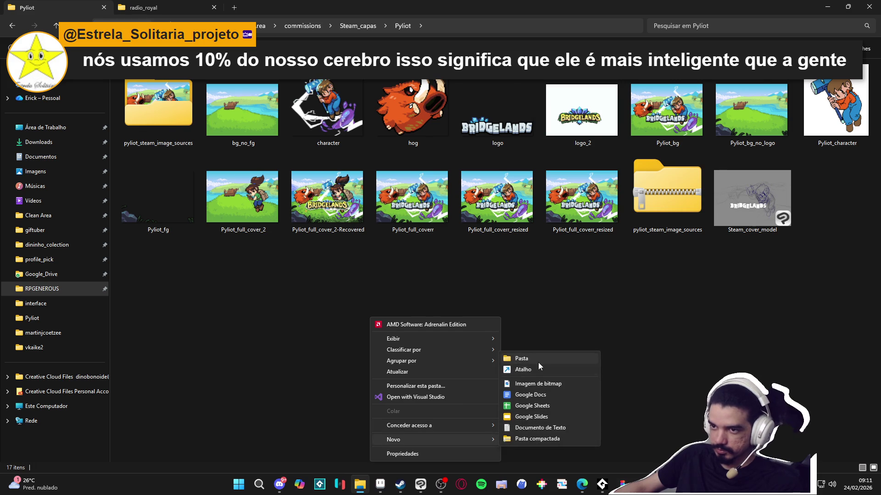
left_click(541, 359)
type("new_ste")
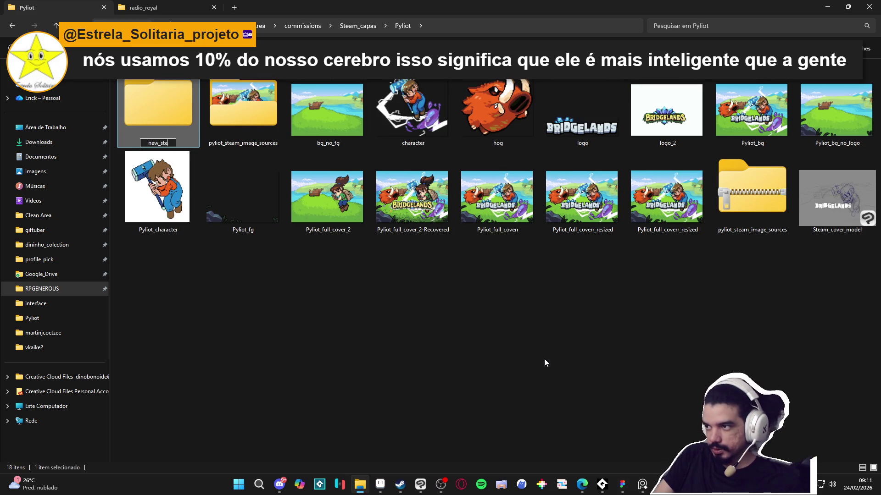
type("am_assets")
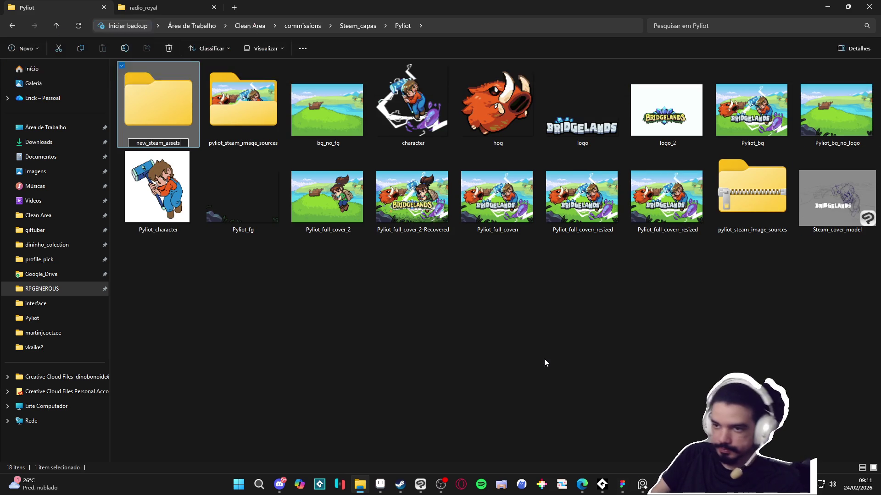
key("Return")
key("Return")
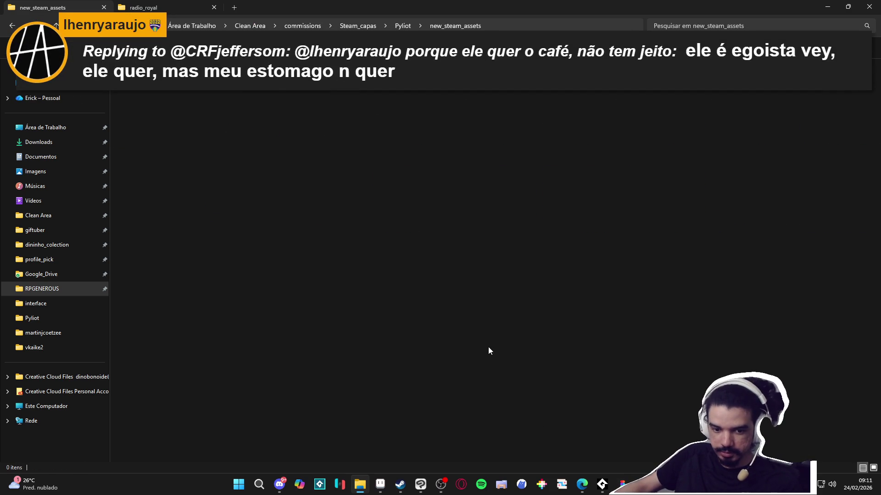
key("alt+Left")
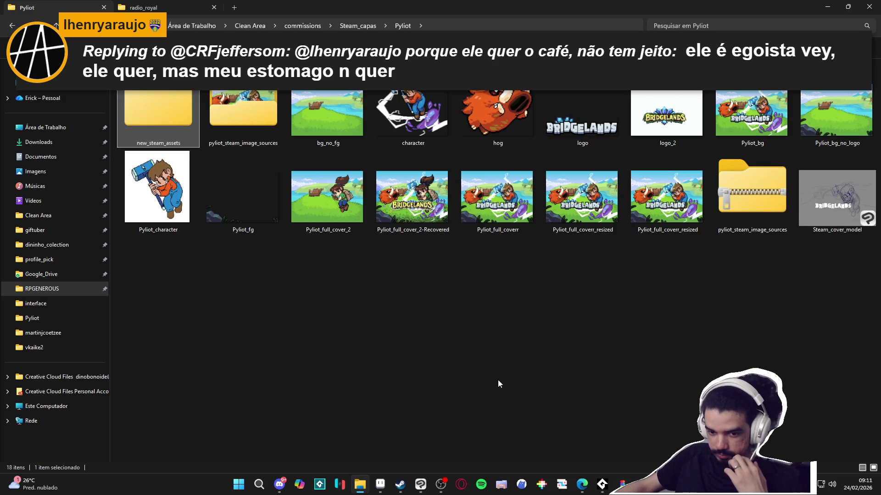
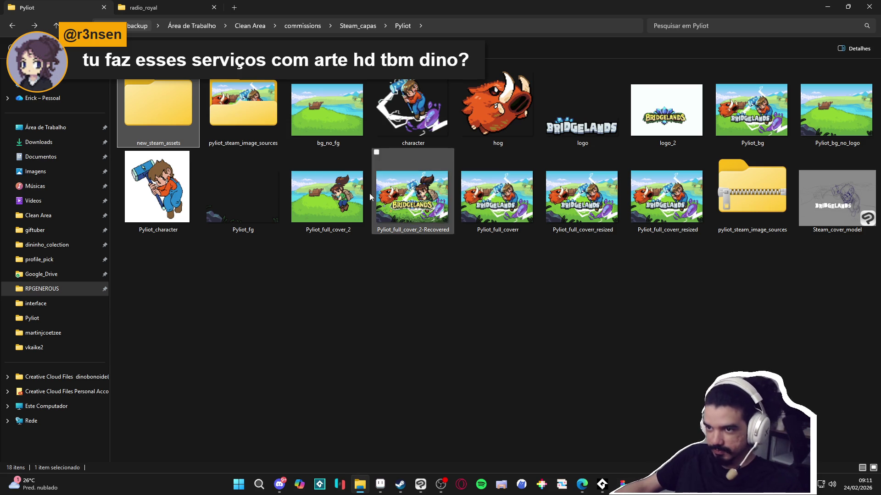
Step: Open the empty new_steam_assets folder in Pyliot, then return to Figma and select the Header Capsule frame
double_click(152, 101)
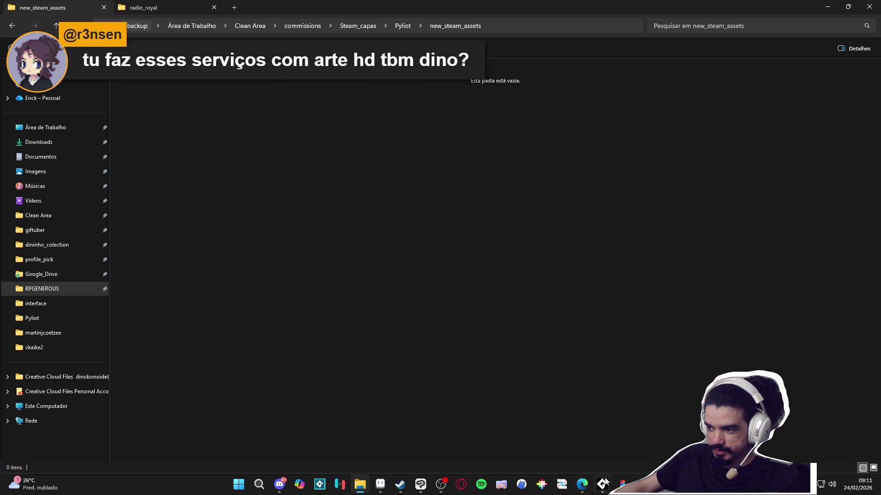
left_click(622, 484)
left_click(327, 179)
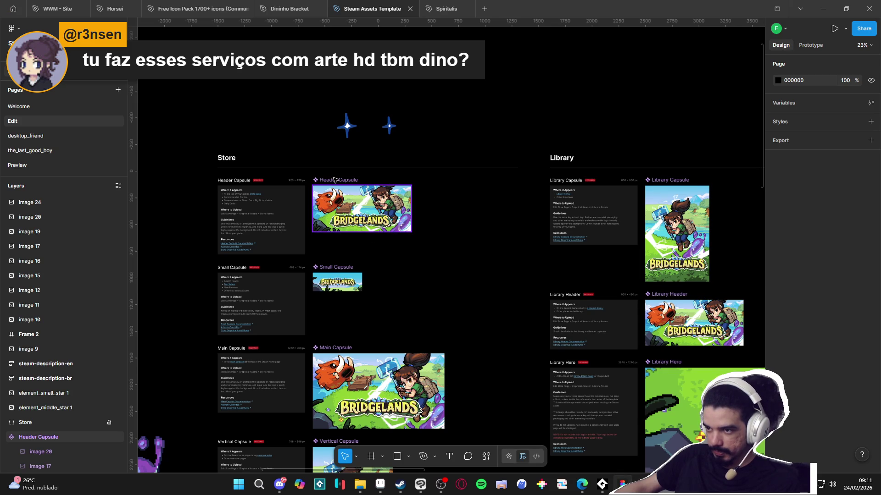
Step: Select the Header, Small, Main and Vertical Store capsule frames together
scroll(335, 180, "down", 3)
left_click(375, 195)
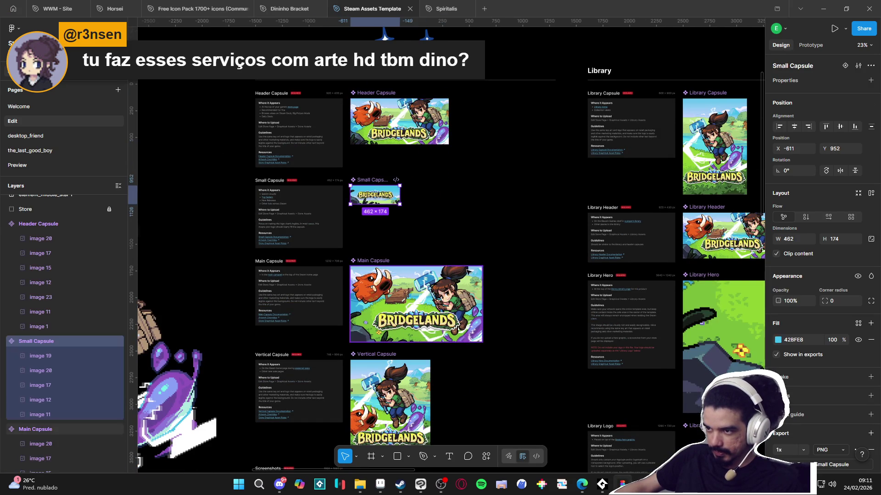
left_click(390, 94)
left_click(386, 183, "shift")
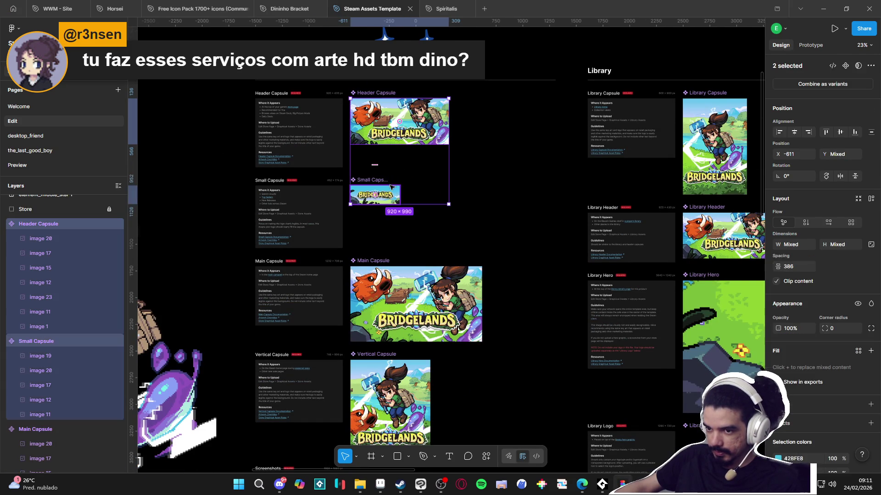
left_click_drag(467, 228, 465, 157)
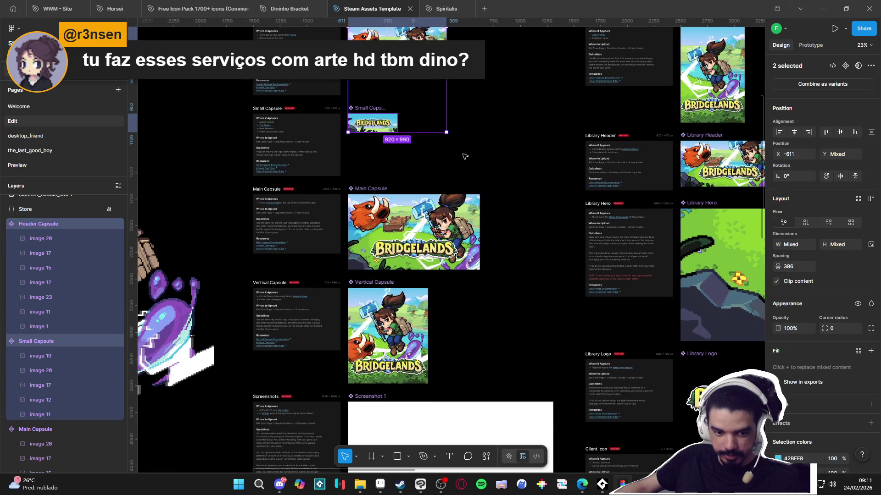
left_click(374, 189, "shift")
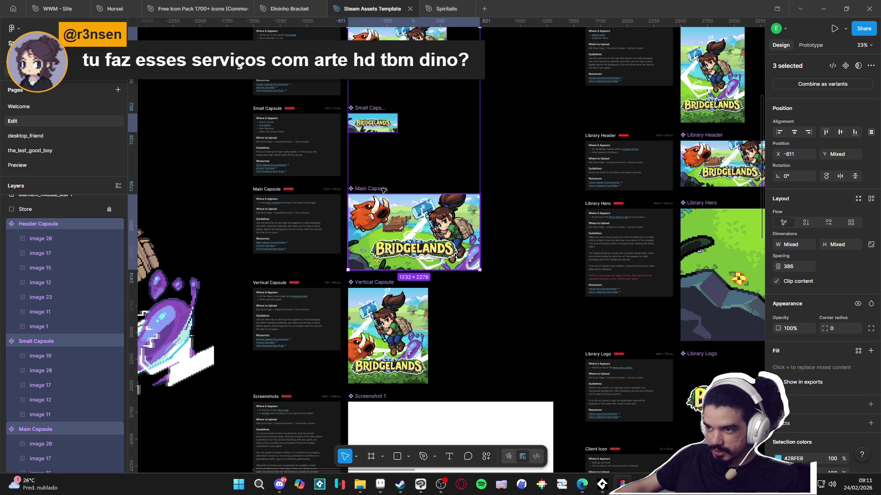
left_click(380, 283, "shift")
Step: Add the Library Capsule, Library Header, Library Hero and Library Logo frames to the selection
scroll(384, 285, "right", 7)
scroll(388, 288, "up", 3)
scroll(388, 288, "up", 1)
left_click(388, 197, "shift")
left_click(378, 300, "shift")
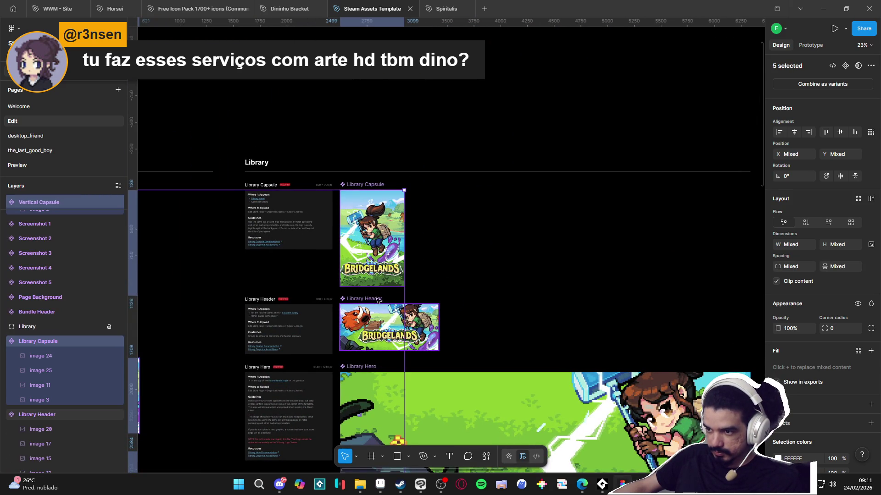
left_click(388, 370, "shift")
mouse_move(524, 359)
left_mouse_down()
mouse_move(487, 209)
mouse_move(491, 165)
left_mouse_up()
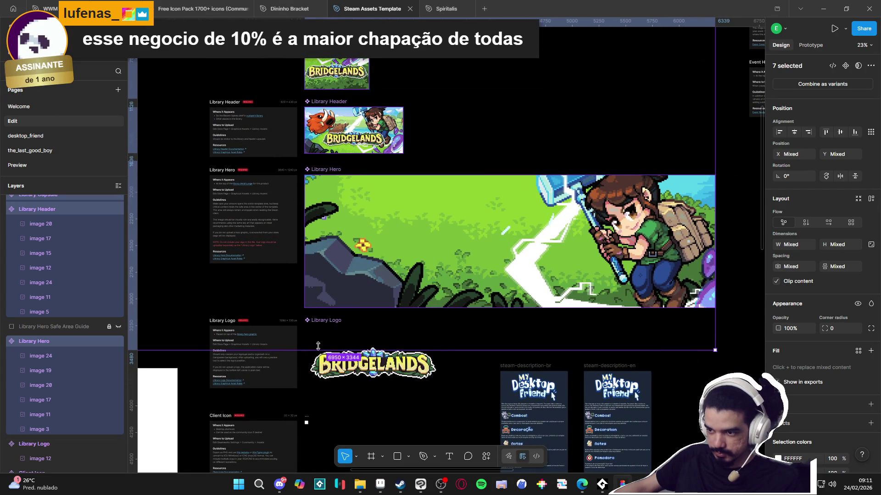
left_click(372, 365, "shift")
scroll(379, 317, "down", 2)
scroll(380, 317, "down", 2)
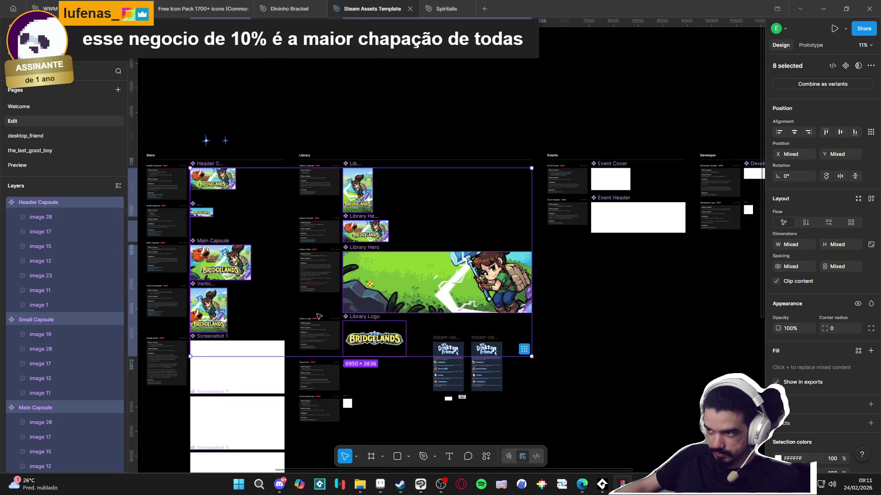
scroll(380, 317, "left", 5)
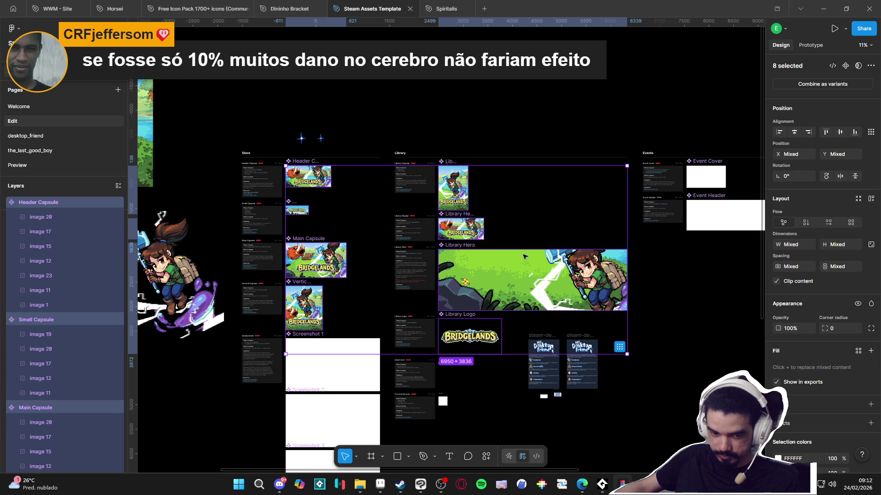
mouse_move(663, 373)
left_mouse_down()
mouse_move(466, 356)
mouse_move(711, 344)
mouse_move(356, 362)
mouse_move(634, 345)
left_mouse_up()
mouse_move(192, 365)
left_mouse_down()
mouse_move(307, 339)
mouse_move(253, 318)
left_mouse_up()
scroll(827, 422, "down", 3)
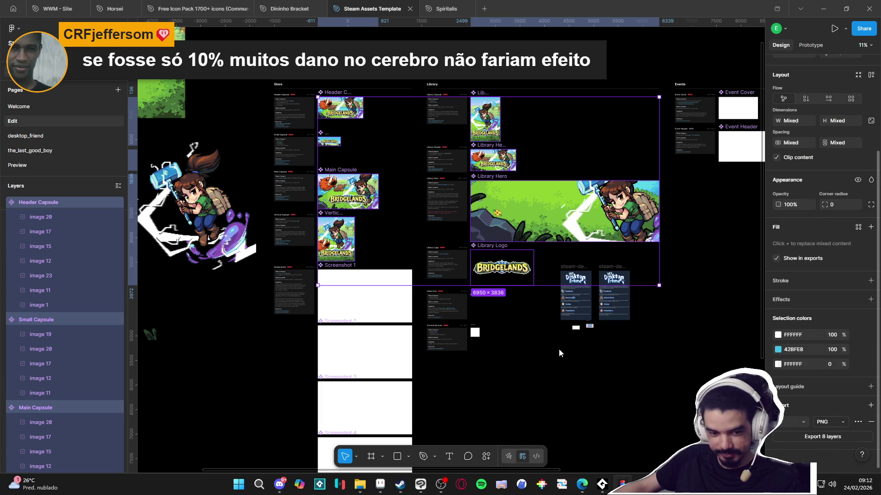
Step: Export the eight selected frames as PNGs into Pyliot's new_steam_assets folder
left_click(822, 437)
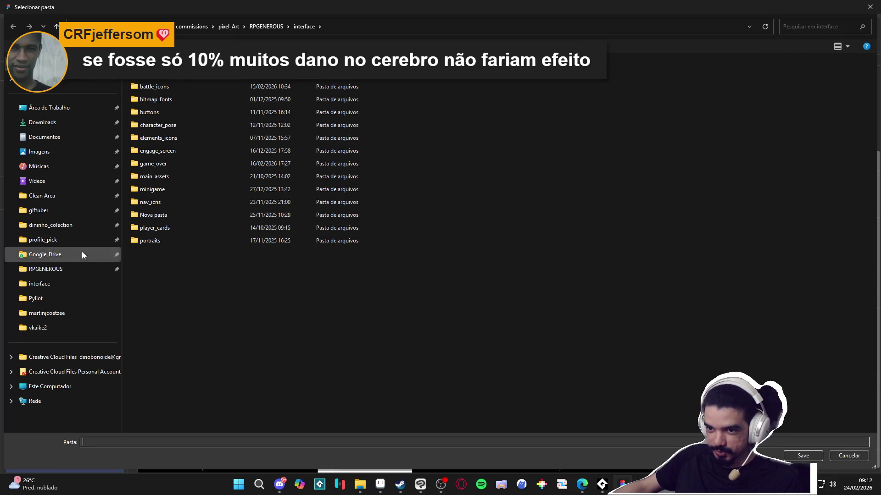
left_click(71, 274)
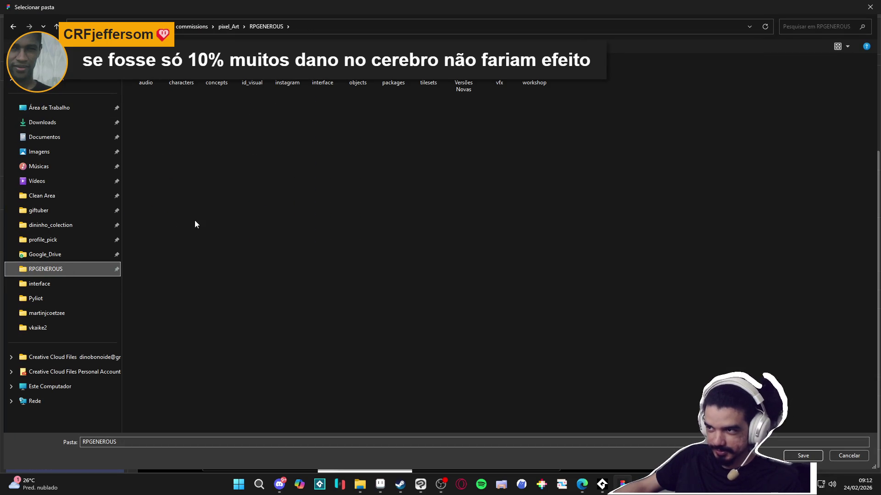
left_click(45, 299)
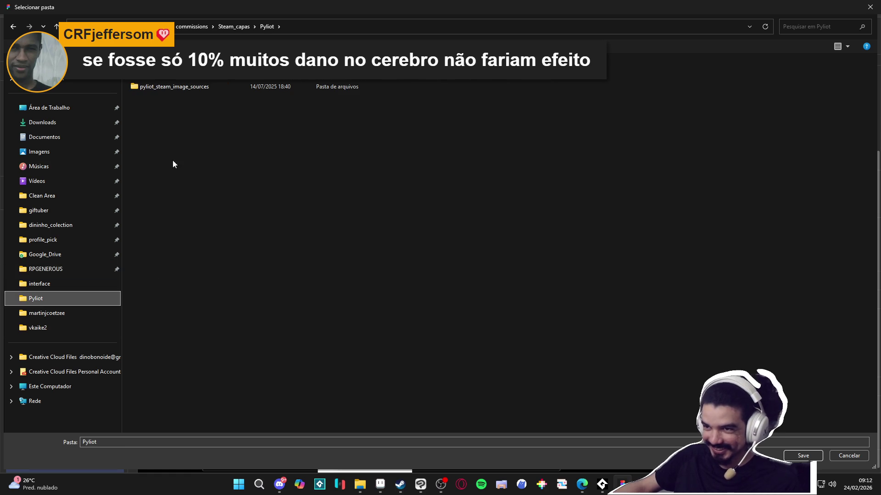
double_click(199, 79)
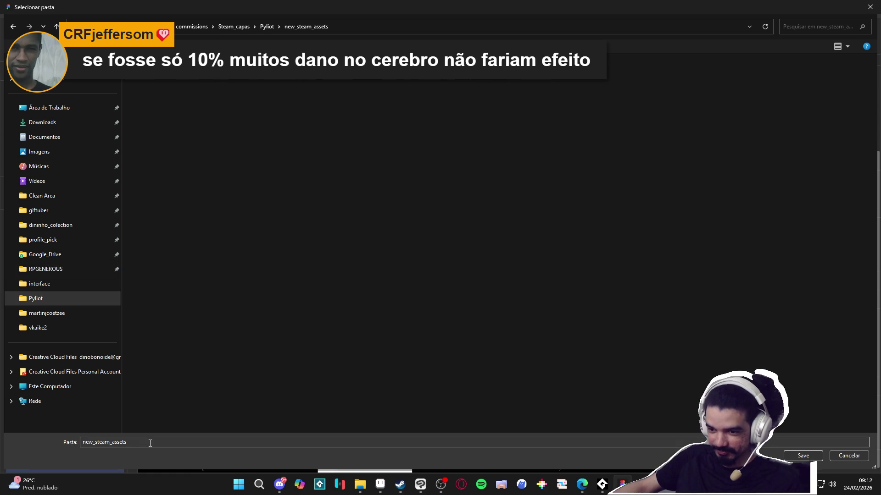
key("Return")
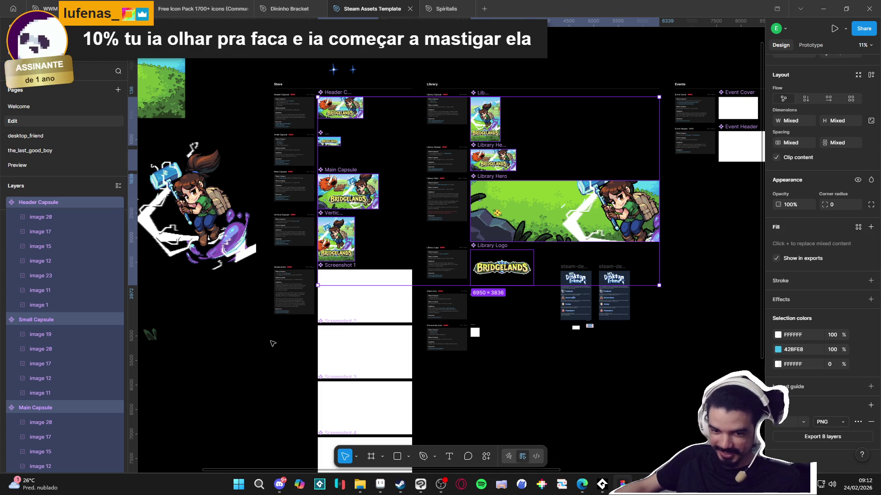
Step: Clear the selection, then pick the image 20, Frame 2 and image 10 layers to locate them
left_click(253, 365)
scroll(53, 202, "up", 5)
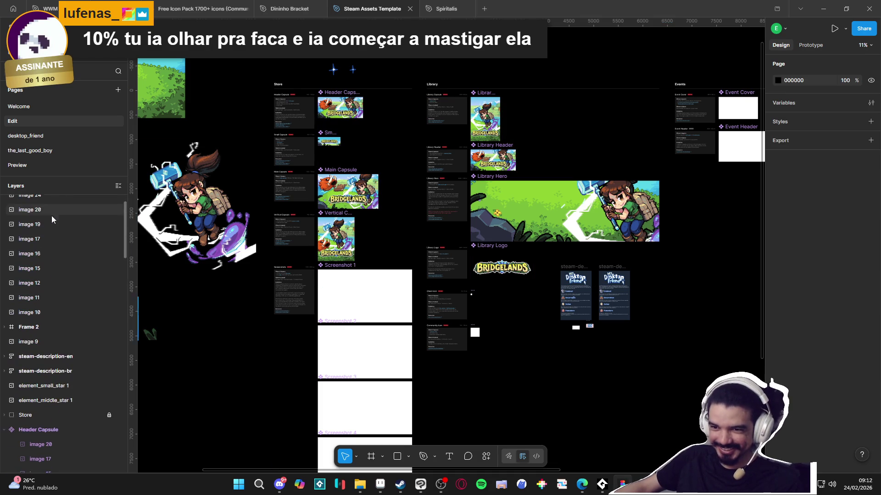
left_click(49, 204)
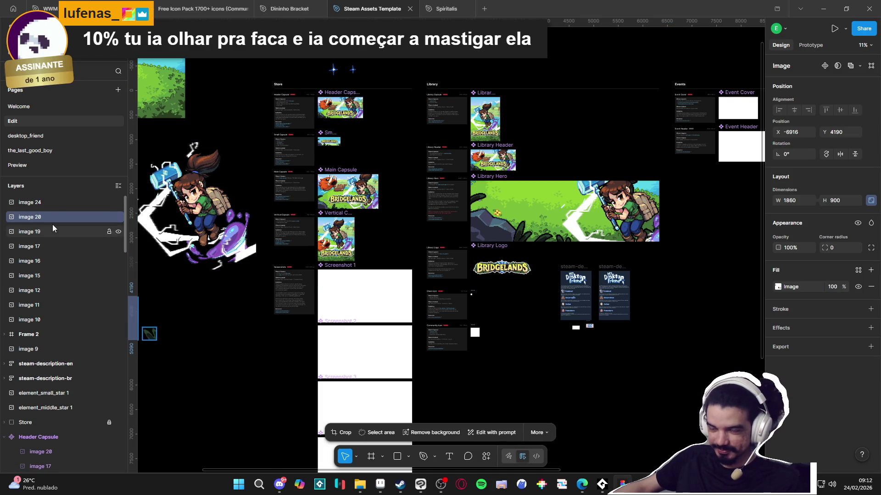
left_click(46, 347)
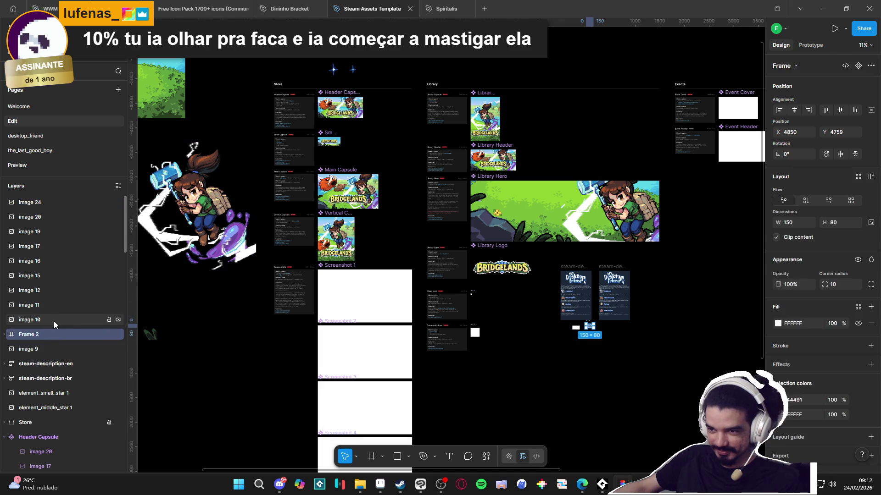
left_click(53, 320)
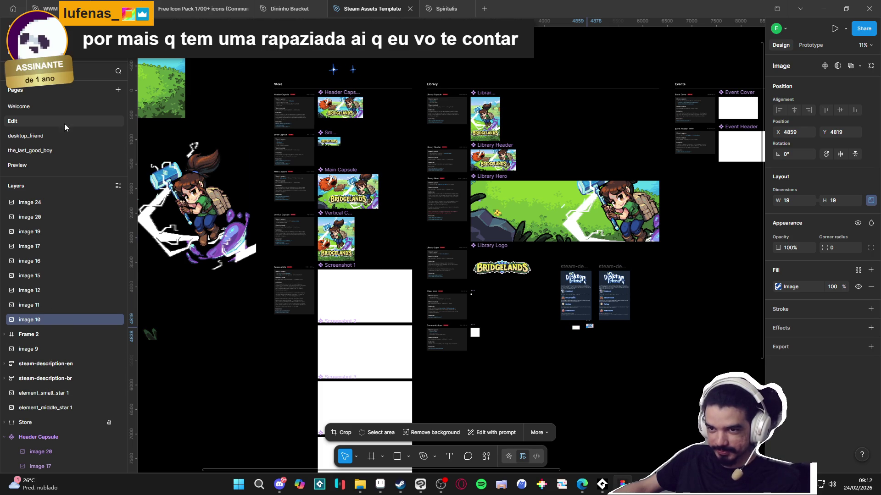
Step: Open the the_last_good_boy page and zoom in on its Header Capsule art
left_click(50, 134)
left_click(49, 150)
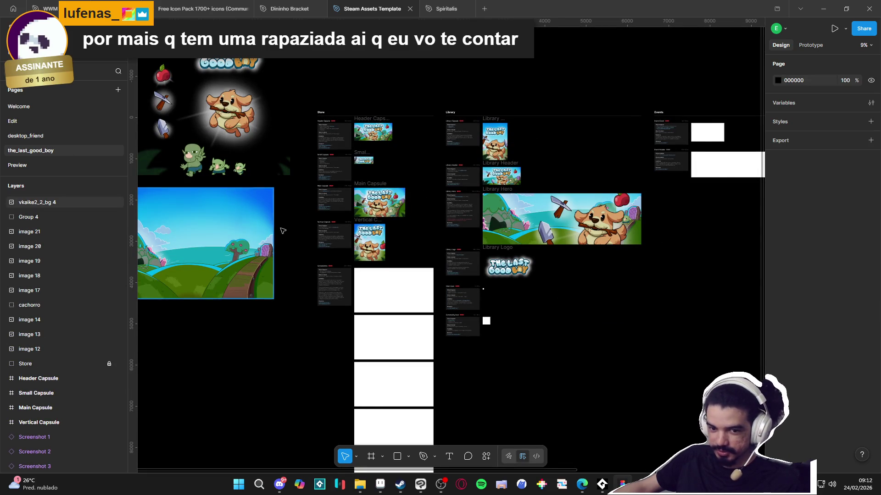
scroll(397, 216, "up", 5)
scroll(376, 224, "up", 3)
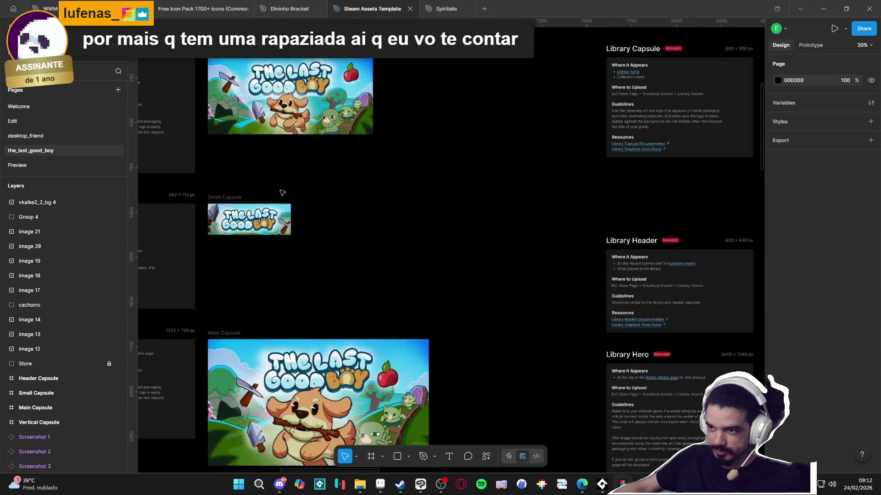
scroll(376, 230, "down", 2)
scroll(374, 241, "up", 6)
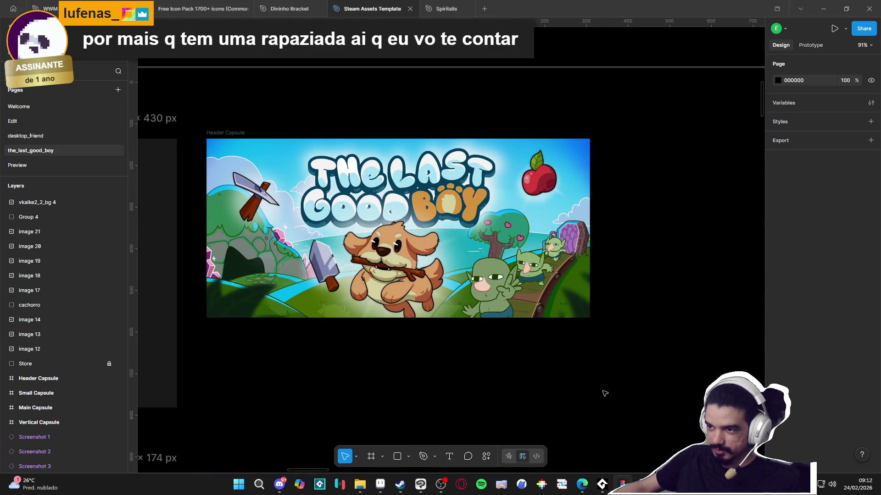
scroll(596, 397, "down", 2)
scroll(556, 381, "up", 3)
scroll(536, 392, "down", 2)
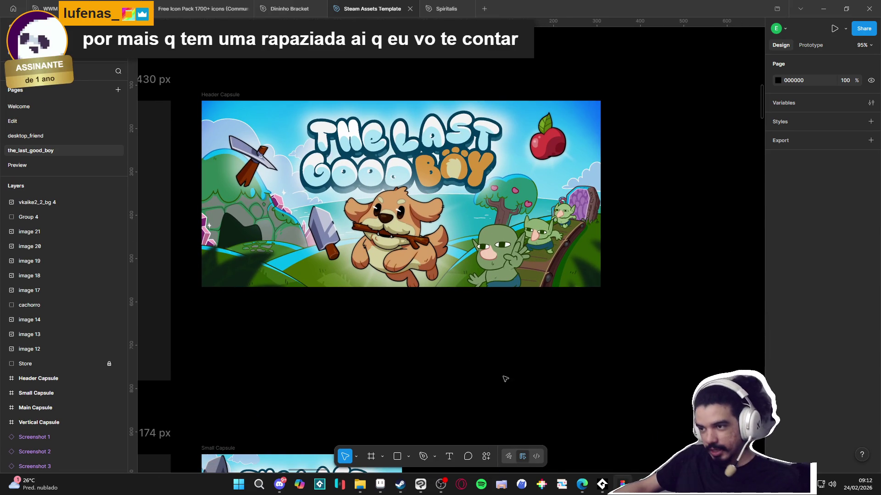
scroll(459, 376, "down", 5)
scroll(446, 354, "up", 2)
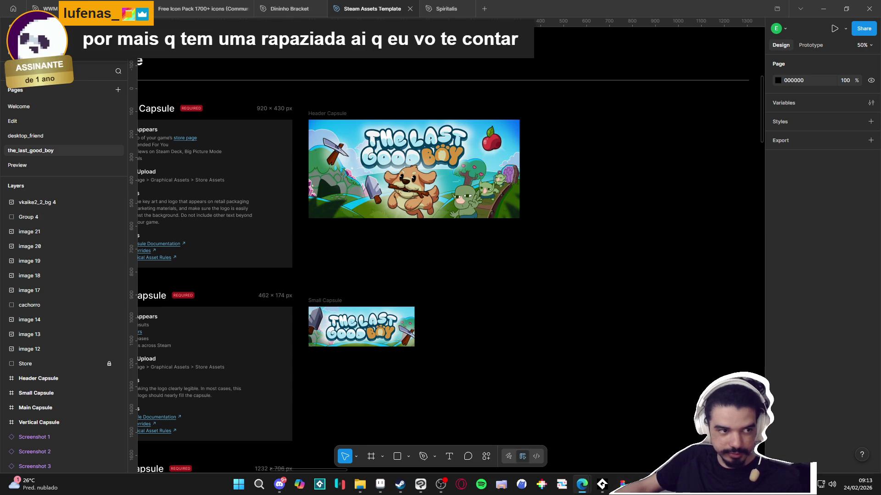
key("alt+Tab")
Step: Open the full Fiverr portfolio and the Game Art Covers project viewer
scroll(305, 279, "down", 4)
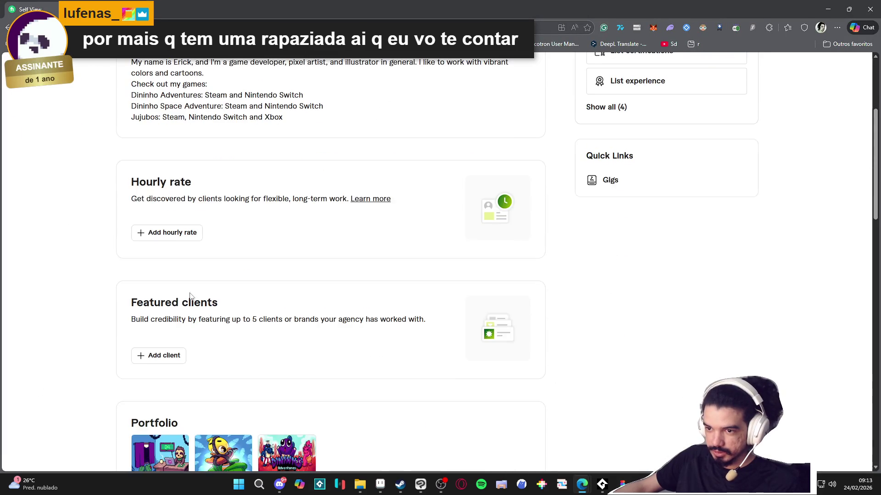
scroll(191, 299, "down", 4)
left_click(176, 314)
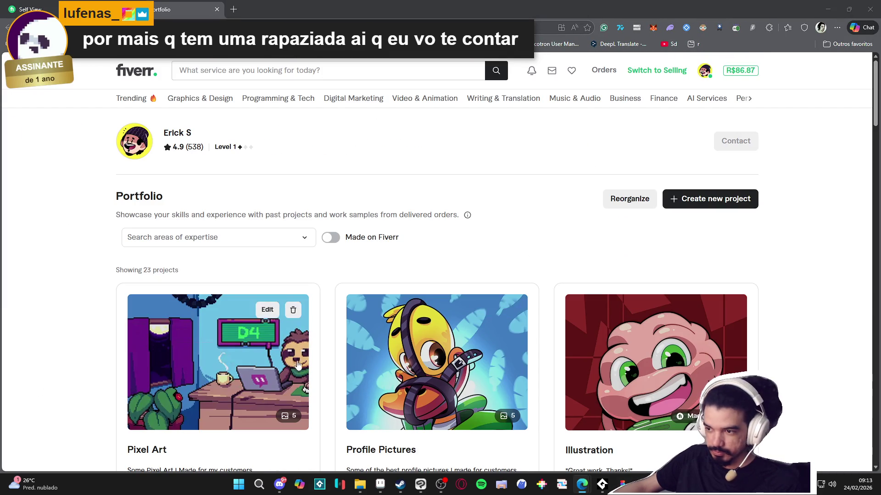
scroll(616, 393, "down", 1)
scroll(409, 412, "down", 5)
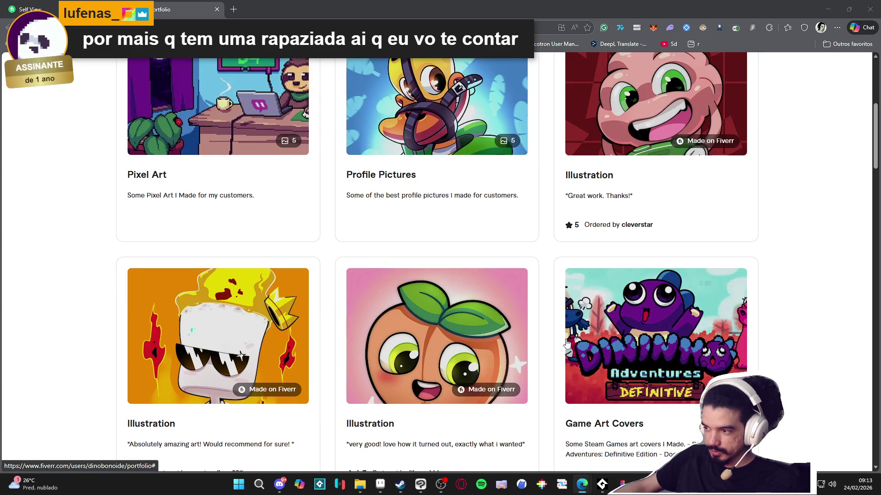
mouse_move(678, 328)
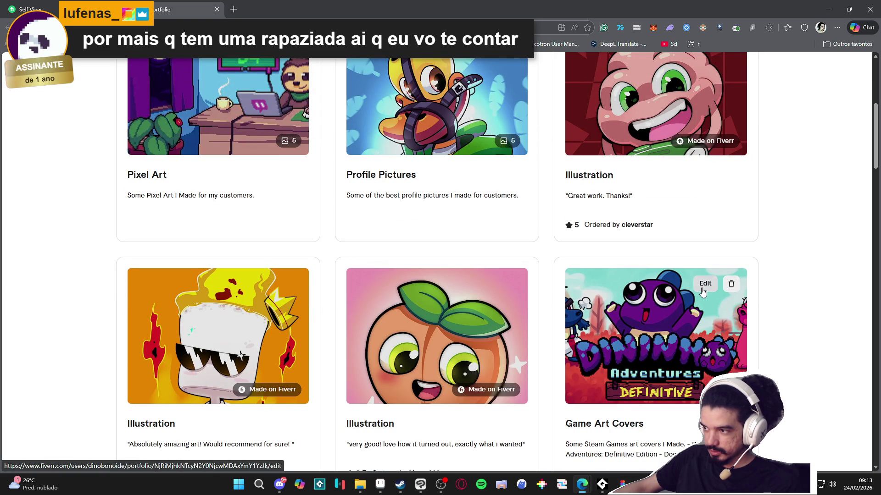
left_click(665, 321)
Step: Scroll through the Game Art Covers project back to its title, then close the preview
scroll(456, 242, "down", 3)
scroll(454, 242, "down", 4)
scroll(434, 244, "up", 1)
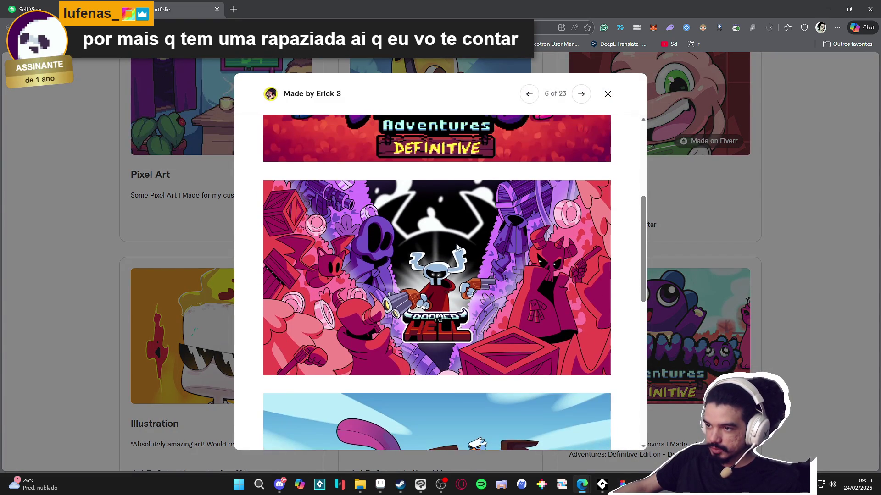
scroll(464, 263, "down", 5)
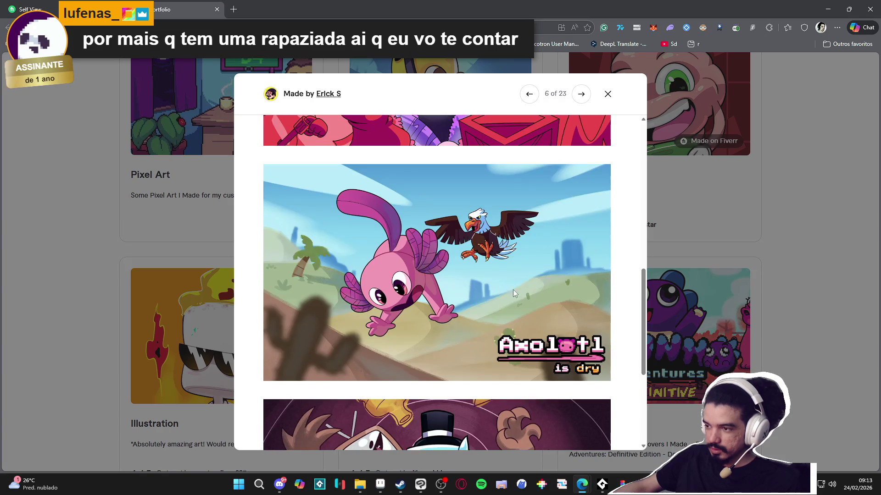
scroll(355, 231, "down", 5)
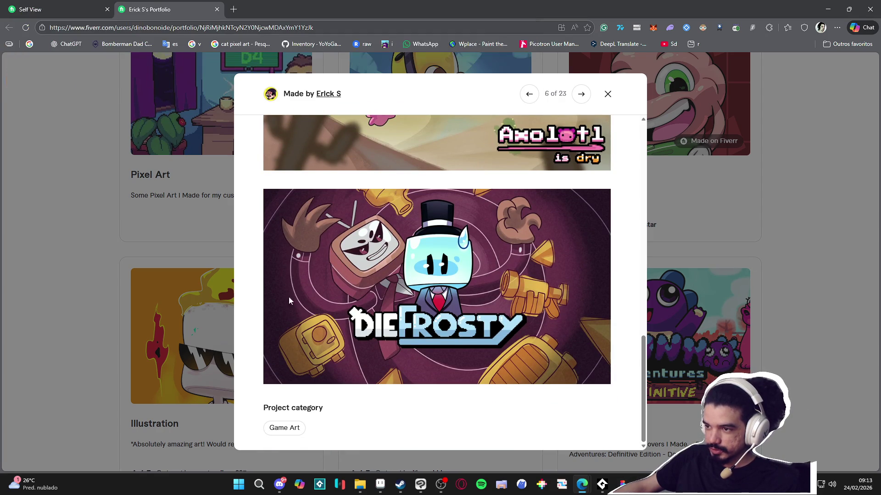
scroll(448, 287, "up", 5)
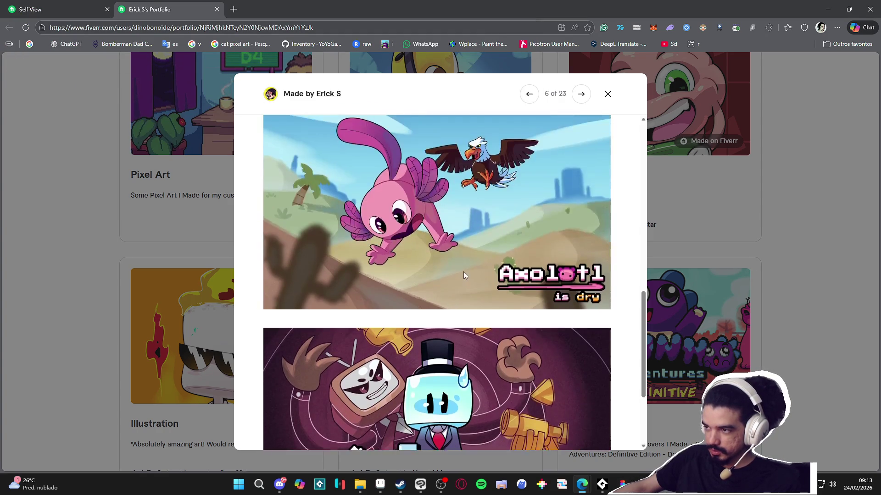
scroll(549, 255, "up", 5)
scroll(549, 256, "up", 1)
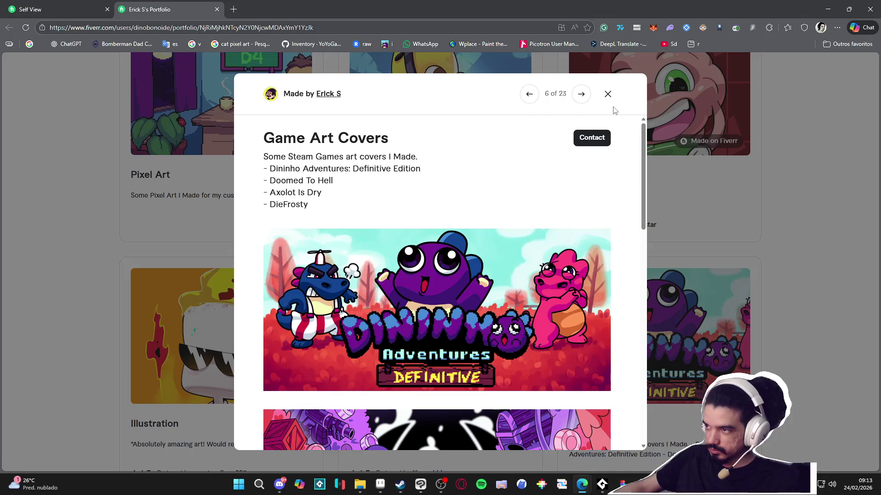
left_click(608, 94)
key("alt+Tab")
Step: Look around the Main Capsule art on the the_last_good_boy page
scroll(316, 315, "up", 8)
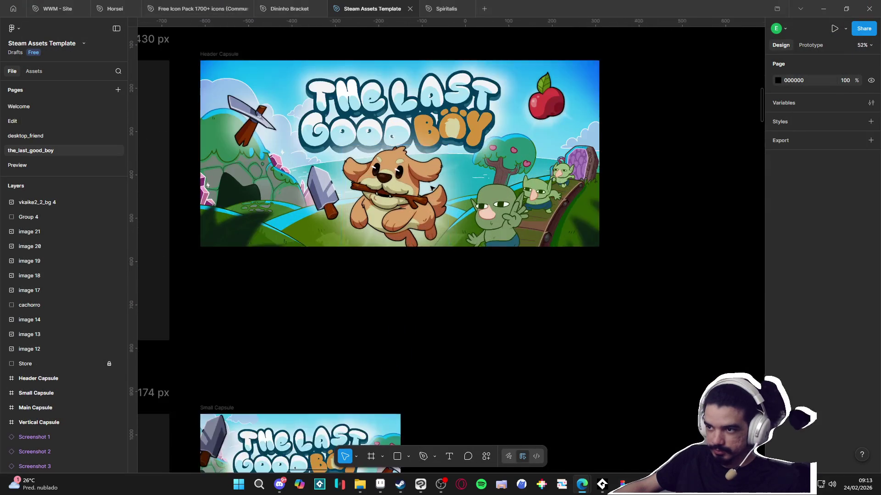
scroll(499, 221, "down", 4)
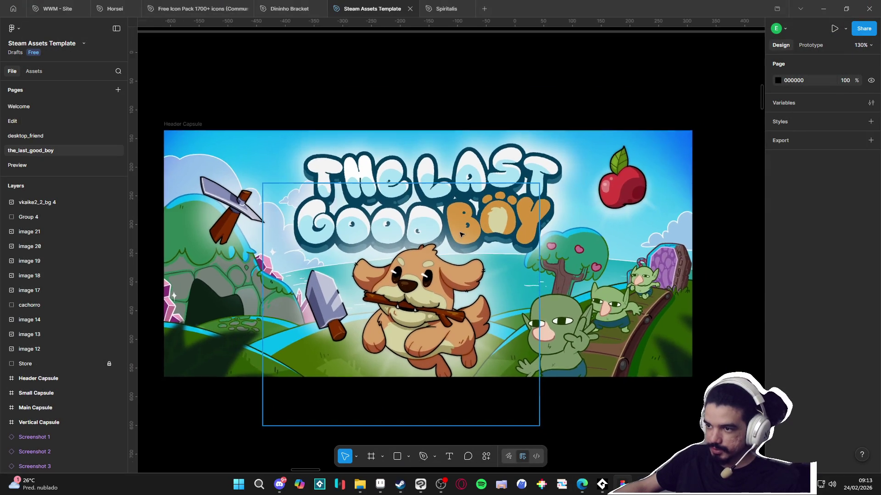
scroll(527, 390, "down", 5)
scroll(472, 167, "down", 5)
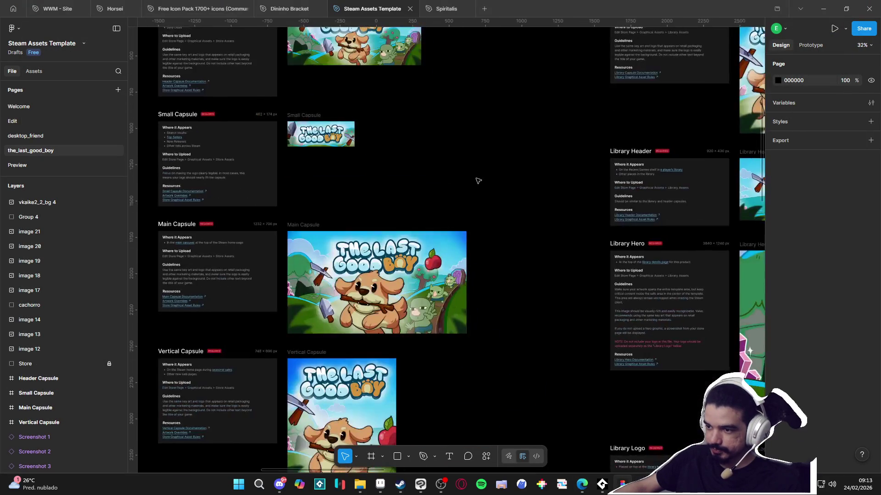
scroll(377, 251, "up", 4)
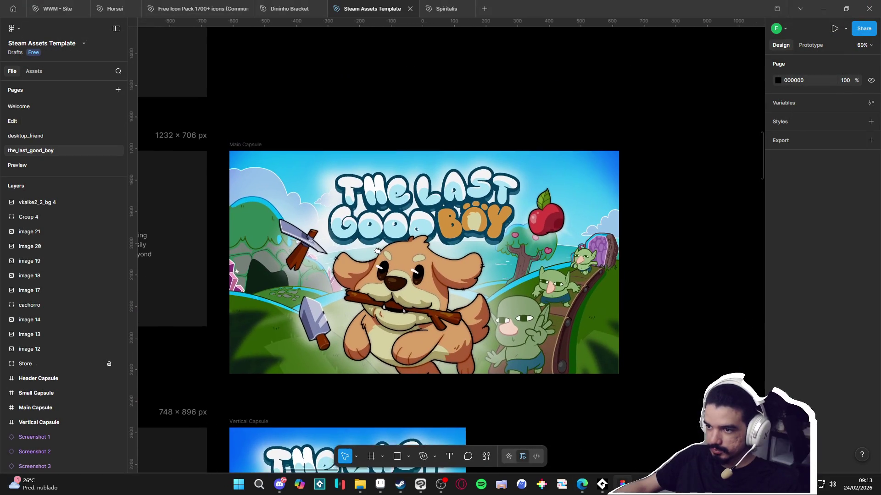
left_click_drag(377, 251, 379, 256)
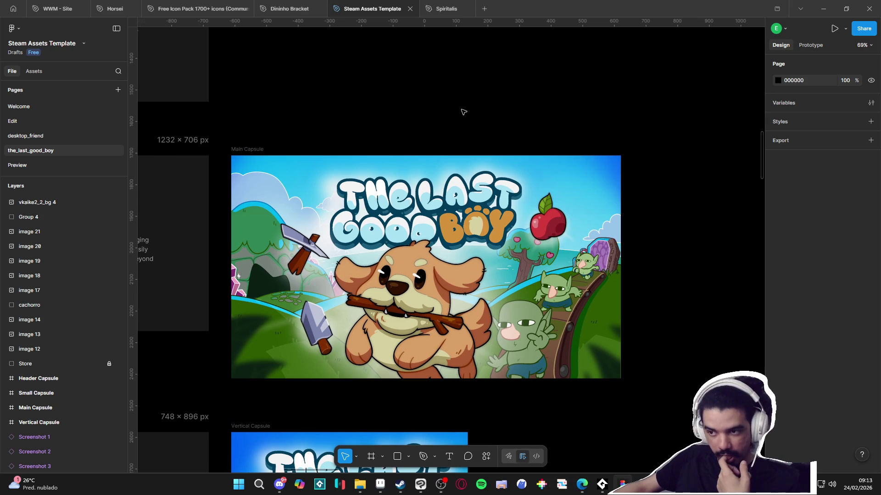
Step: Browse the Spiritalis, Dininho Bracket and Free Icon Pack files, then return to Steam Assets Template
left_click(435, 9)
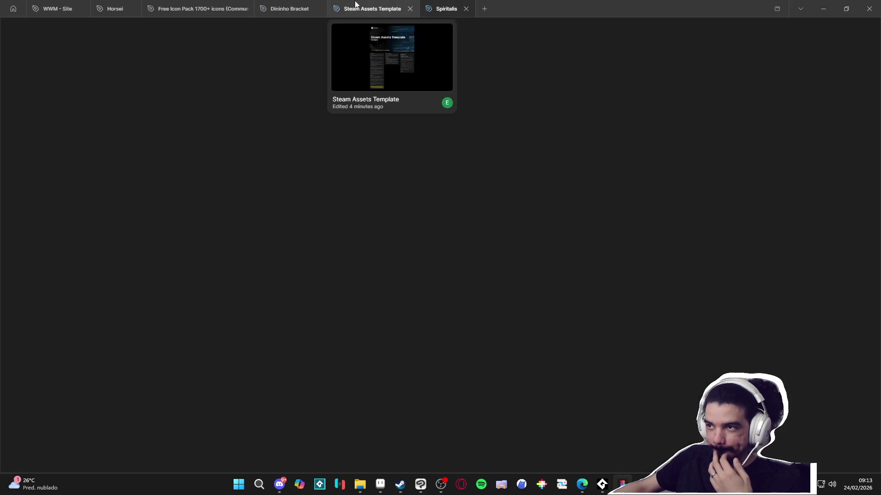
left_click(284, 3)
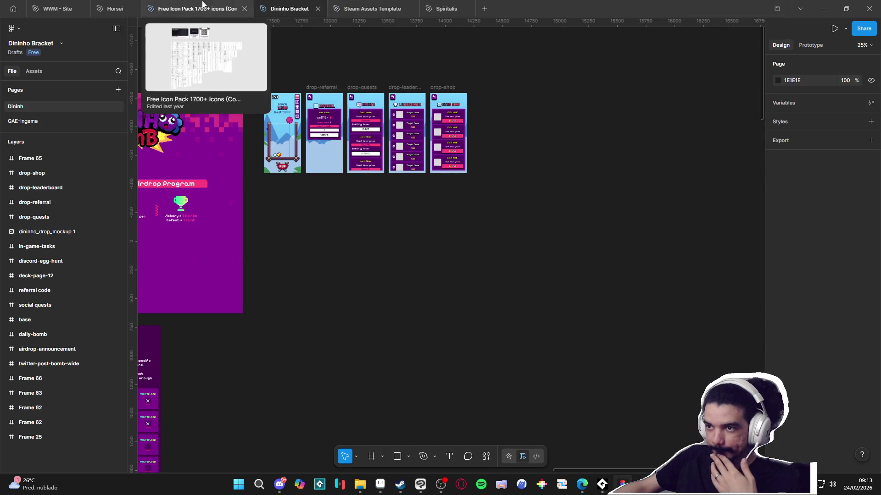
left_click(206, 3)
left_click(356, 7)
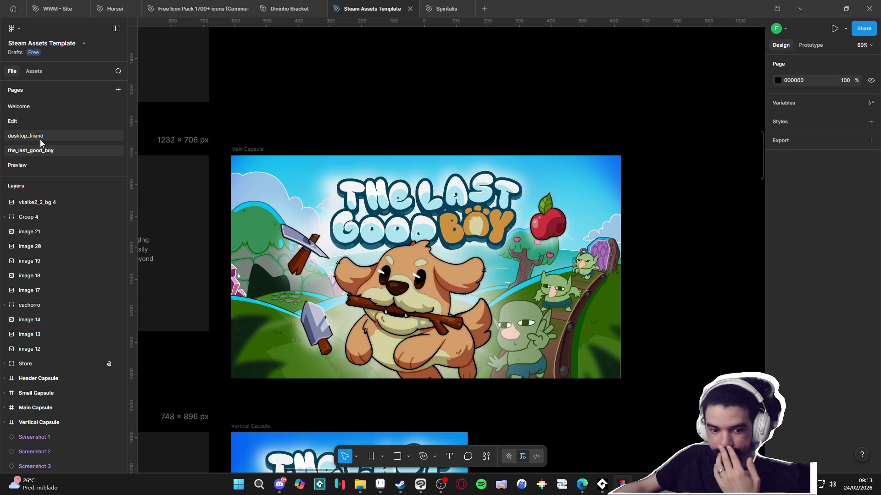
Step: Open the desktop_friend page and zoom over its Store and Library capsule art
left_click(41, 137)
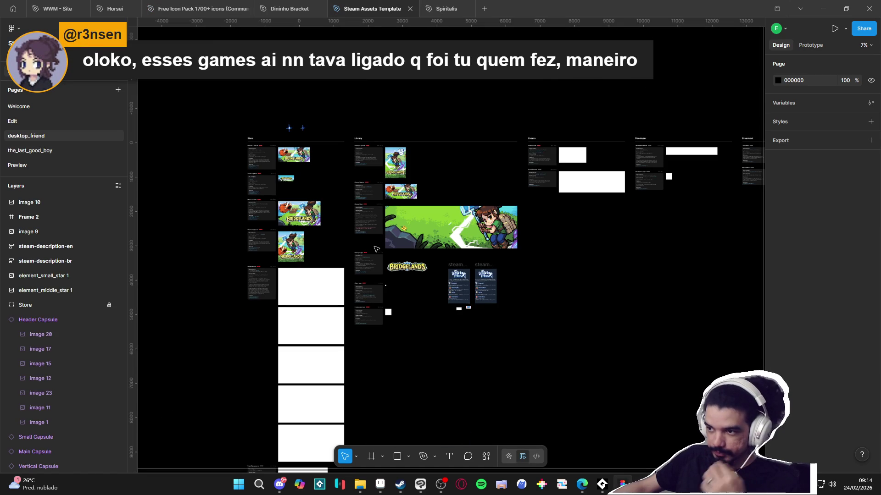
scroll(271, 264, "up", 5, "ctrl")
left_click_drag(430, 177, 414, 261)
scroll(414, 262, "up", 2, "ctrl")
scroll(391, 328, "down", 1)
scroll(430, 274, "up", 5, "ctrl")
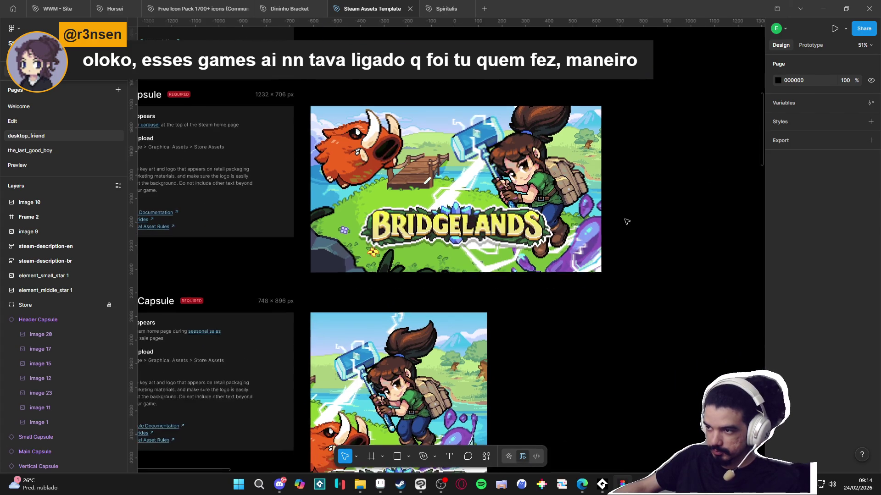
scroll(626, 222, "down", 4, "ctrl")
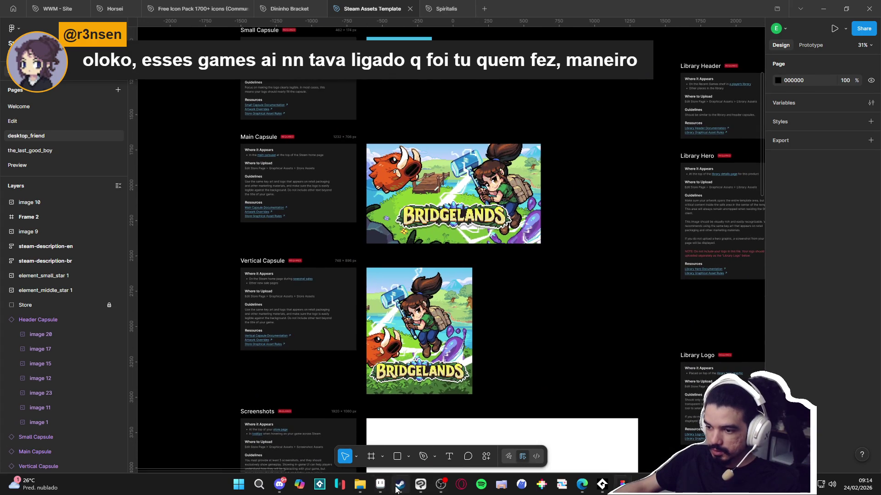
left_click(399, 485)
Step: Open the Steam library and collapse the MEUS JOGOS group
left_click(87, 22)
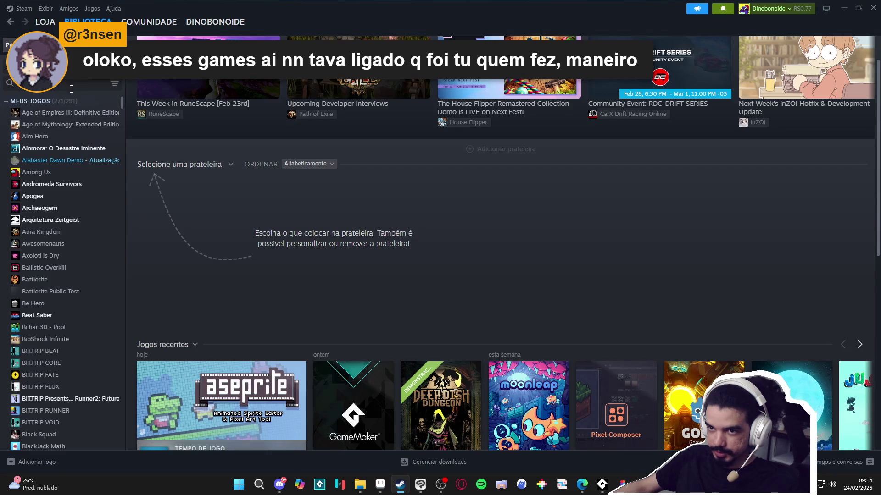
left_click(18, 64)
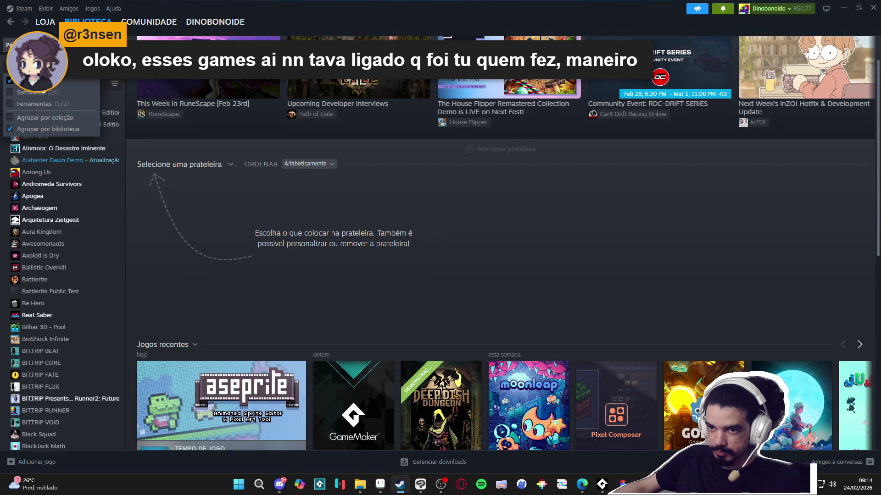
key("Escape")
left_click(30, 101)
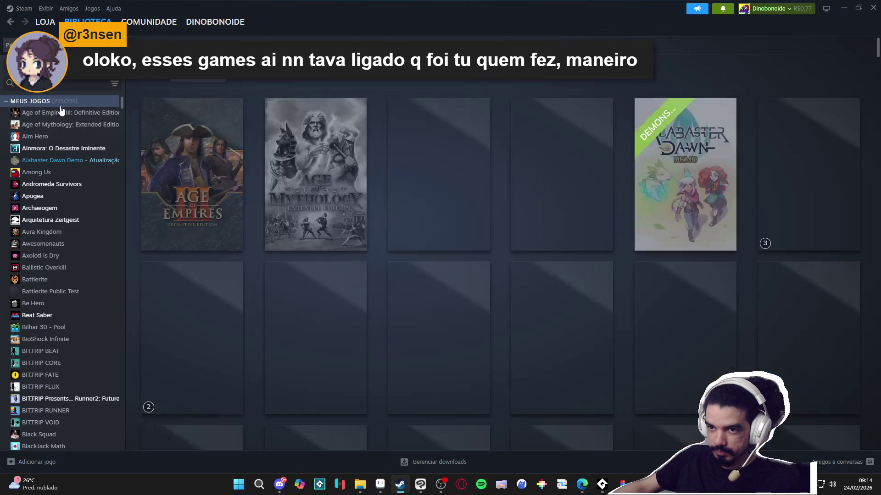
left_click(6, 101)
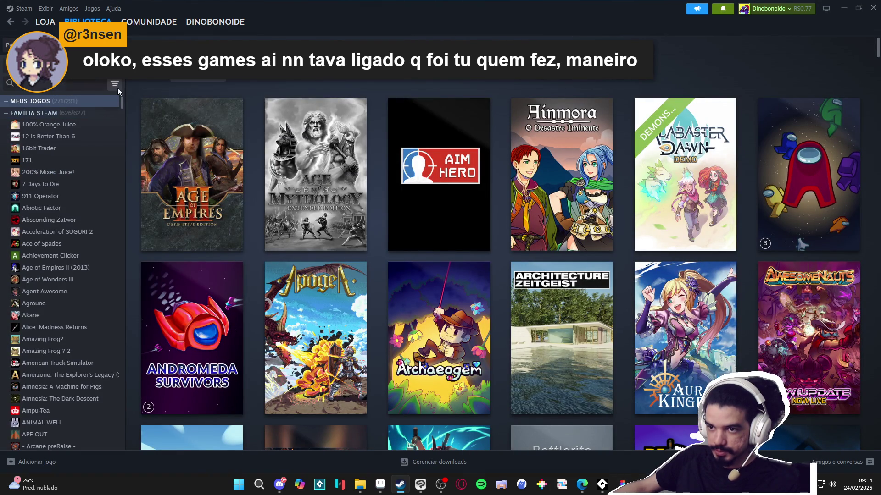
left_click(115, 83)
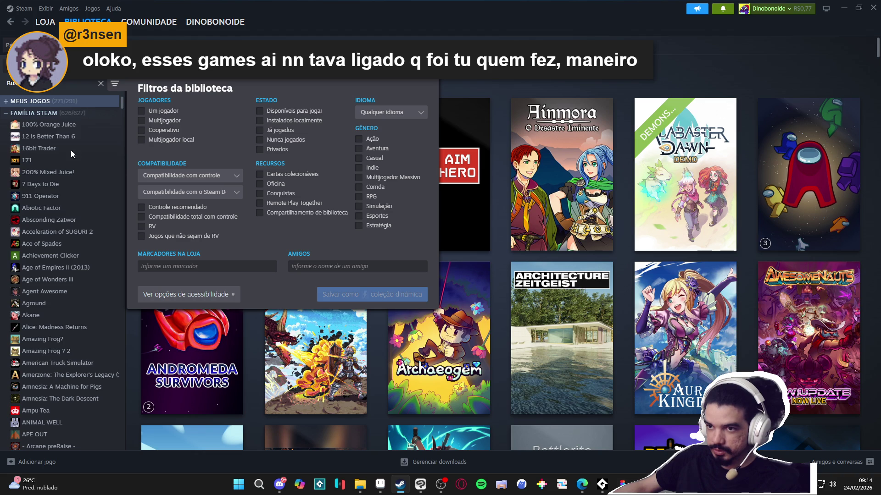
left_click(59, 64)
Step: Include tools and servers in the library and collapse the FAMÍLIA STEAM and shared games groups
left_click(60, 64)
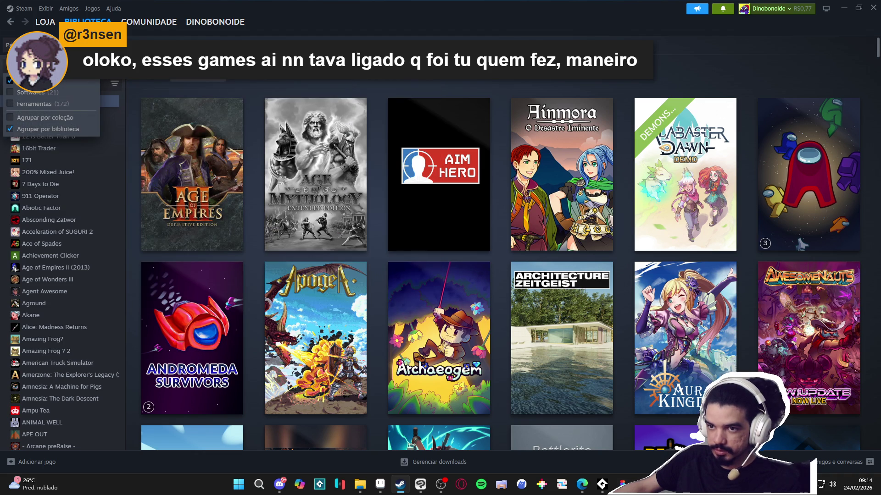
left_click(61, 83)
left_click(122, 95)
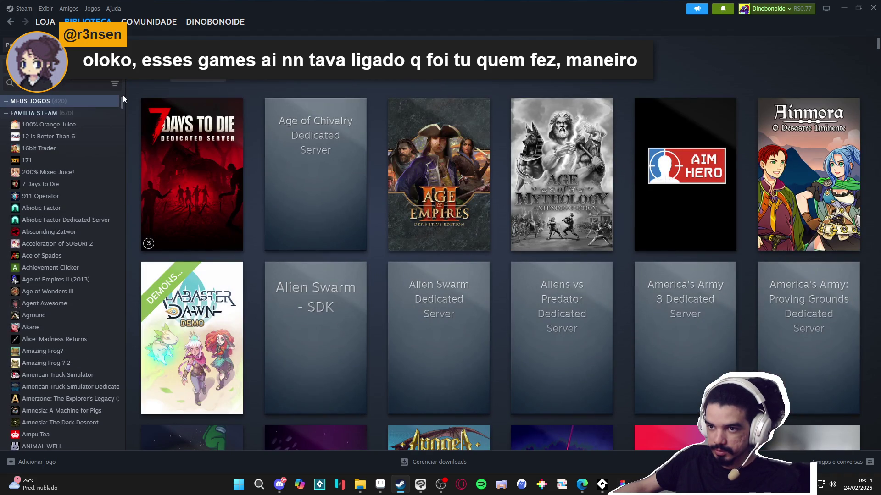
left_click(6, 114)
left_click(6, 125)
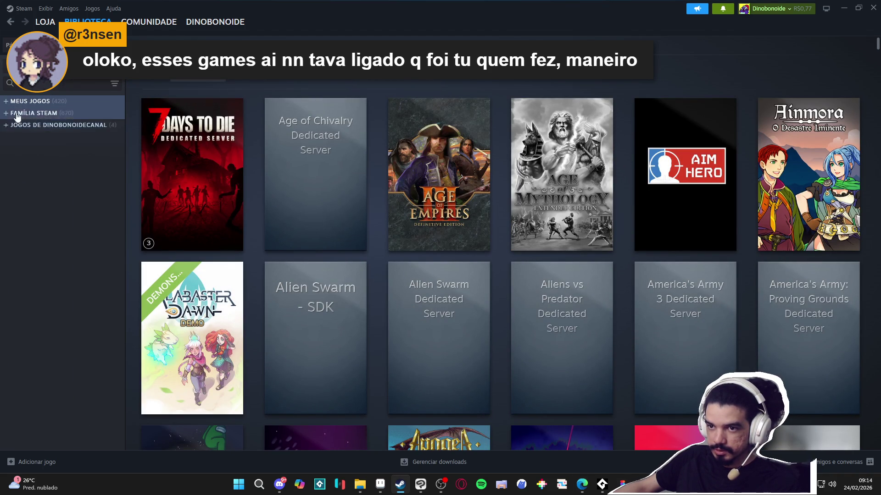
left_click(113, 87)
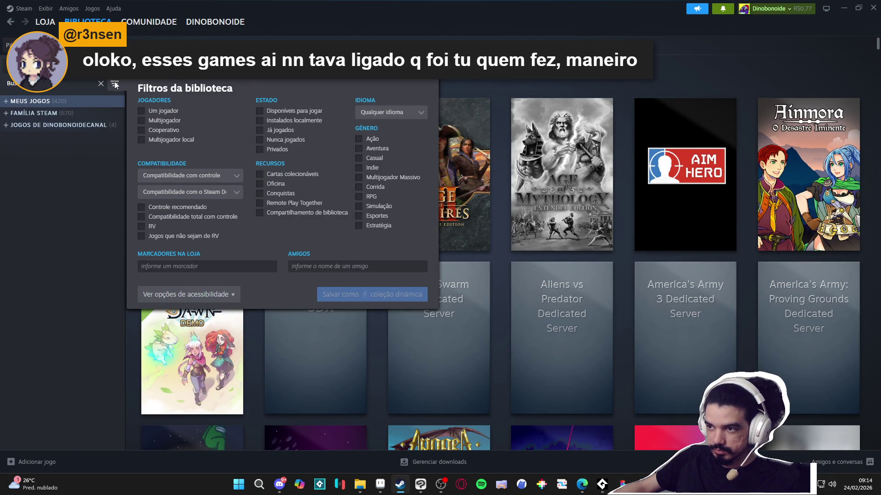
left_click(114, 84)
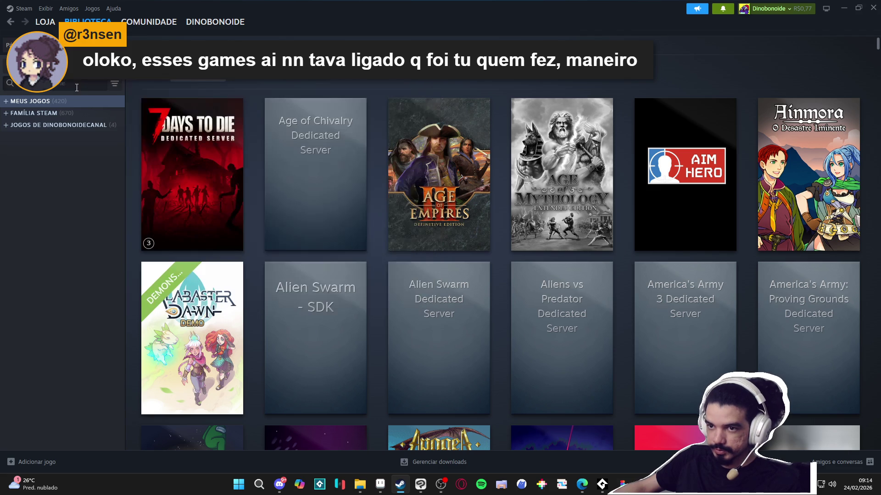
Step: Show the library as a single TODOS list with tools hidden
left_click(27, 64)
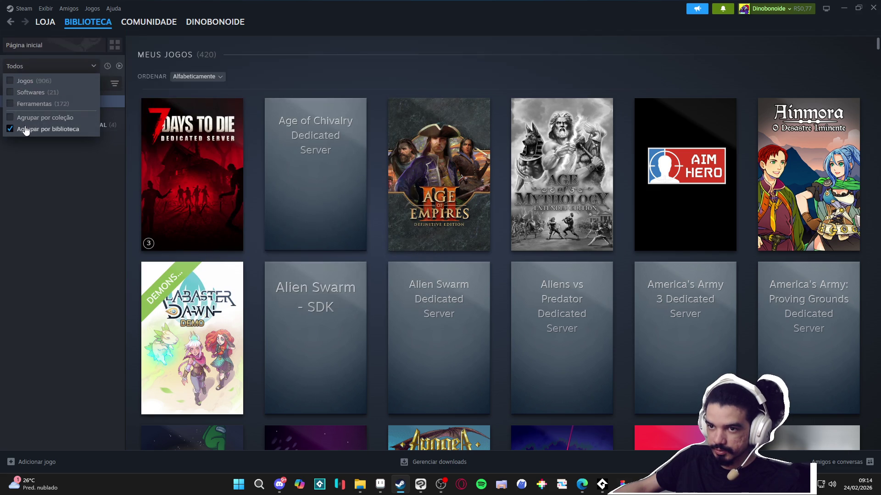
left_click(28, 122)
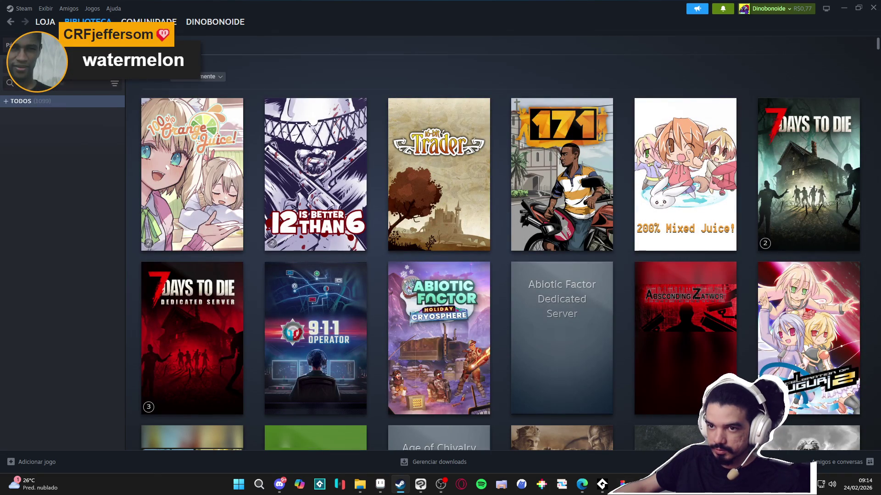
left_click(28, 64)
left_click(43, 94)
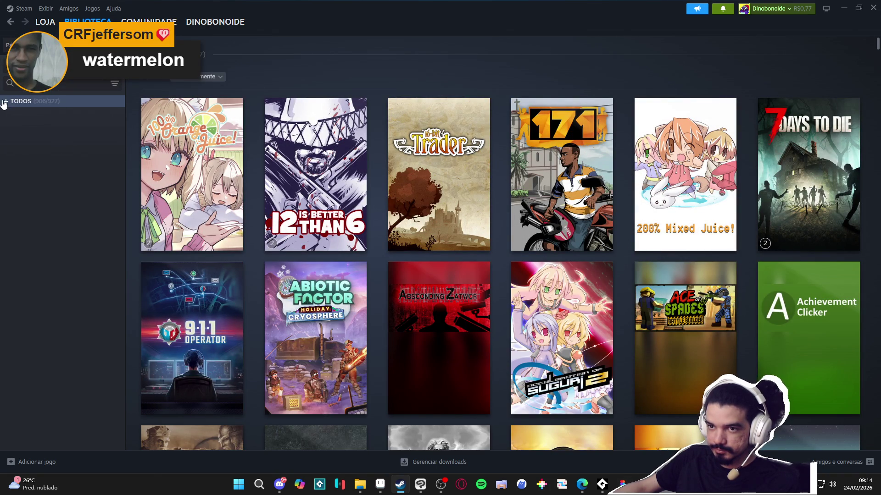
left_click(5, 102)
left_click(4, 102)
Step: Re-include tools, group the library by collections, and open the Cube Space page
left_click(6, 64)
left_click(38, 103)
left_click(15, 101)
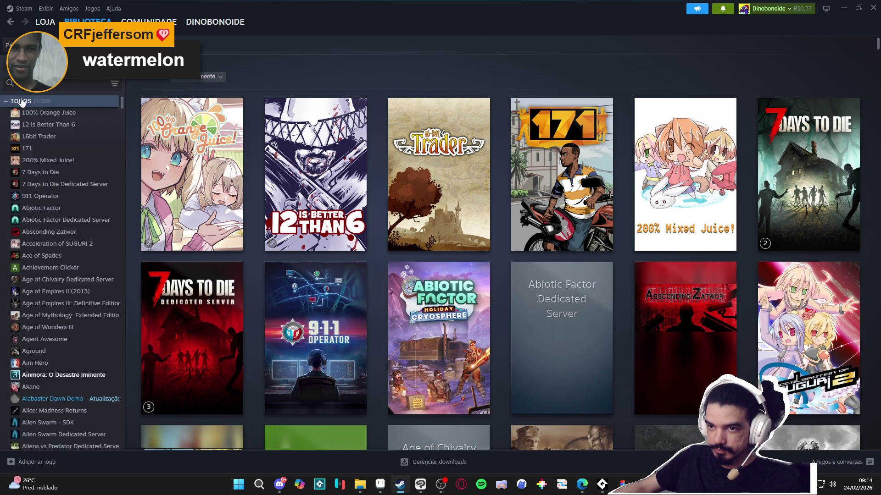
left_click(10, 102)
left_click(6, 65)
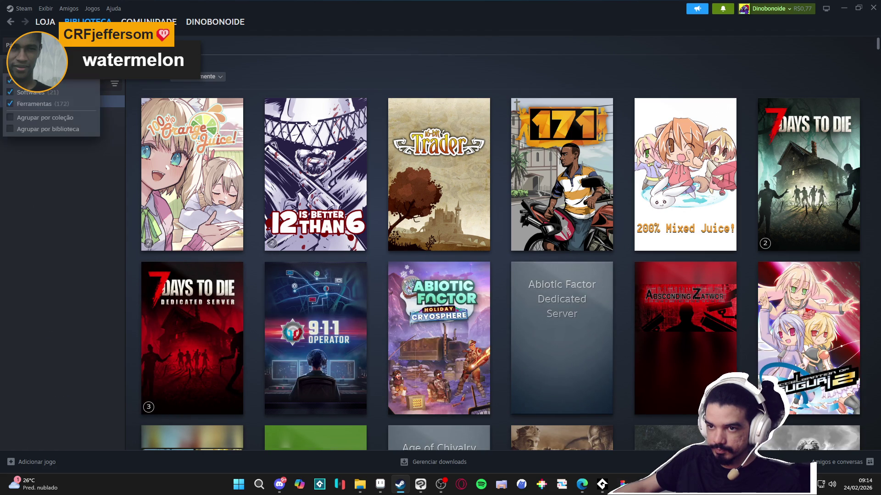
left_click(37, 118)
left_click(45, 137)
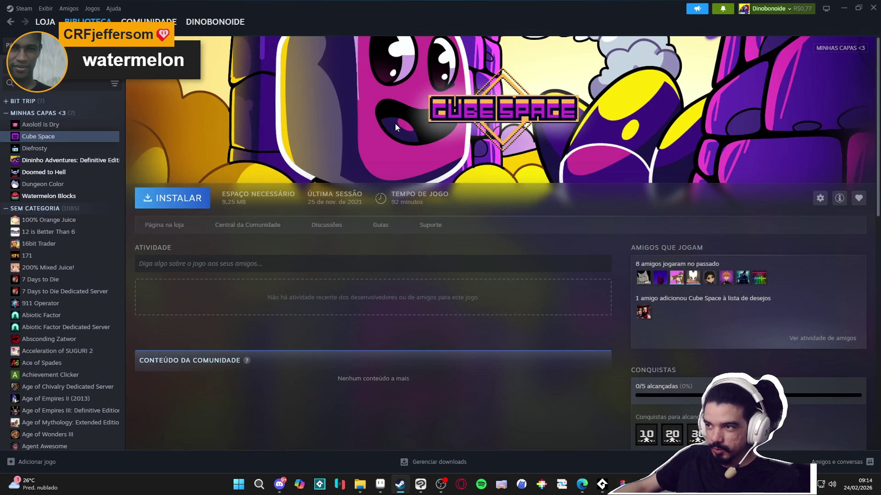
Step: Browse the Diefrosty, Doomed to Hell, Watermelon Blocks, Dungeon Color and Dininho Adventures game pages
left_click(57, 148)
left_click(61, 172)
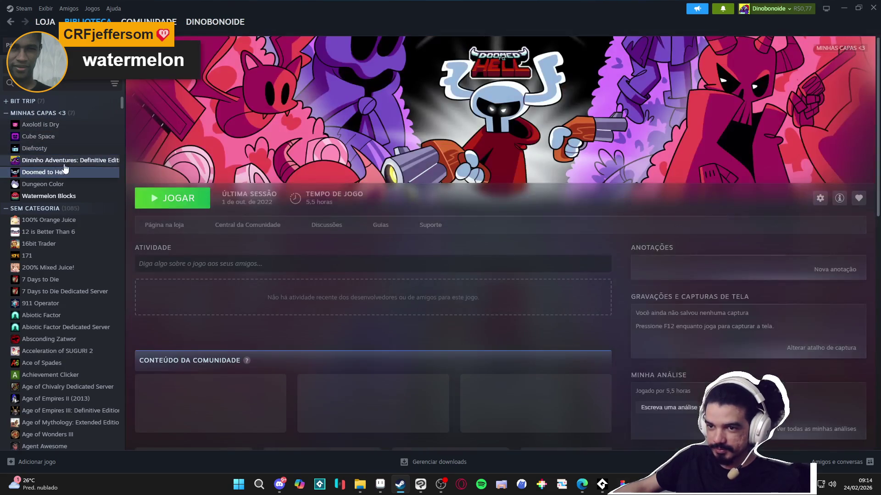
left_click(44, 196)
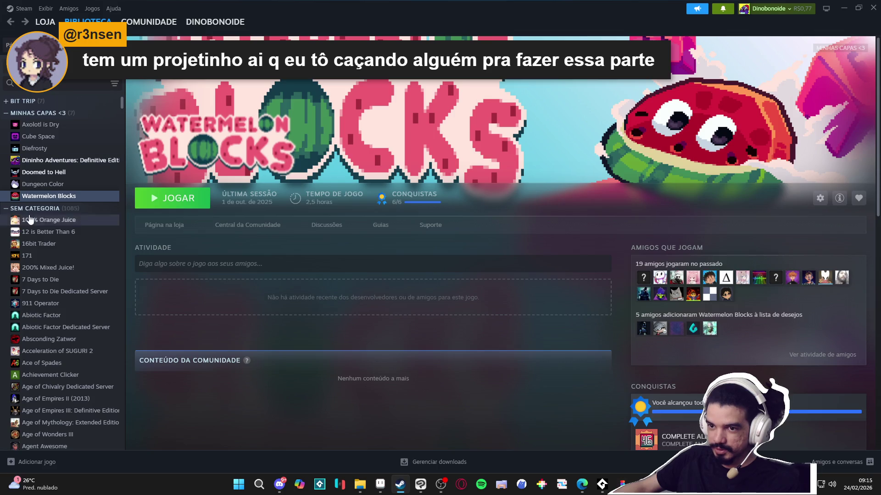
left_click(49, 184)
left_click(60, 173)
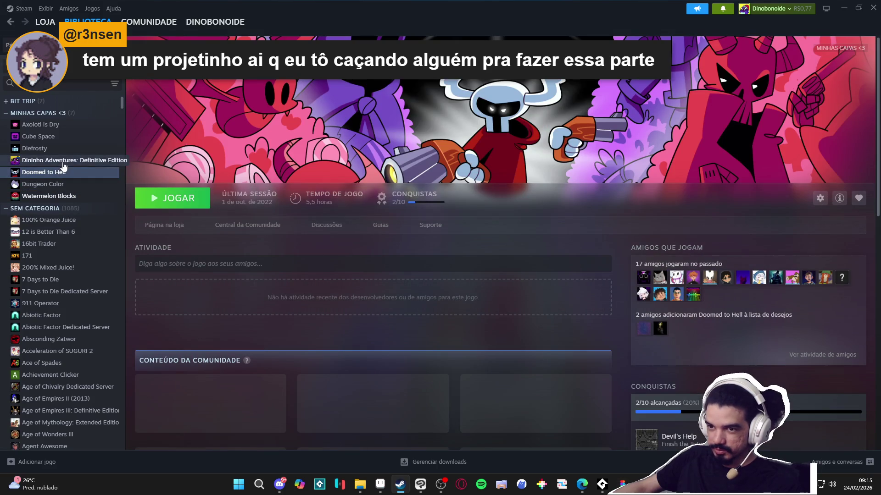
left_click(63, 161)
left_click(51, 148)
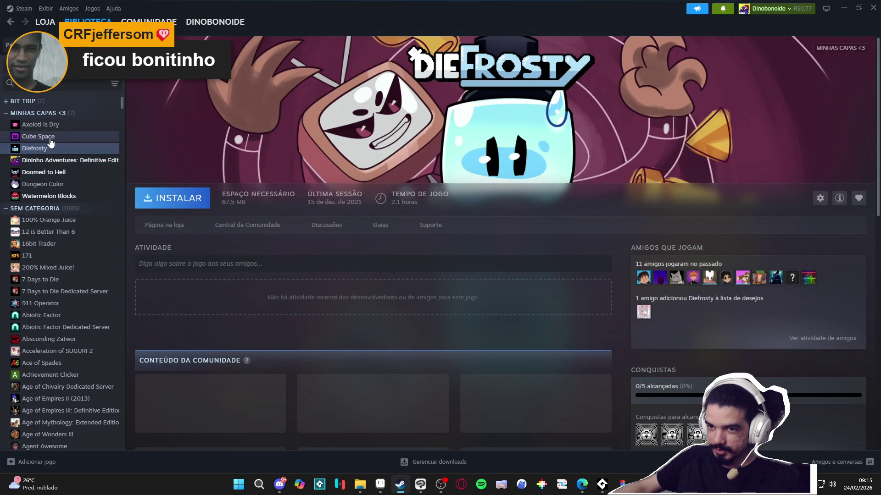
Step: Show the seven MINHAS CAPAS <3 collection covers, then minimize Steam
left_click(50, 136)
left_click(92, 113)
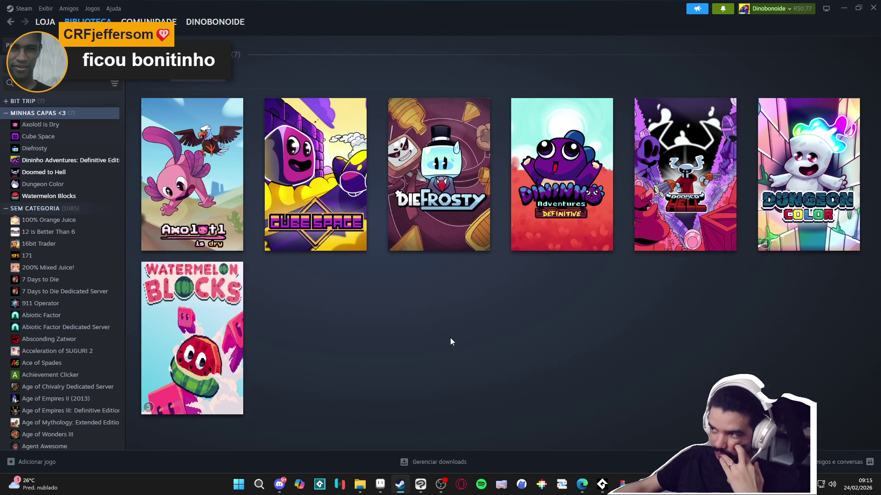
left_click(842, 7)
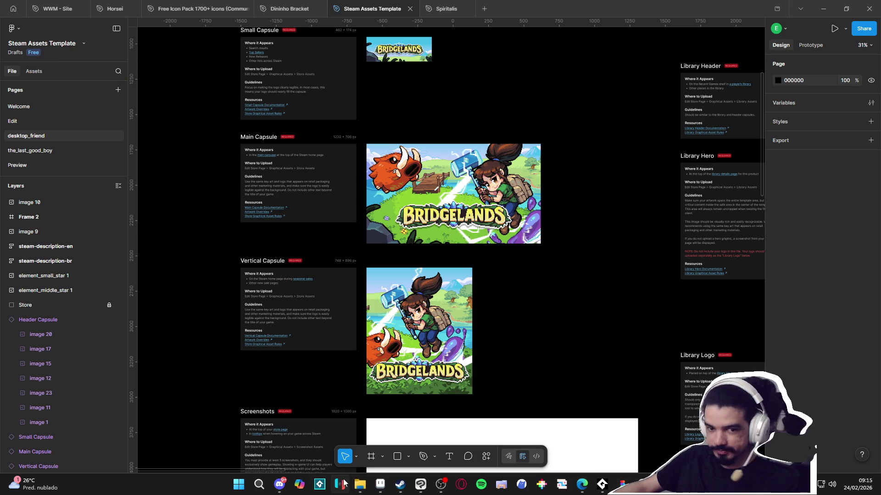
mouse_move(360, 490)
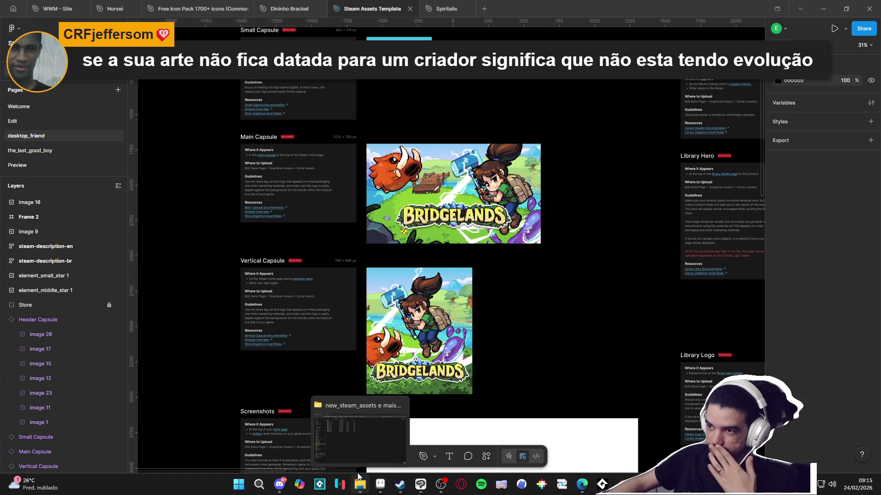
left_click(359, 428)
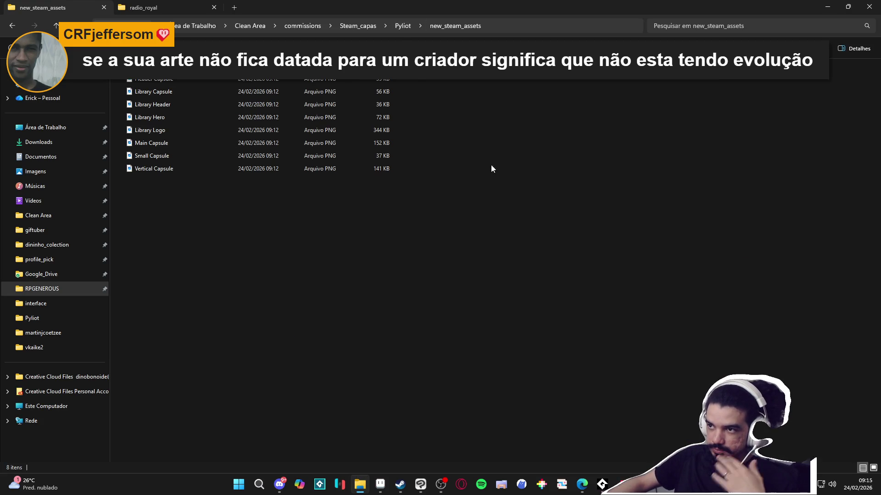
Step: Compress the new_steam_assets folder into new_steam_assets.zip with 7-Zip in Pyliot
scroll(491, 170, "up", 5)
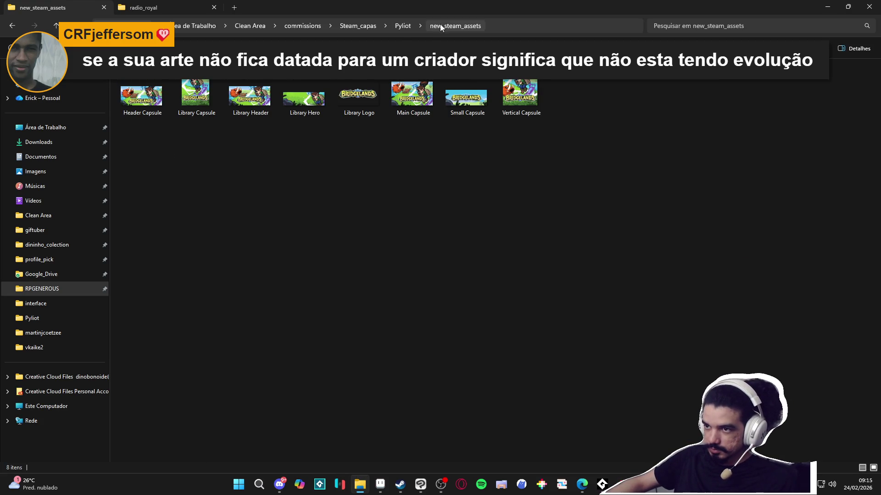
left_click(401, 25)
right_click(176, 101)
mouse_move(293, 174)
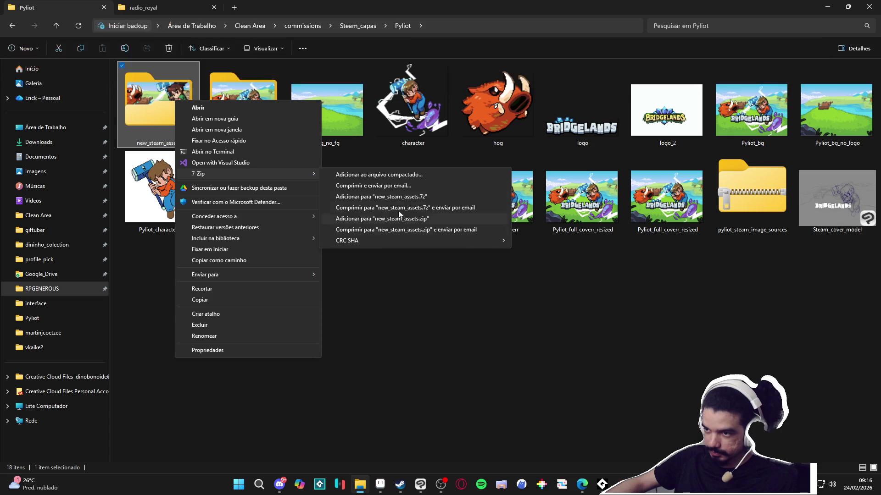
left_click(429, 218)
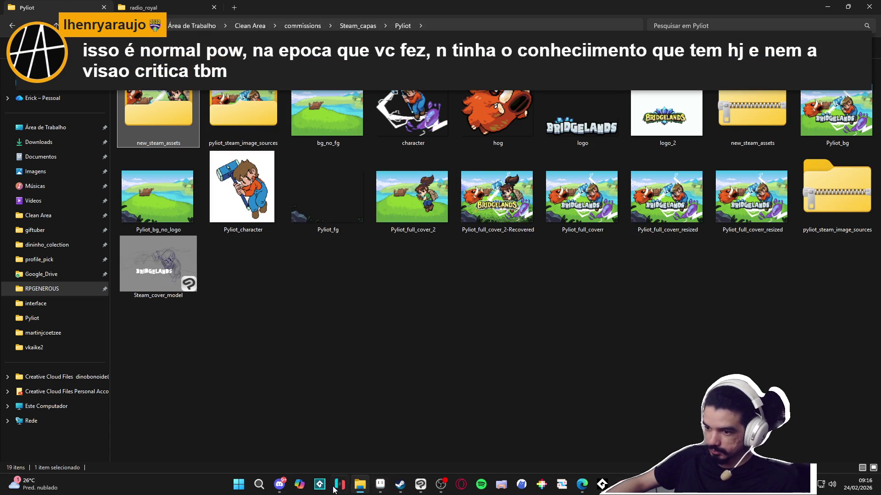
Step: Select the new new_steam_assets.zip archive, then switch to Aseprite
left_click(278, 487)
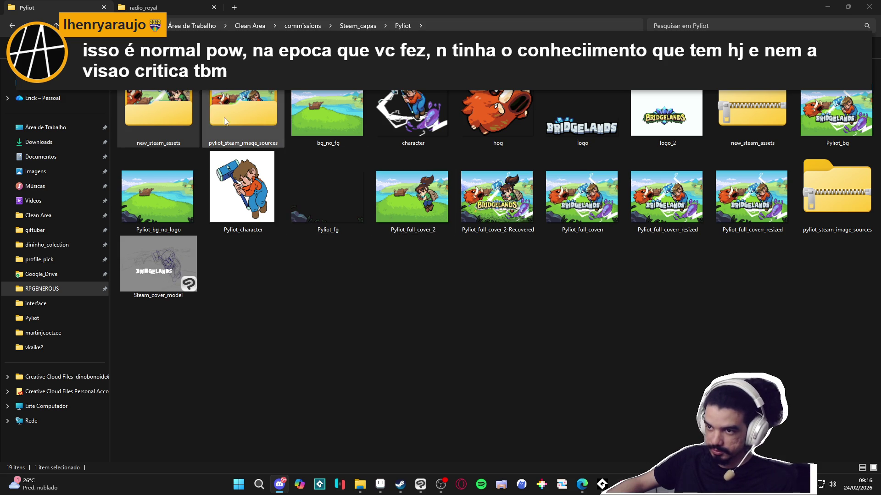
left_click(734, 124)
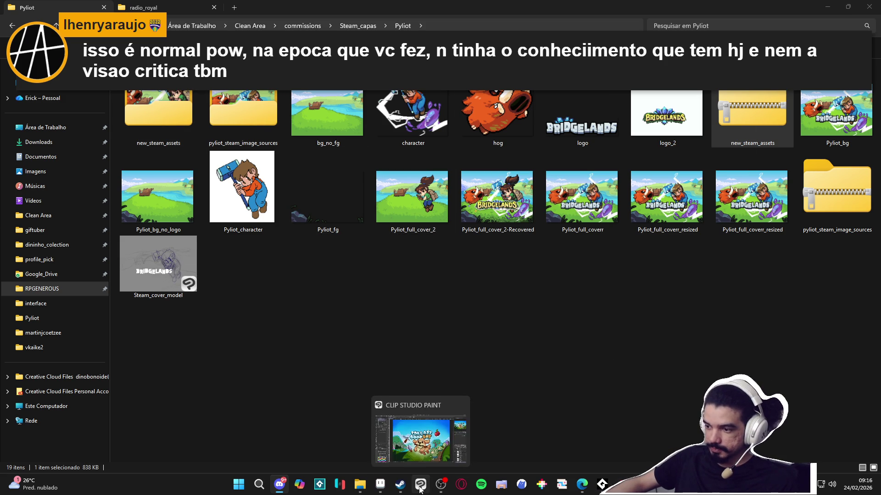
left_click(380, 485)
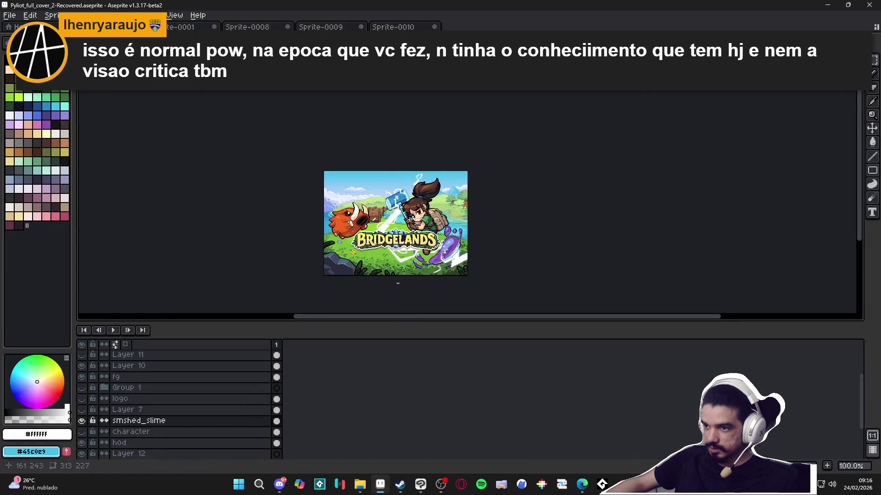
Step: Scale the Bridgelands cover sprite up to 1200% (3756×2724)
scroll(381, 220, "up", 2)
scroll(390, 220, "down", 1)
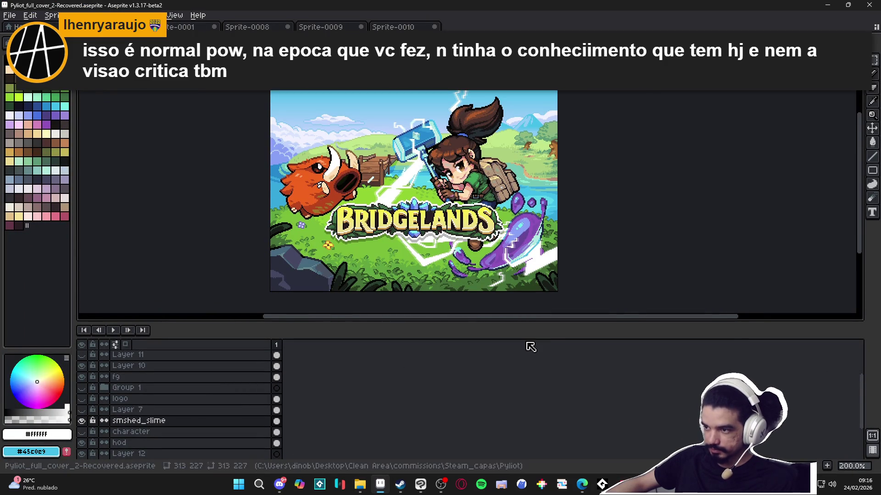
left_click(51, 15)
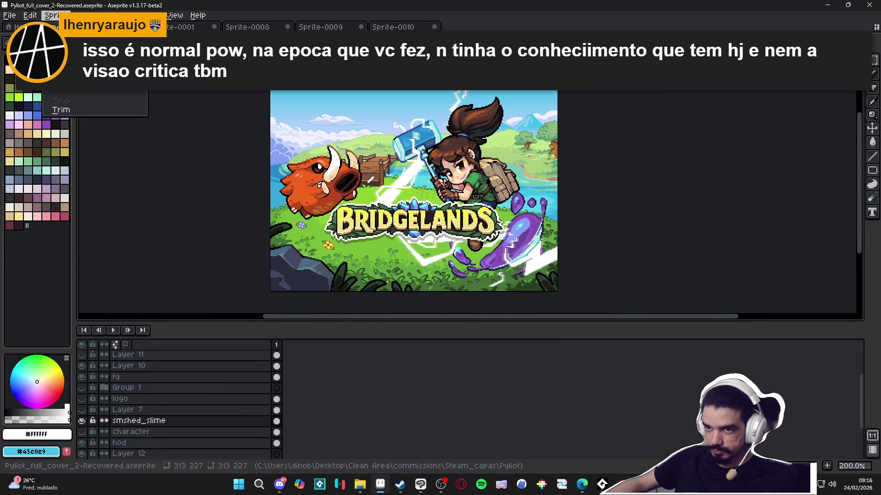
left_click(69, 61)
left_click(718, 194)
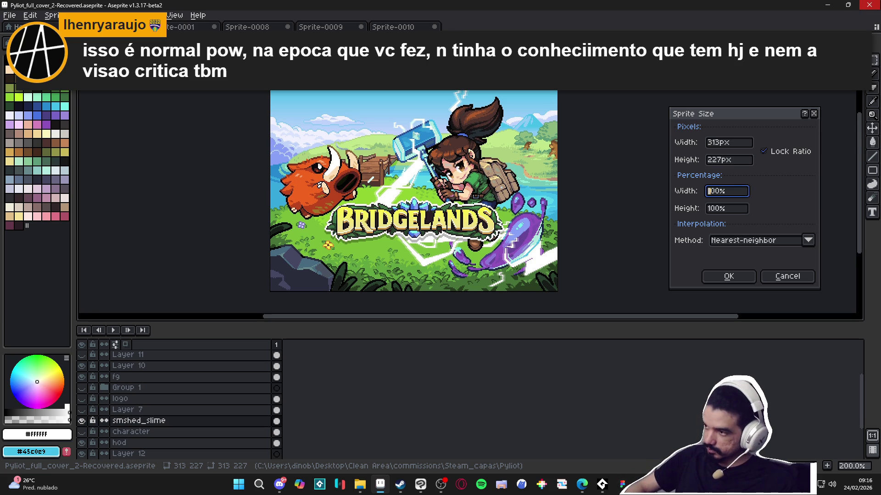
type("2")
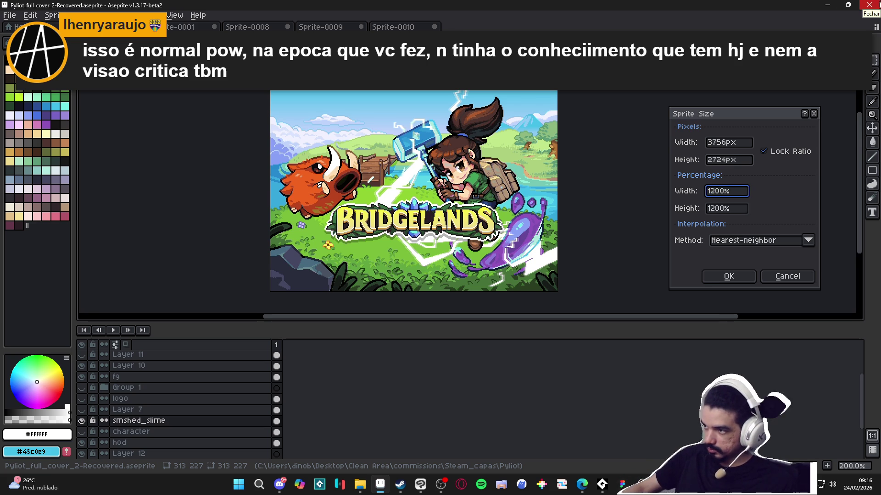
left_click(729, 276)
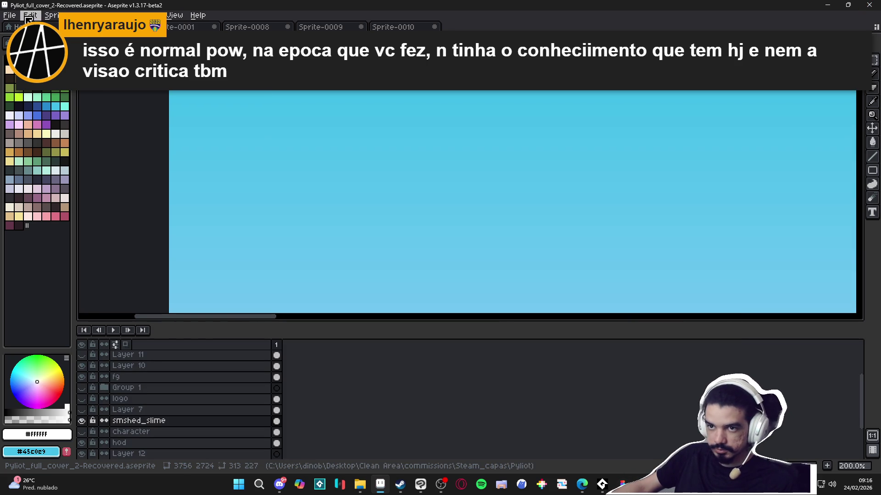
Step: Save the cover as a PNG named Pyliot_full_cover_2_full and select it in the Pyliot folder
left_click(9, 15)
left_click(28, 80)
left_click(561, 358)
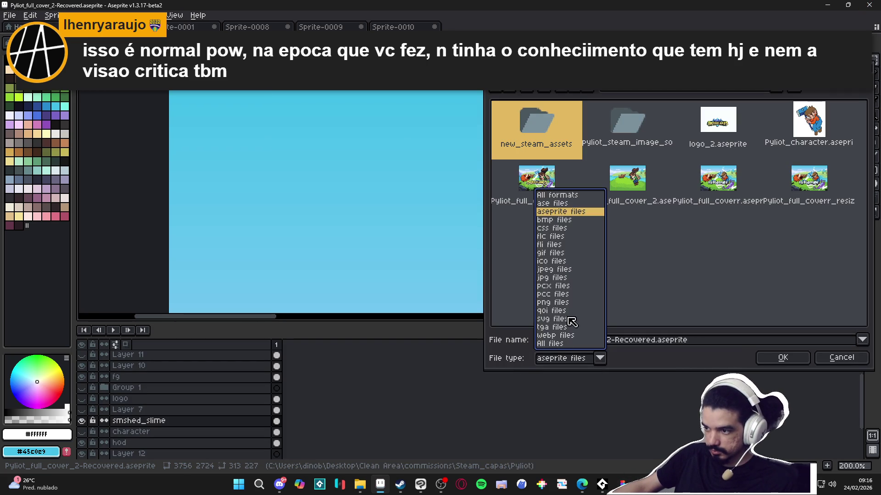
left_click(559, 302)
mouse_move(613, 343)
left_mouse_down()
mouse_move(663, 343)
mouse_move(656, 344)
left_mouse_up()
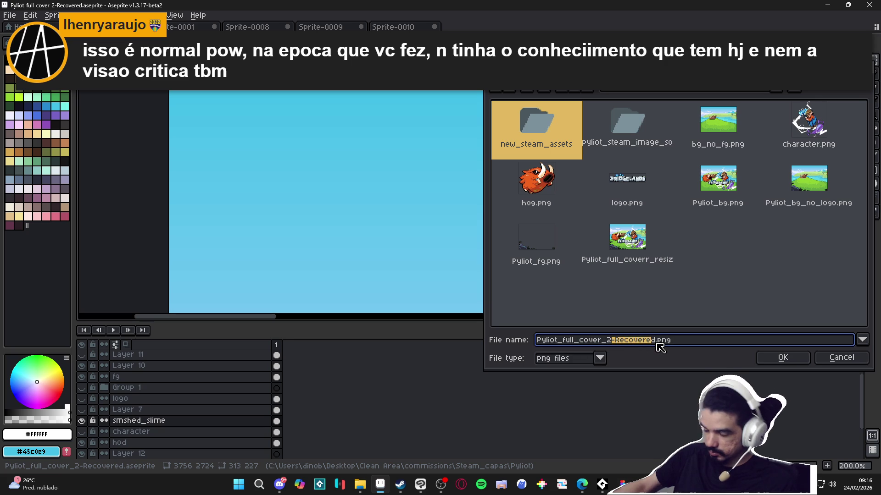
key("BackSpace")
key("Delete")
type("_full")
key("Return")
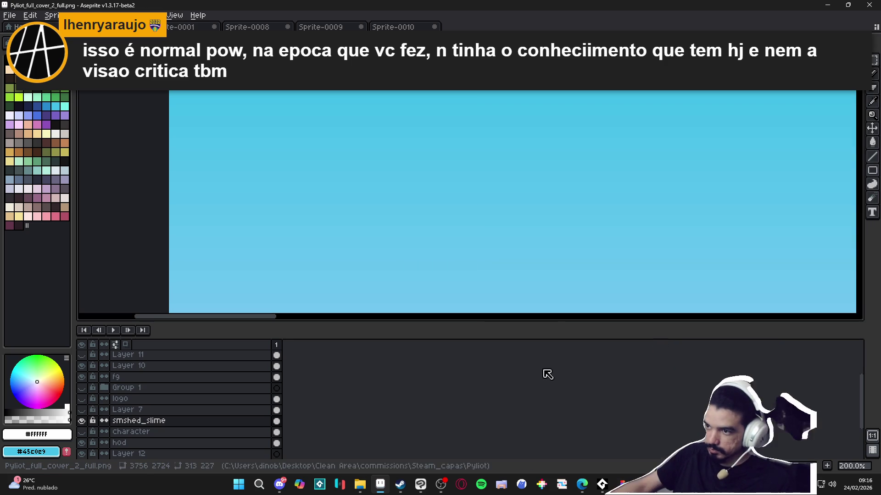
left_click(359, 484)
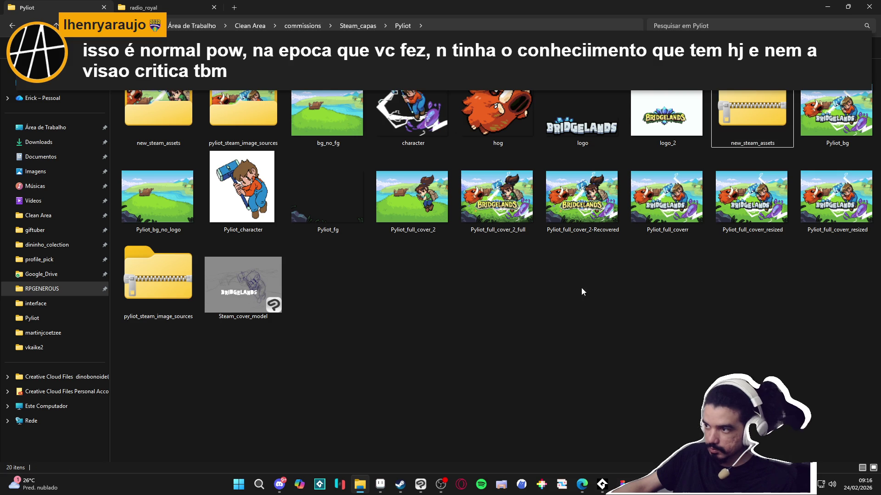
left_click(494, 217)
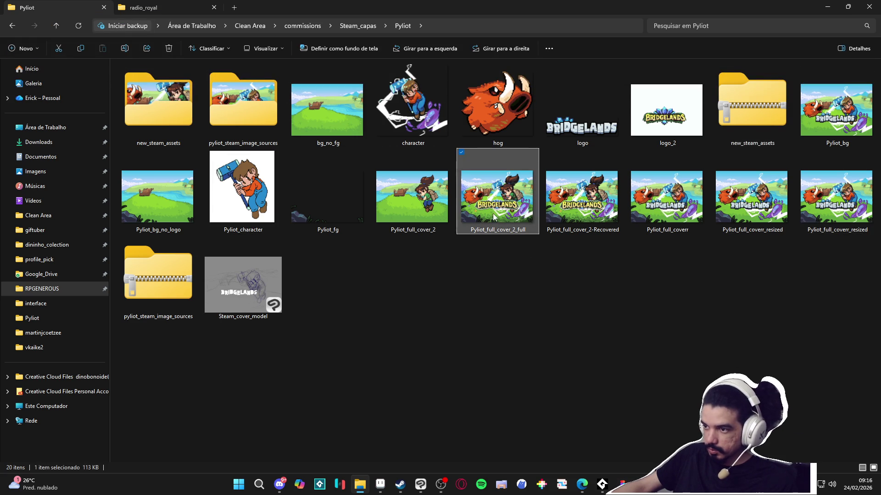
Step: View the 3756×2724 Pyliot_full_cover_2_full PNG maximized in Photos, then close Photos and Explorer
double_click(507, 204)
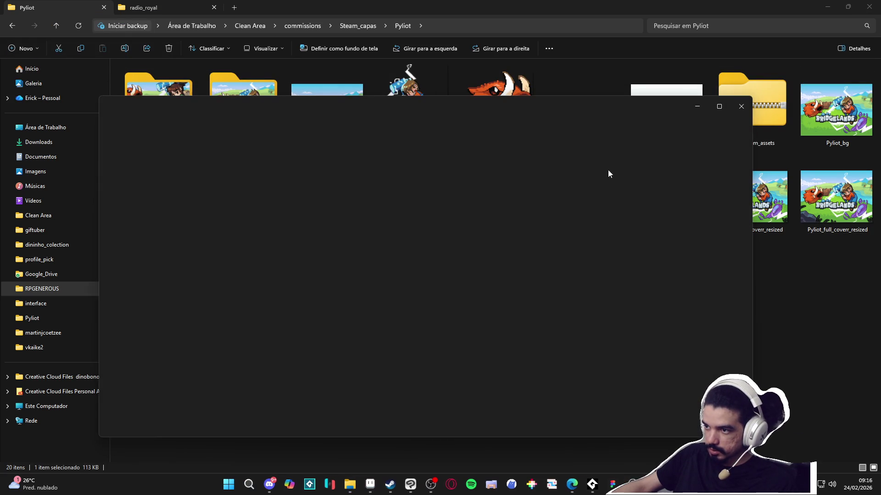
left_click(724, 106)
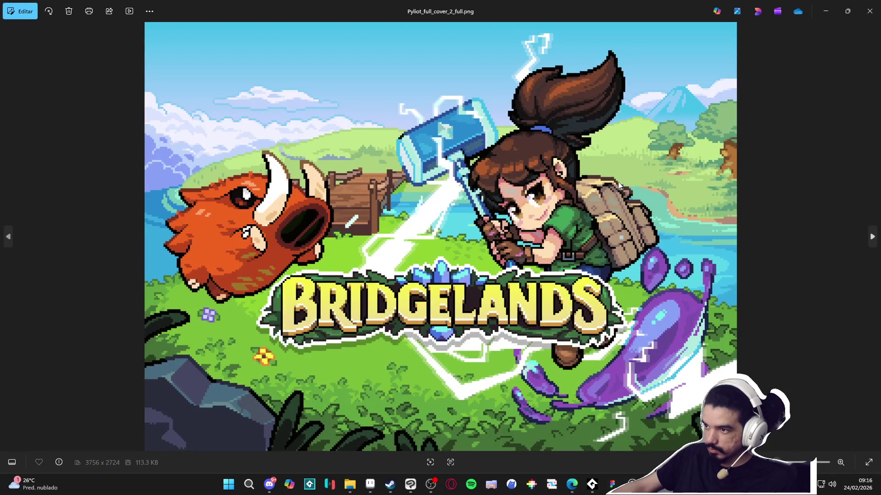
left_click(869, 11)
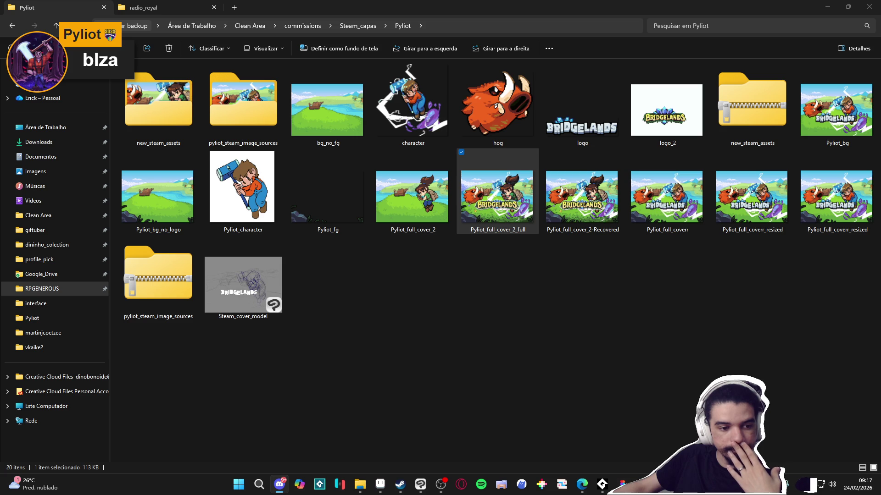
left_click(869, 7)
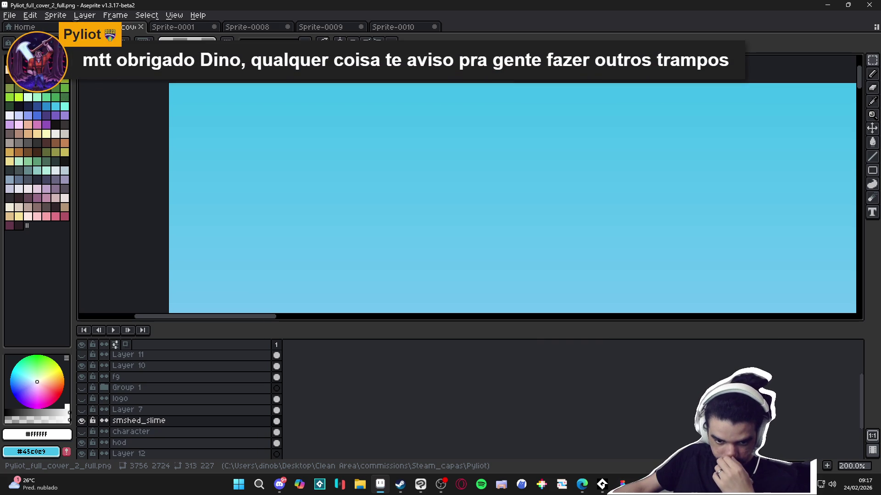
Step: Close Sprite-0008, Sprite-0009, Sprite-0010 and Sprite-0001 without saving their changes
left_click(255, 28)
left_click(287, 26)
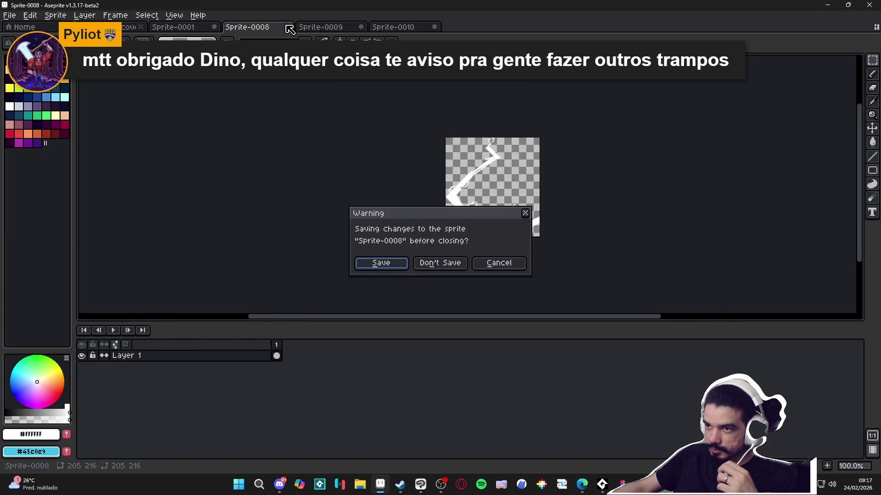
left_click(449, 263)
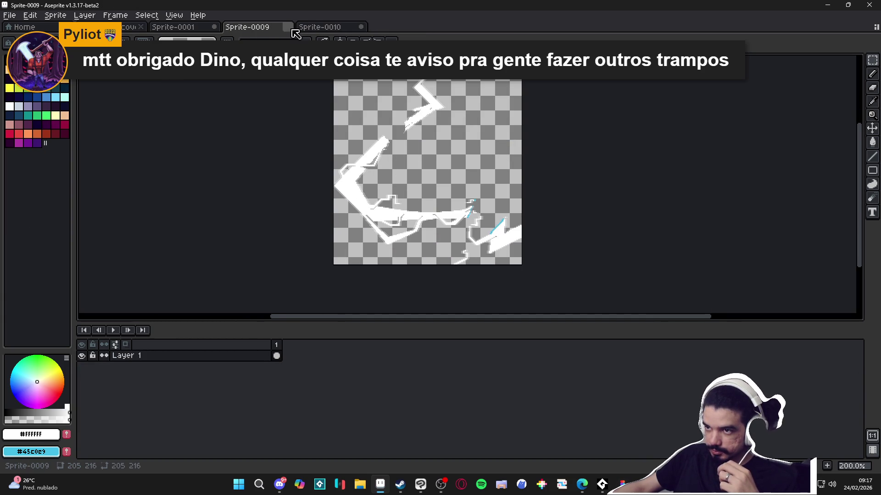
left_click(288, 27)
left_click(450, 263)
left_click(288, 27)
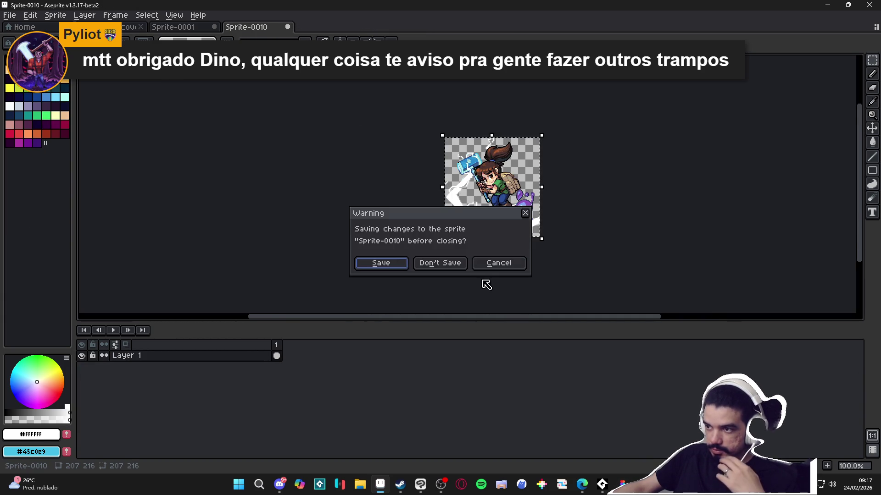
left_click(514, 262)
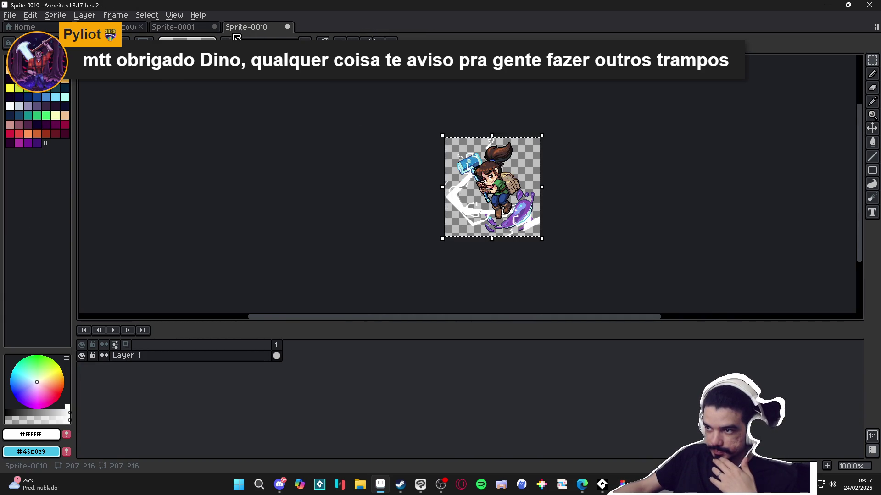
left_click(287, 27)
left_click(440, 263)
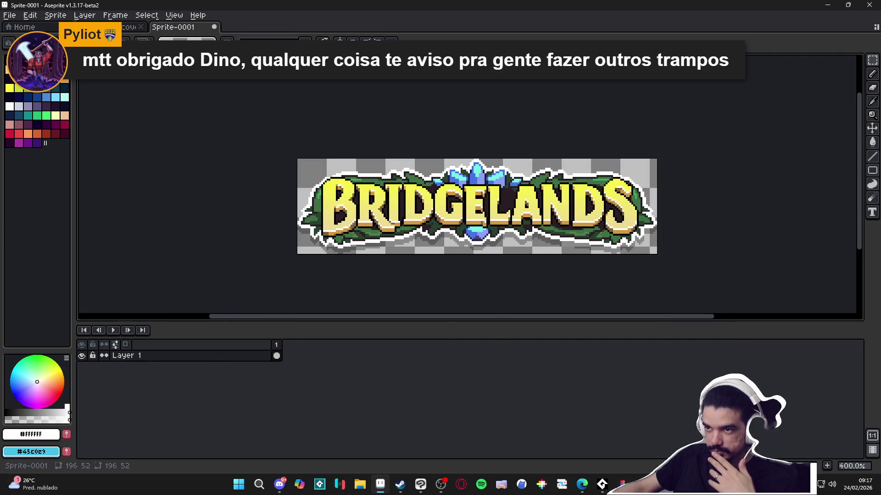
key("ctrl+w")
left_click(440, 263)
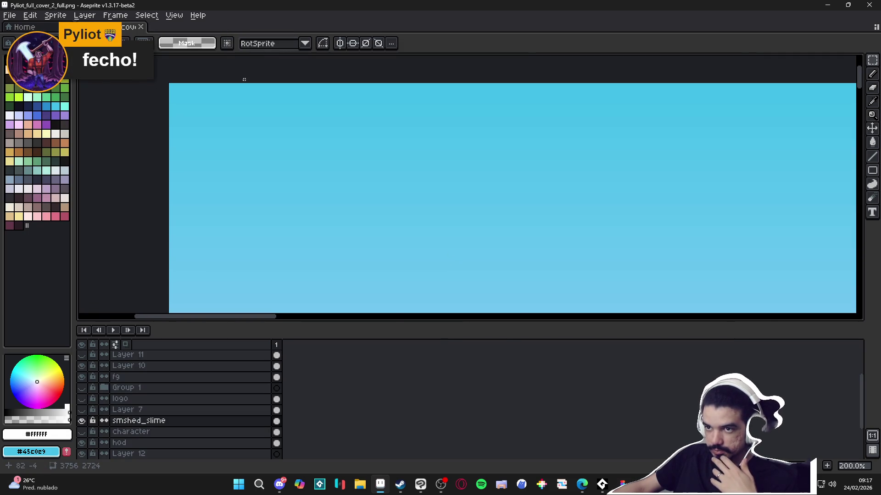
Step: Undo the cover's resize back to 313×227, then minimize Aseprite and Figma
scroll(272, 127, "down", 2)
key("ctrl+z")
scroll(511, 204, "up", 3)
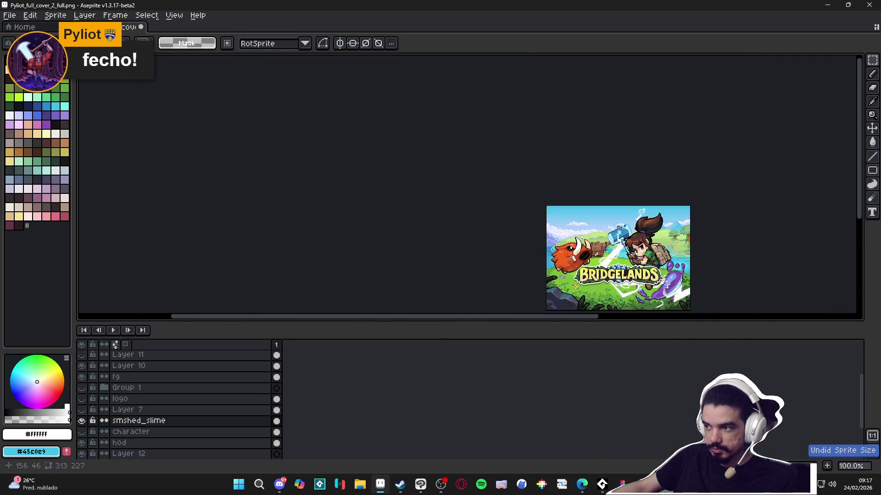
left_click(827, 6)
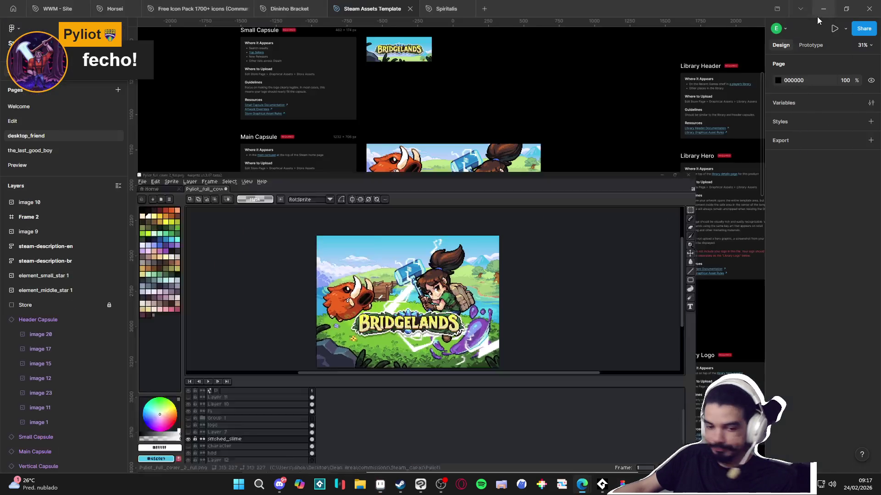
left_click(823, 8)
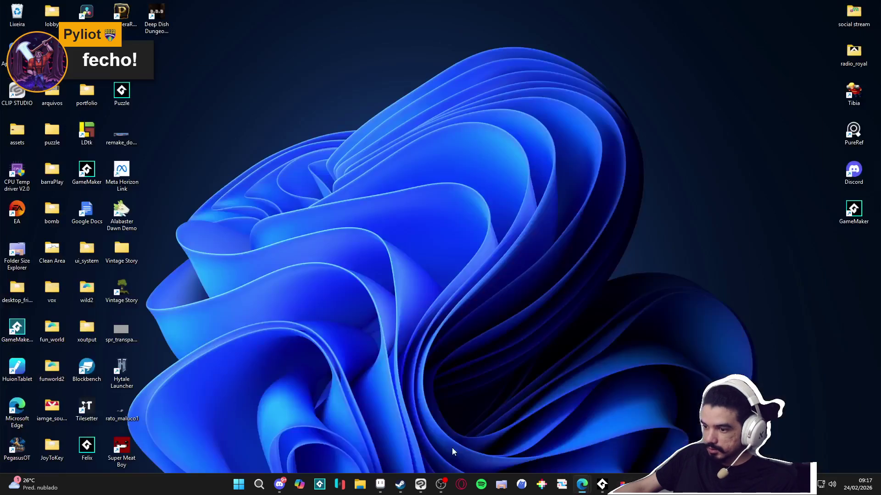
Step: Open File Explorer at the RPGENEROUS project folder
left_click(381, 484)
left_click(360, 484)
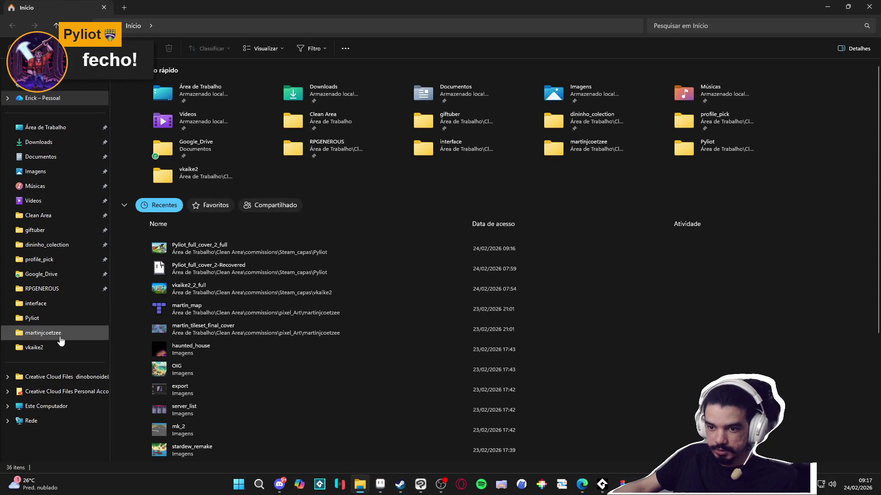
left_click(41, 288)
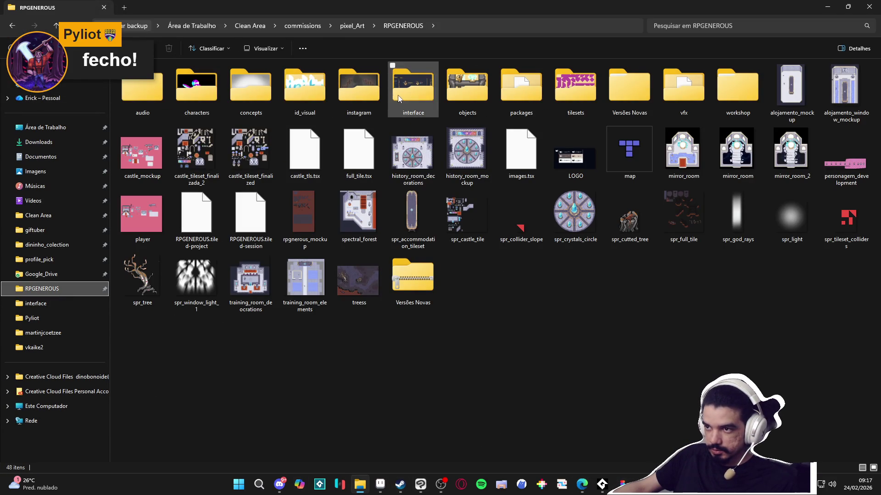
double_click(398, 94)
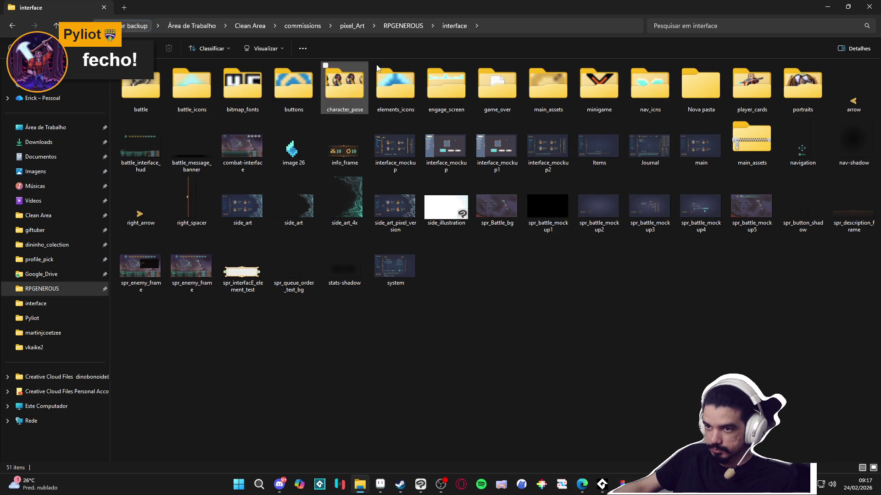
left_click(390, 30)
key("Escape")
left_click(408, 26)
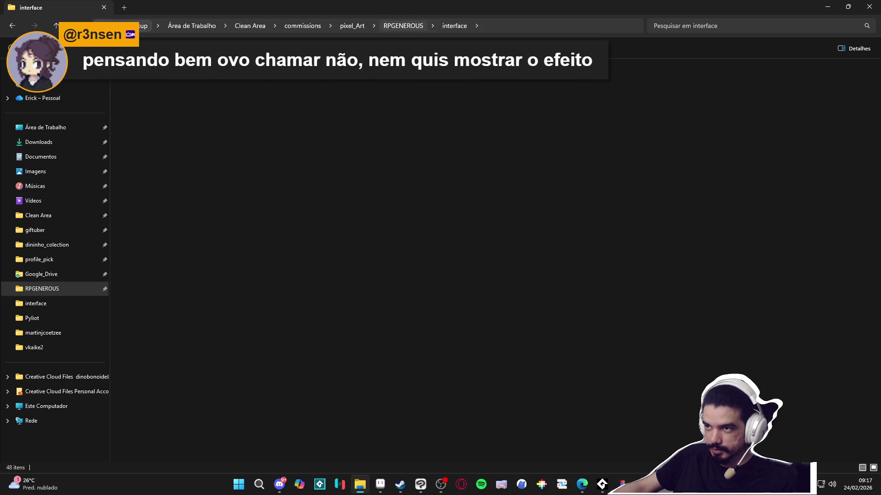
Step: Browse vfx > character_spells > Bob > converging light and open converging_light in Aseprite
double_click(683, 92)
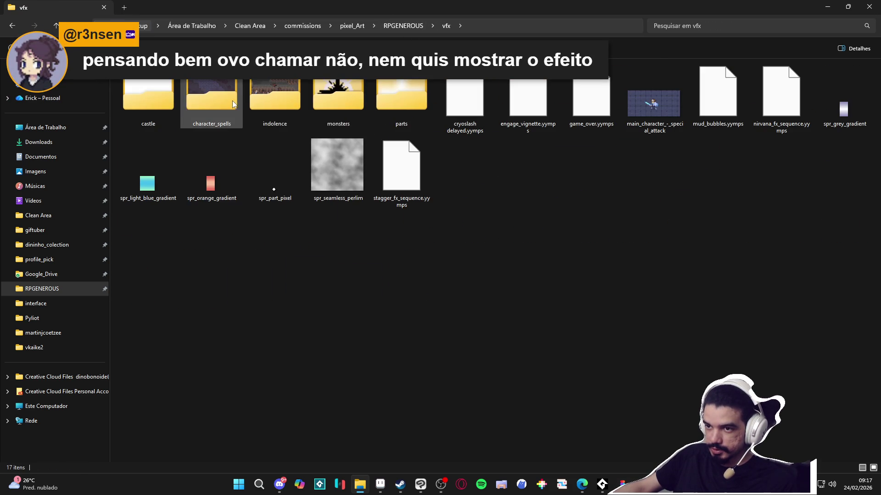
double_click(212, 104)
double_click(155, 105)
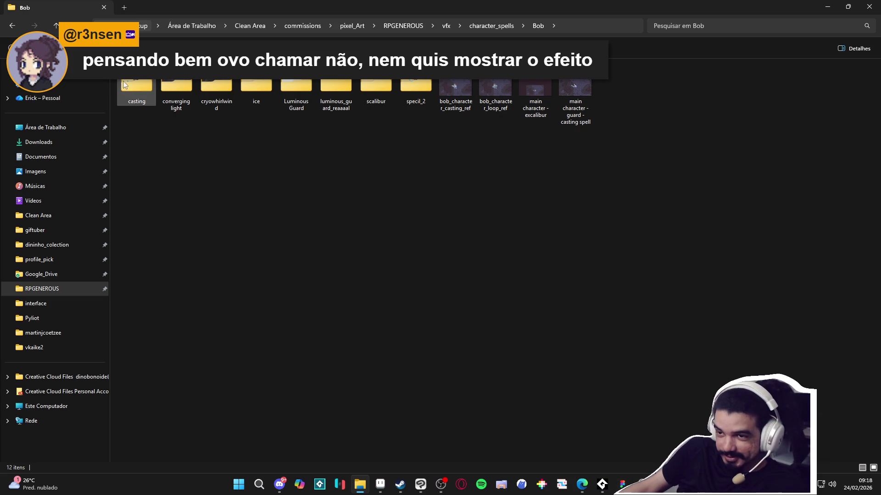
double_click(168, 94)
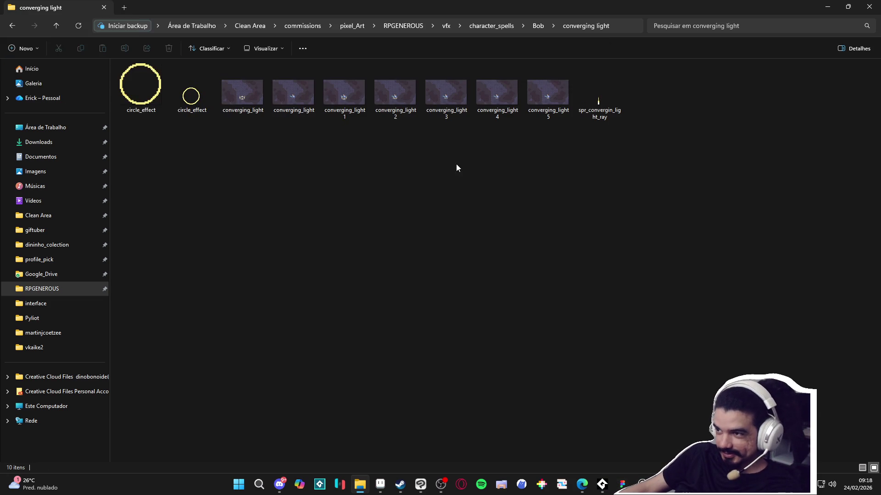
double_click(230, 99)
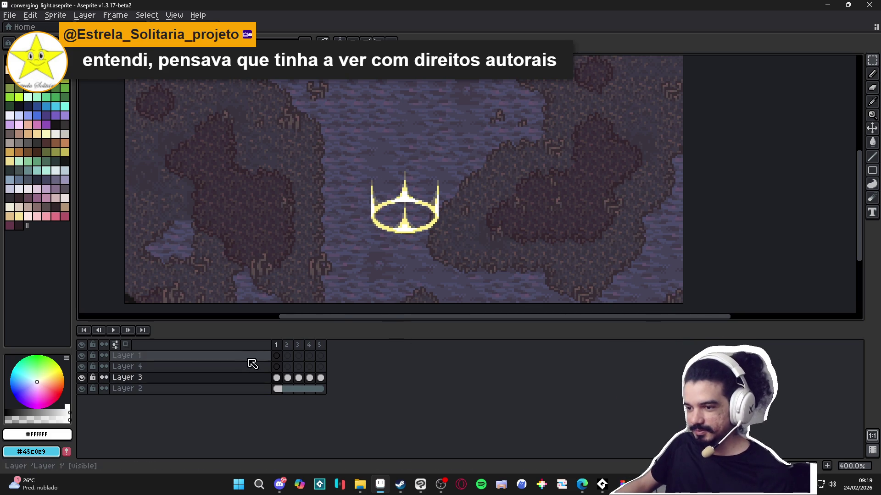
Step: Compare frames 1 and 2 and play the five-frame converging_light animation, then bring back the folder
left_click(294, 354)
left_click(276, 345)
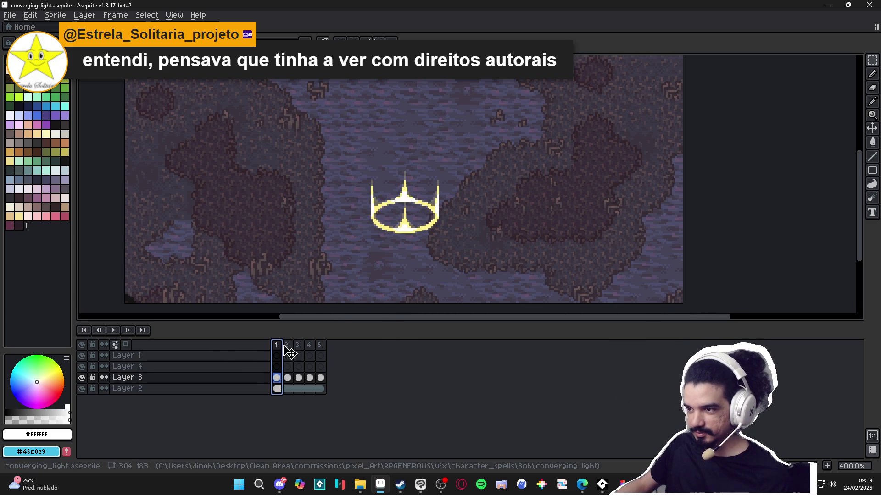
left_click(113, 331)
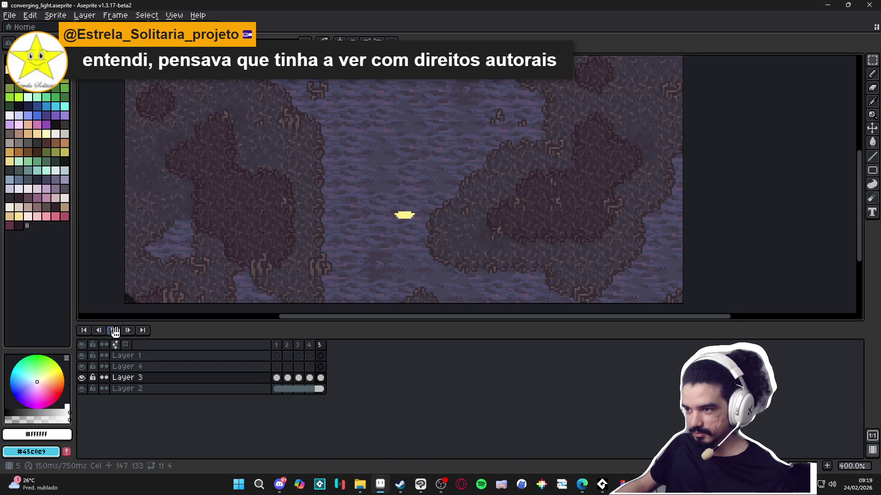
left_click(114, 330)
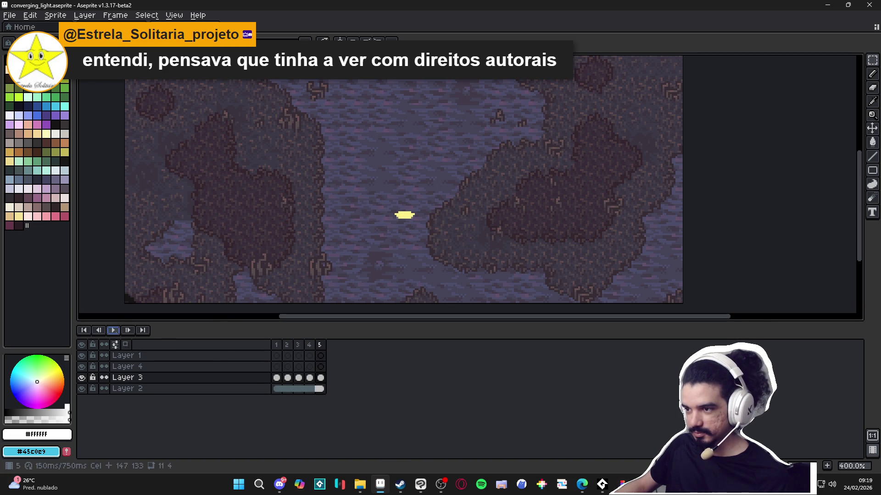
left_click(277, 345)
left_click(294, 354)
left_click(281, 344)
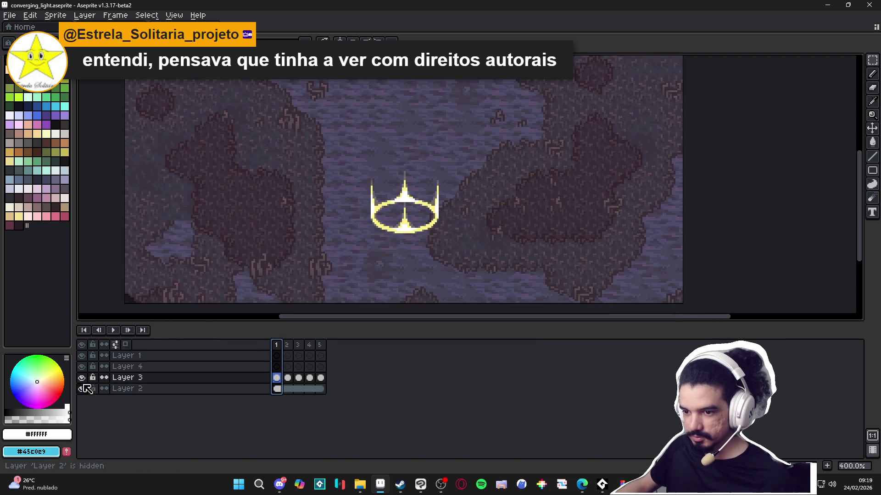
left_click(363, 487)
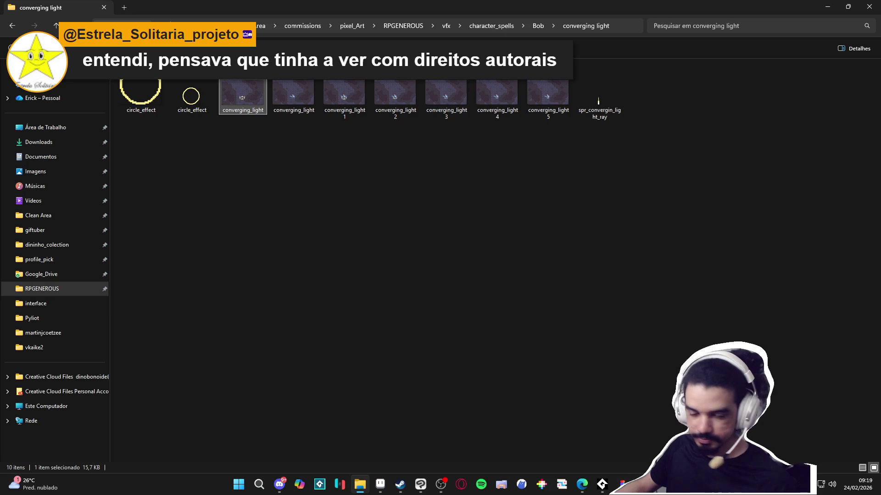
Step: Open main character - special attack 2.aseprite from the Bob > specil_2 folder
left_click_drag(529, 5, 451, 122)
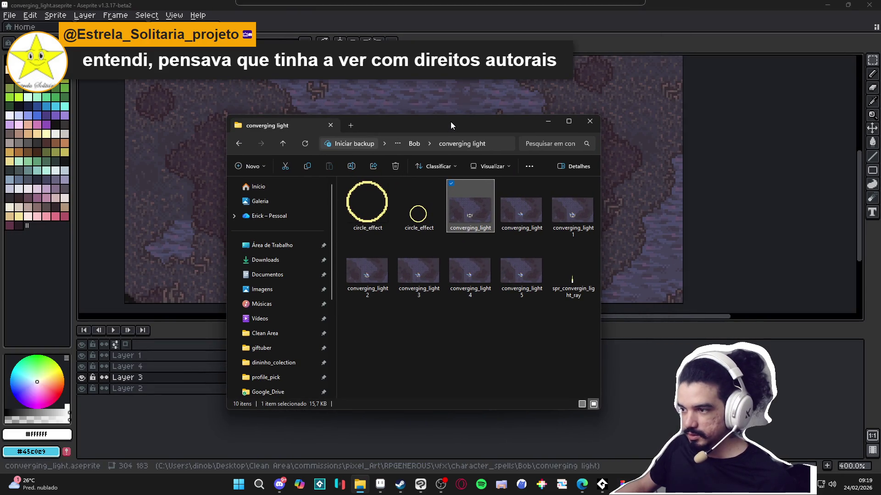
double_click(515, 200)
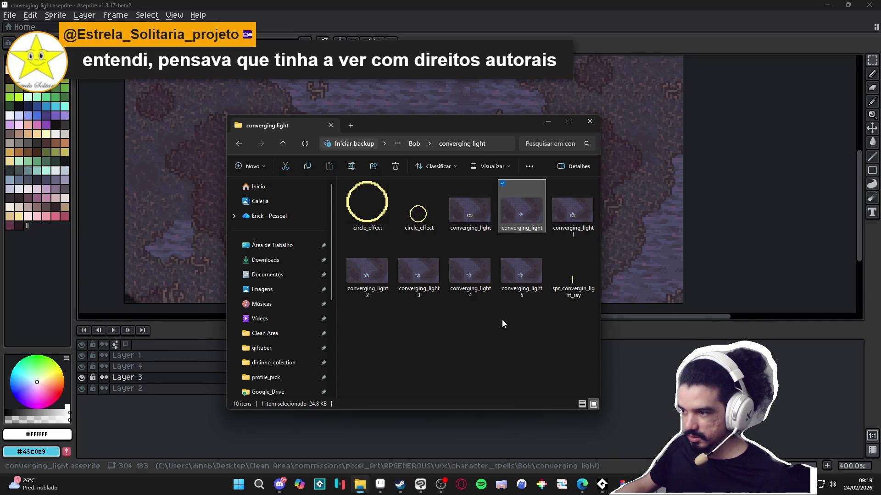
left_click(413, 146)
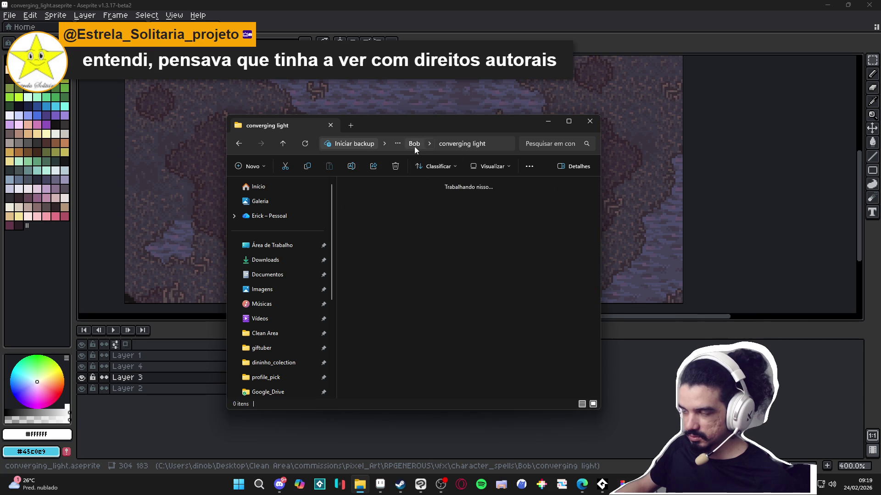
double_click(449, 123)
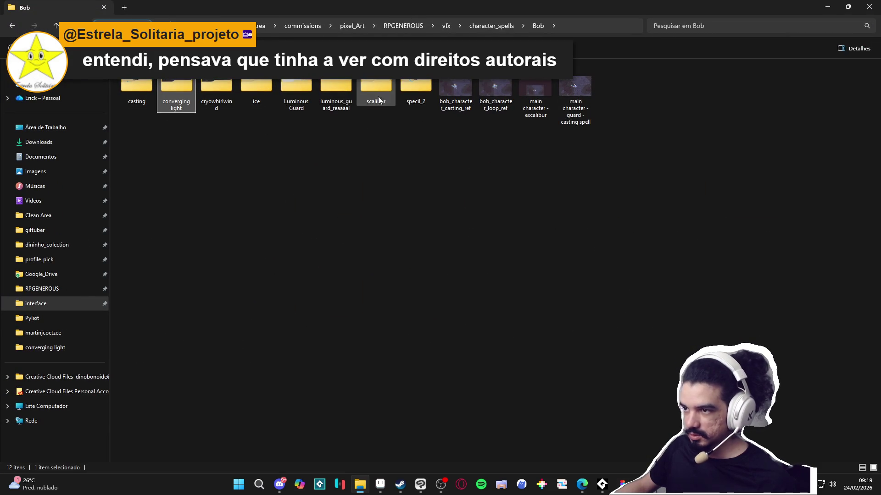
double_click(415, 90)
double_click(237, 85)
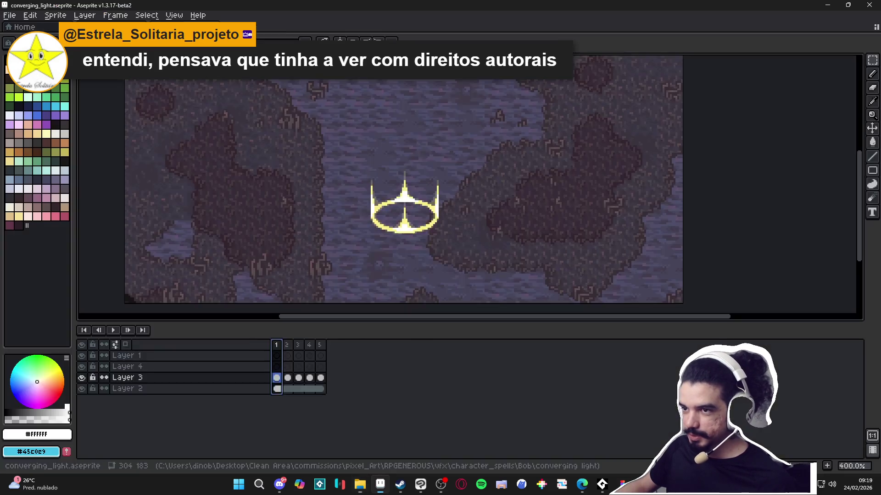
Step: Copy the knight from frame 1 into converging_light's Layer 1, centred over the golden ring
left_click(278, 358)
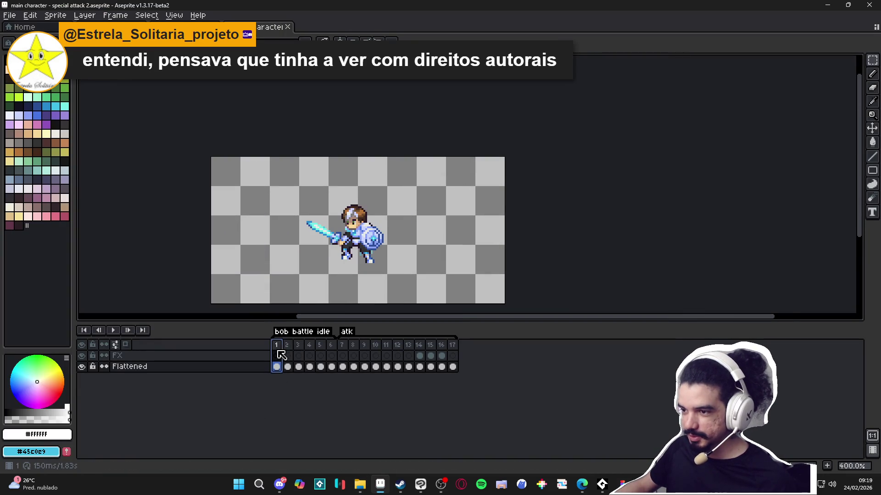
scroll(328, 219, "up", 1)
left_click_drag(282, 176, 411, 287)
left_click(216, 27)
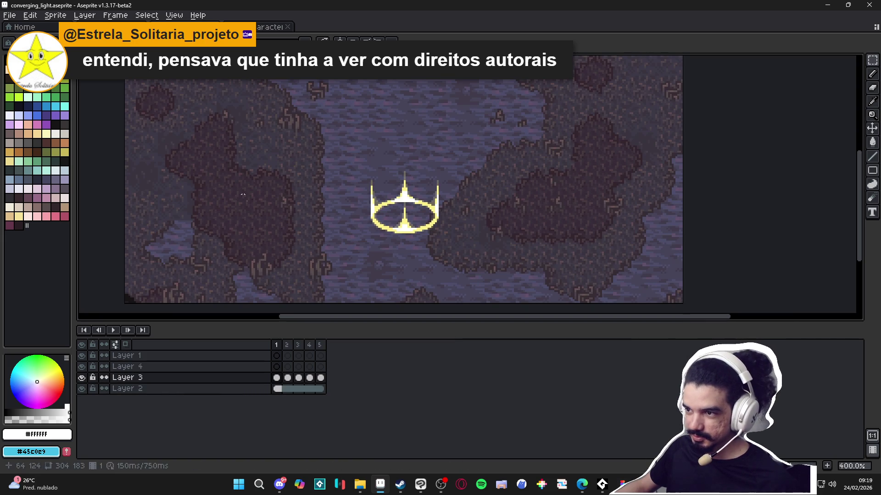
left_click(276, 356)
key("ctrl+v")
left_click_drag(283, 204, 415, 209)
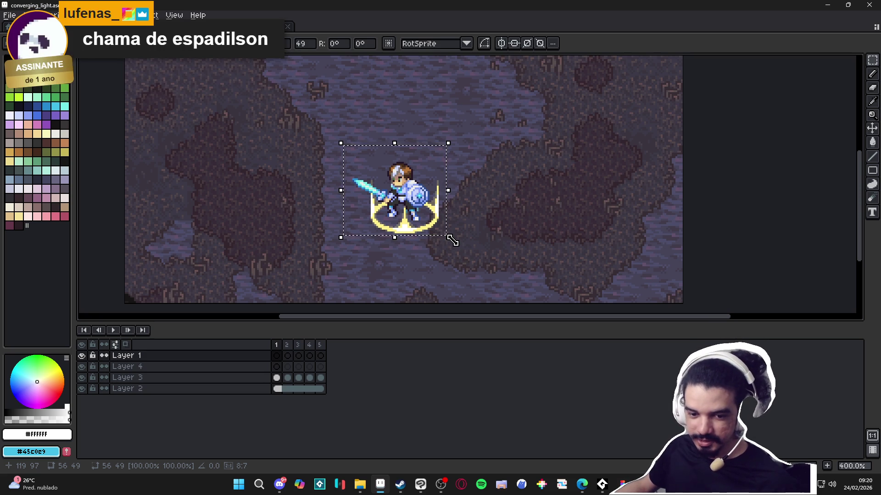
Step: Drop the pasted knight in place and clear Layer 3's cels in frames 2–5
key("ctrl+d")
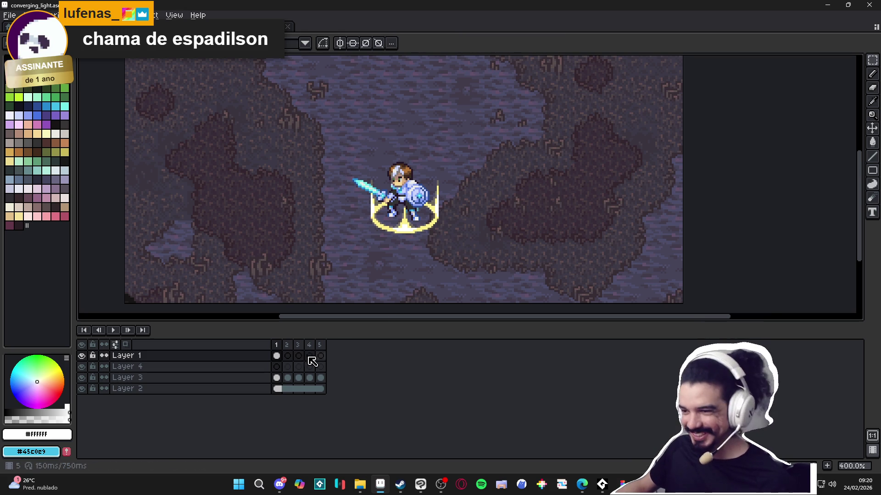
left_click(82, 357)
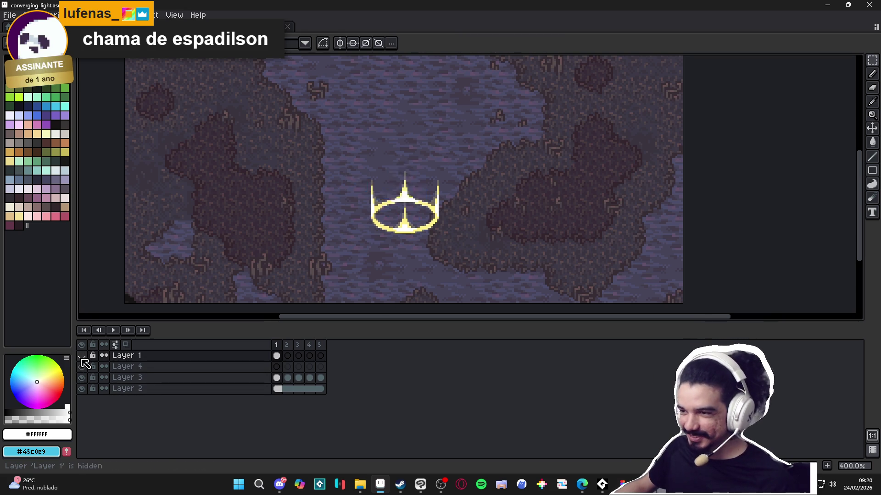
left_click(83, 357)
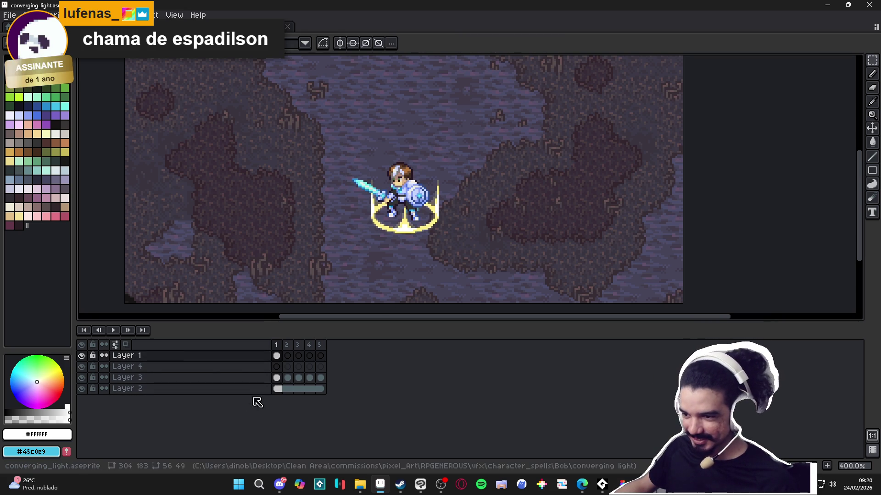
left_click(287, 379)
left_click_drag(294, 387, 321, 384)
key("Delete")
left_click(277, 381)
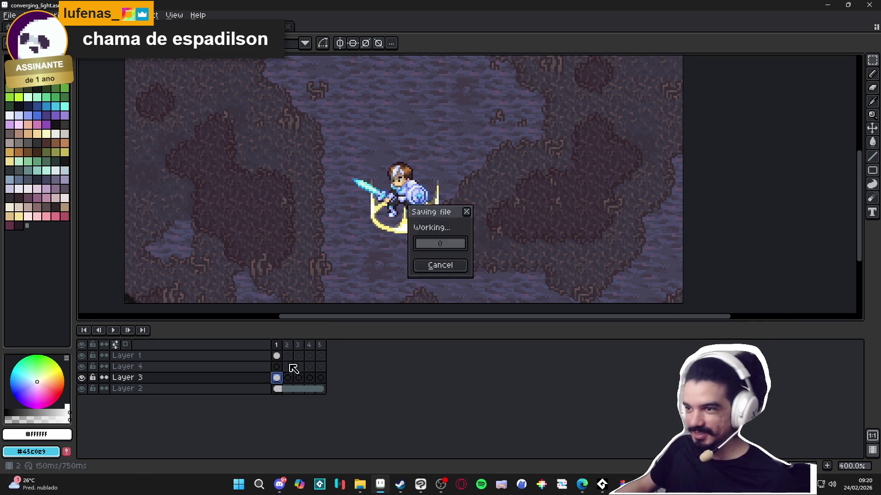
scroll(407, 224, "up", 1)
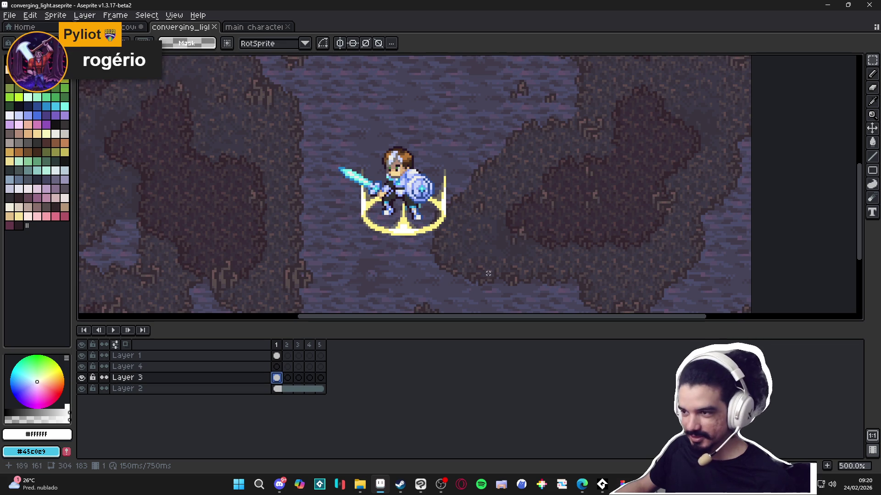
Step: On frame 2, hide the cave background and knight layers and turn on onion skin
left_click(288, 378)
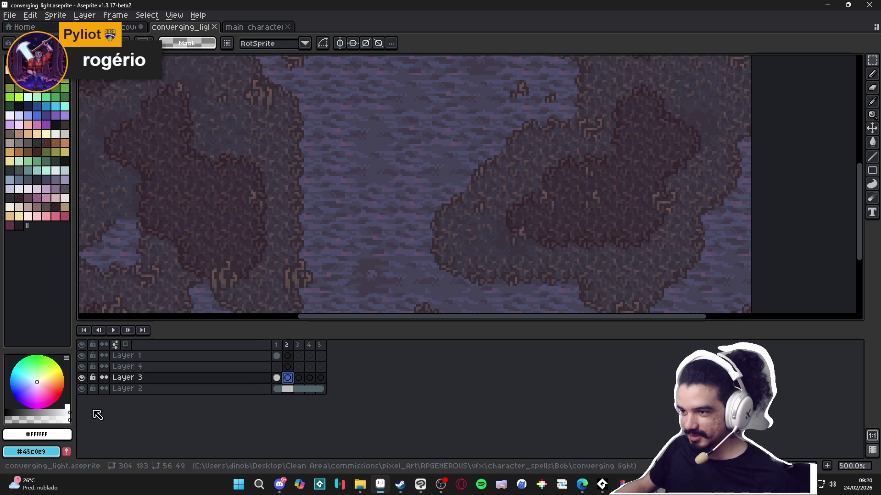
left_click(82, 389)
left_click(82, 355)
left_click(82, 366)
left_click(82, 367)
left_click(81, 355)
left_click(126, 345)
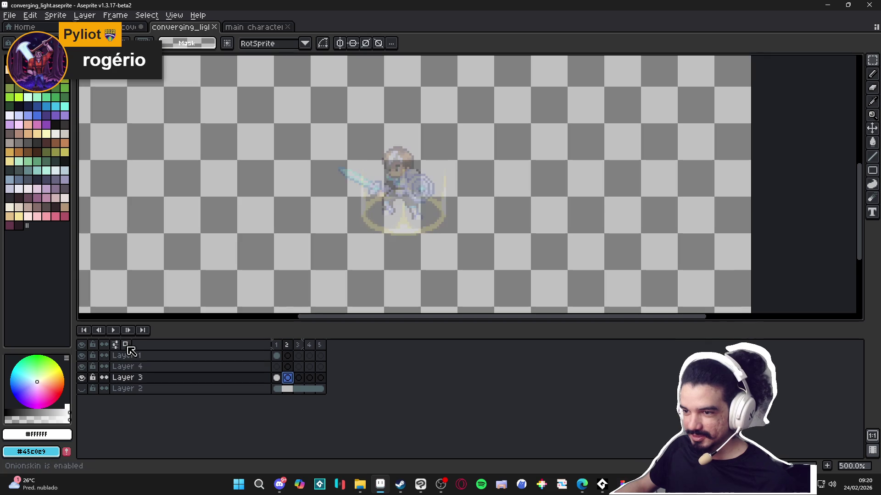
left_click(82, 355)
Step: Pick the ring's pale yellow and draw a vertical beam above the ring on frame 2
key("plus")
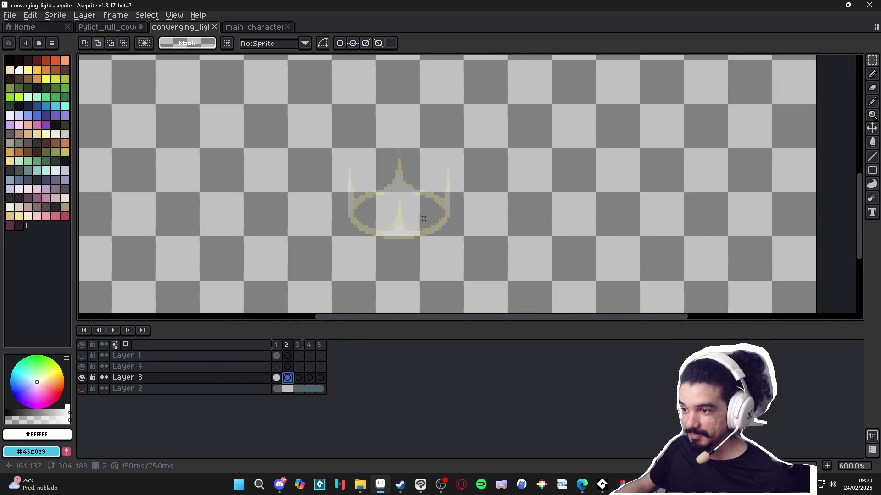
left_click(276, 377)
scroll(385, 206, "up", 3)
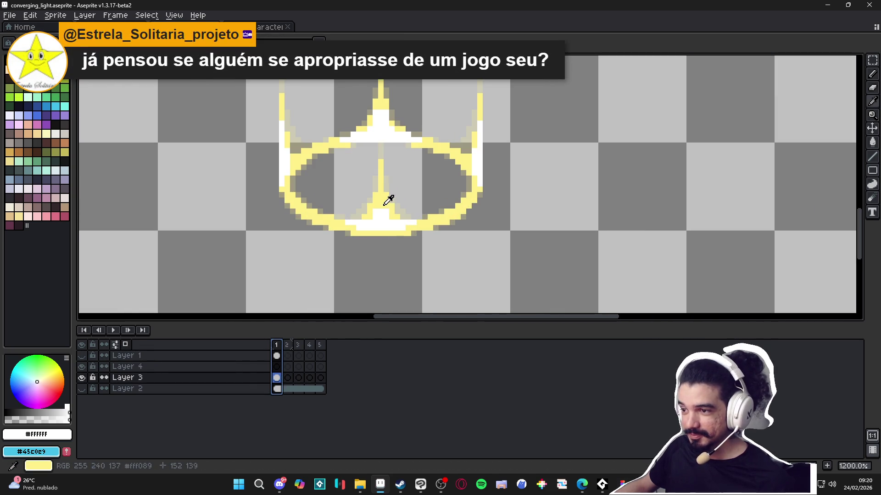
left_click(381, 211, "alt")
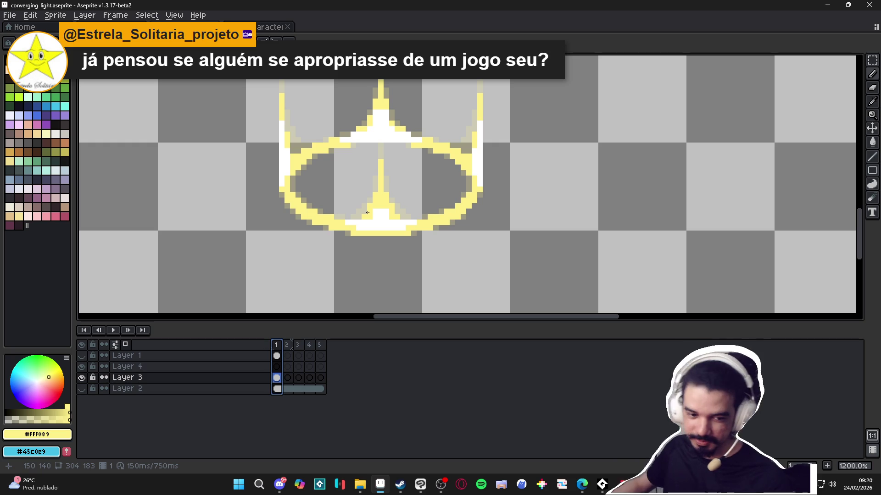
key("Right")
scroll(394, 208, "down", 4)
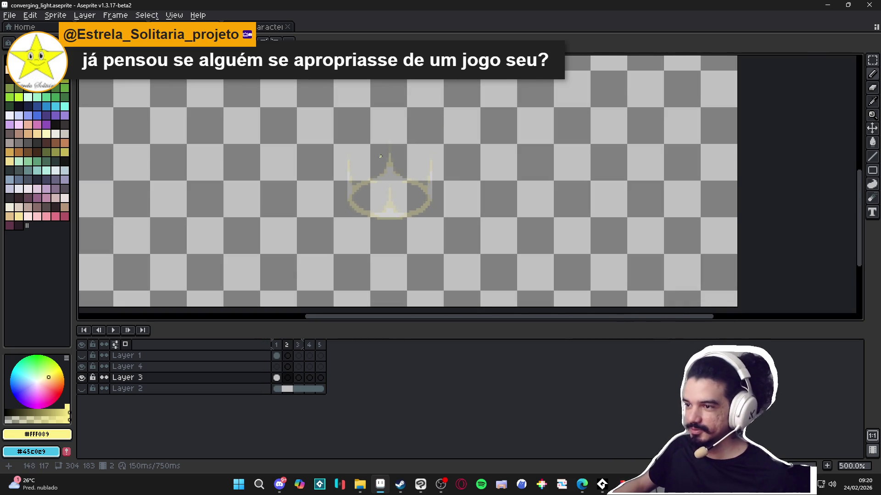
scroll(381, 164, "up", 4)
left_click_drag(398, 123, 398, 213)
Step: Thicken the beam with mirrored lines, flare its base wider, and open the animation preview
mouse_move(404, 151)
left_mouse_down()
mouse_move(404, 211)
mouse_move(404, 151)
left_mouse_up()
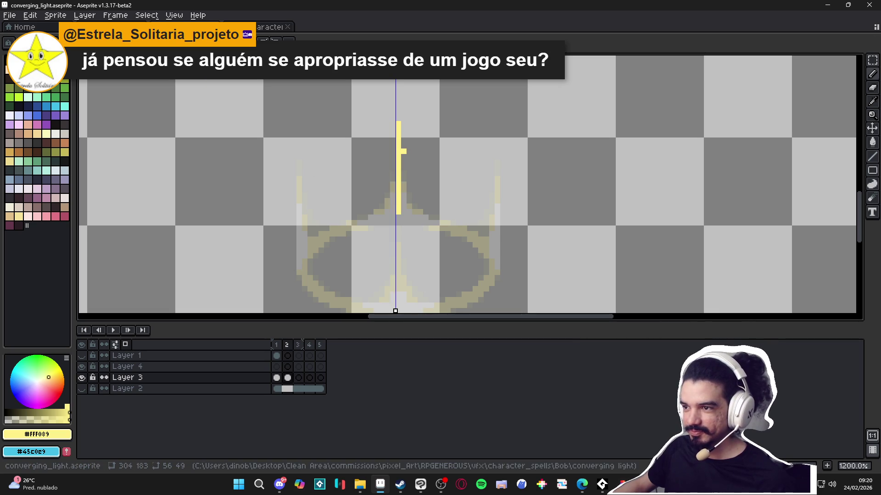
left_click_drag(396, 311, 398, 311)
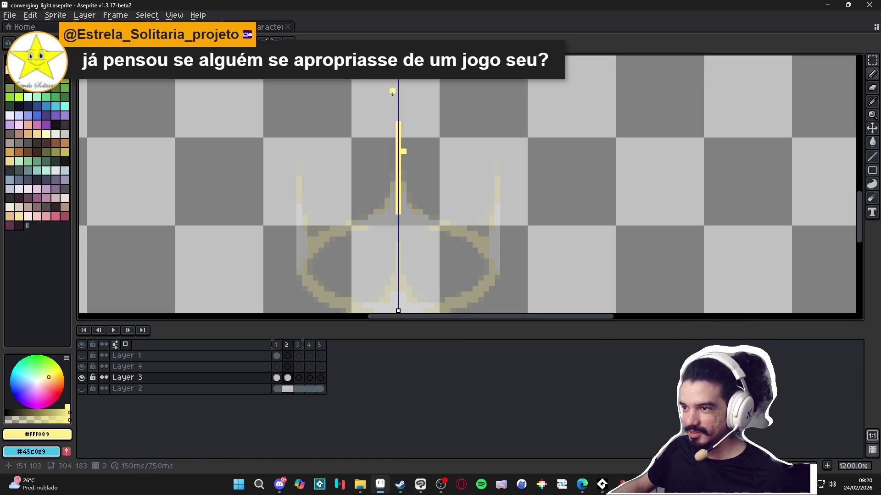
mouse_move(404, 152)
left_mouse_down()
mouse_move(404, 220)
mouse_move(403, 201)
left_mouse_up()
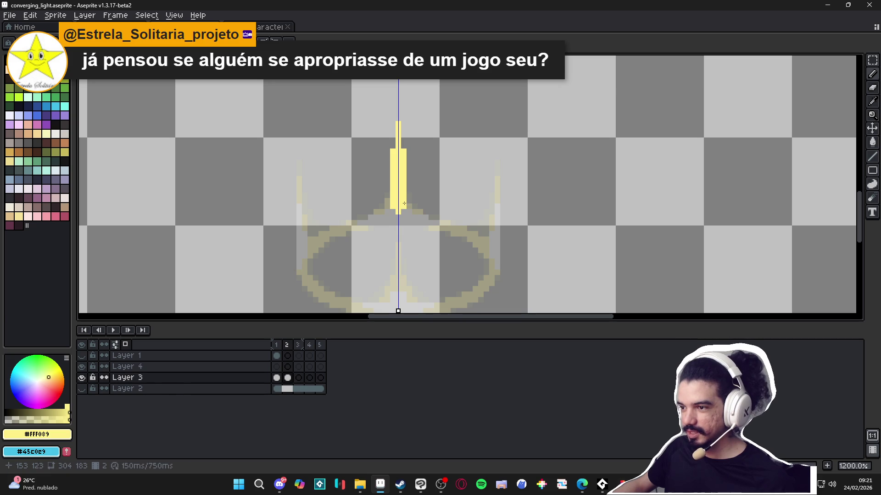
left_click(406, 208)
left_click_drag(403, 214, 398, 219)
left_click(412, 223)
left_click(413, 222)
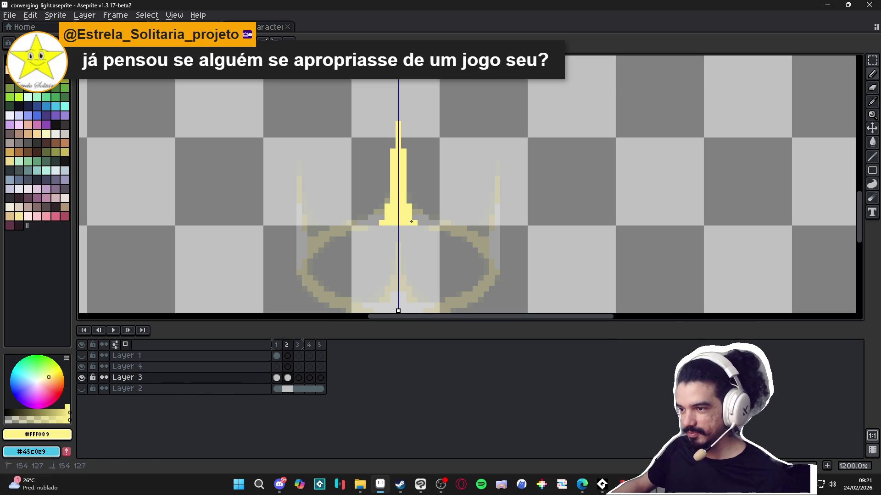
left_click(424, 223)
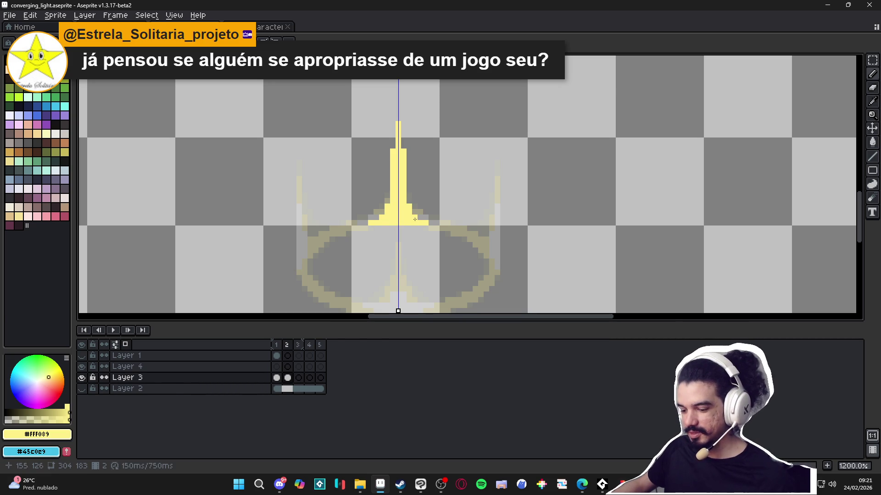
key("F7")
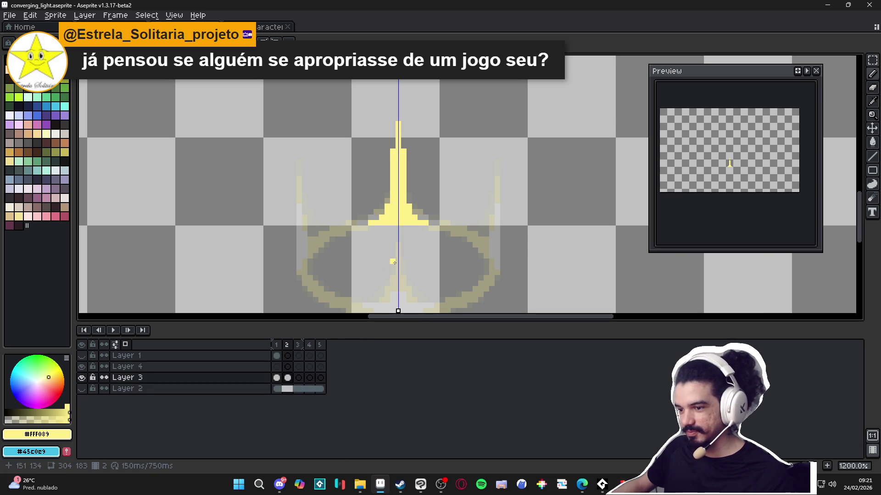
Step: Play the animation in the preview window and compare frames 1 and 2
scroll(714, 189, "up", 3)
scroll(714, 190, "down", 2)
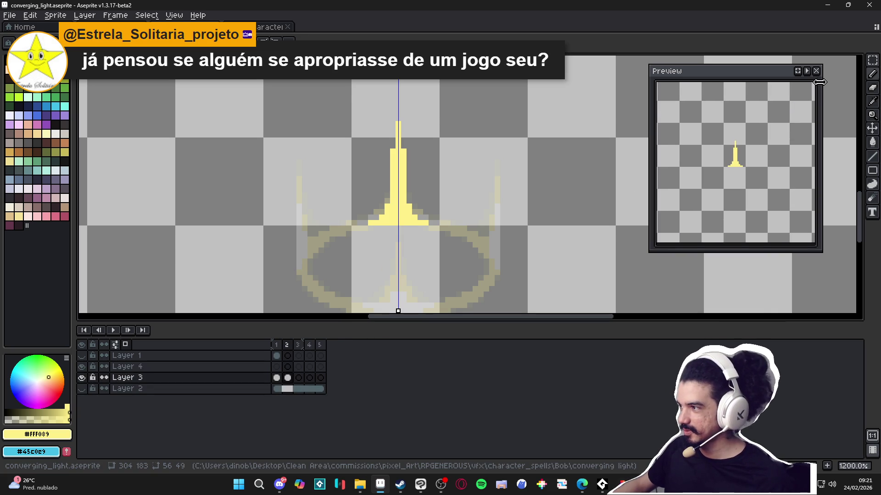
left_click(806, 71)
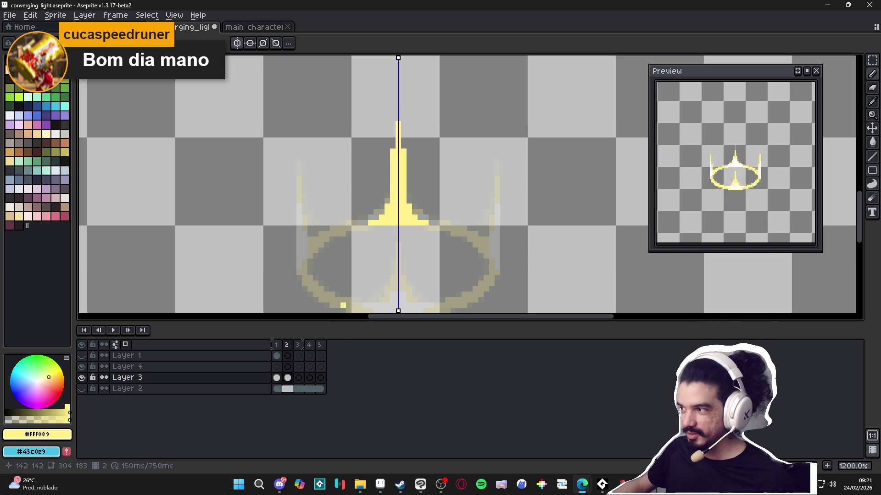
left_click(277, 345)
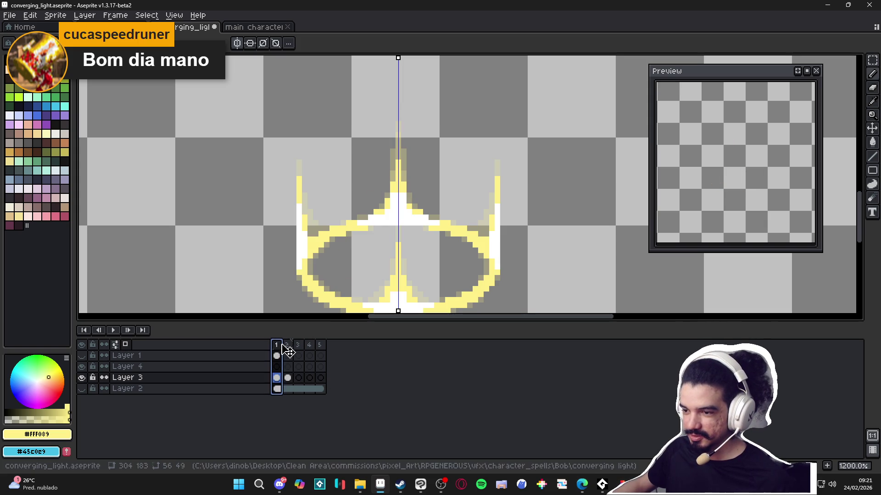
left_click(285, 348)
Step: Set the duration of all five frames to 100 ms
left_click(115, 15)
left_click(170, 160)
type("100")
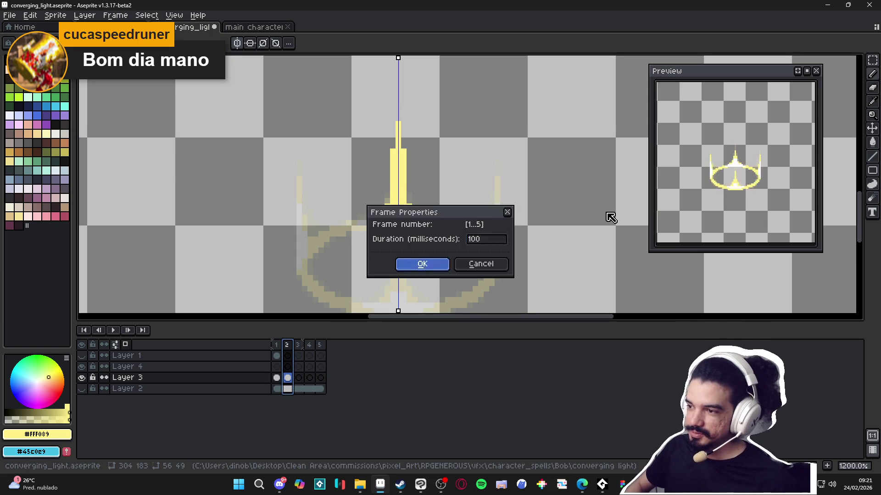
key("Return")
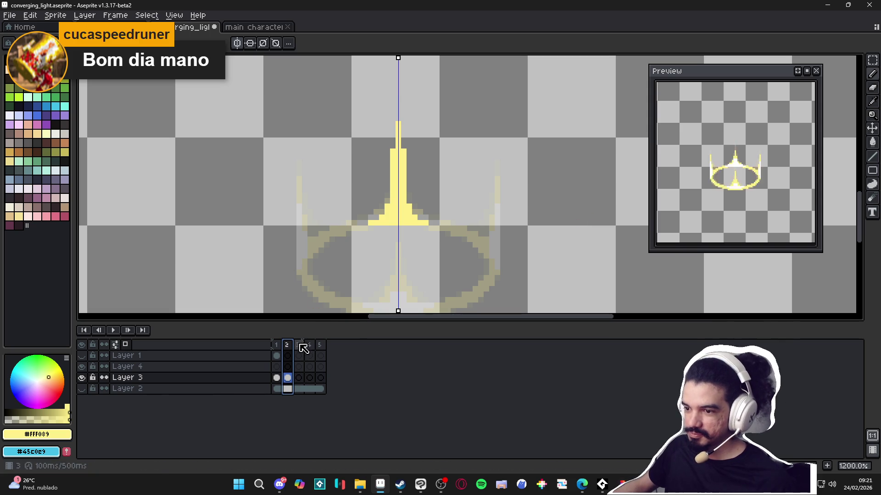
left_click(276, 345)
left_click(286, 345)
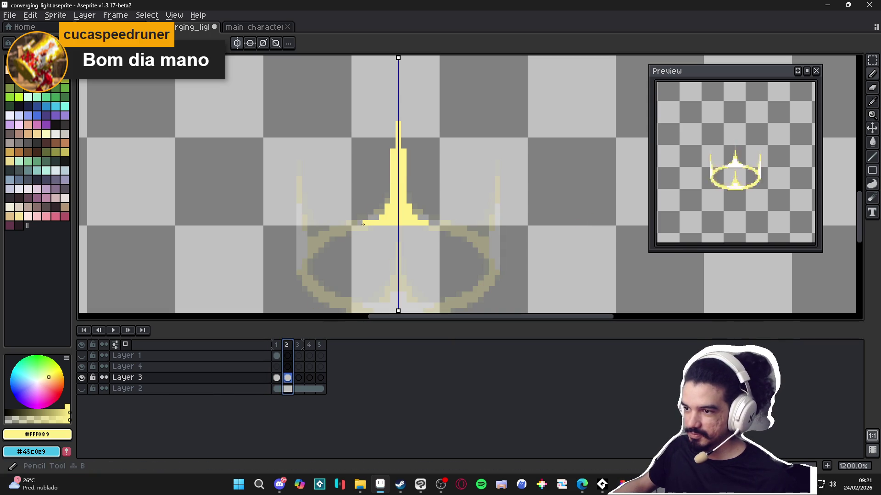
Step: Extend the beam's base line outward on both sides
left_click(352, 227)
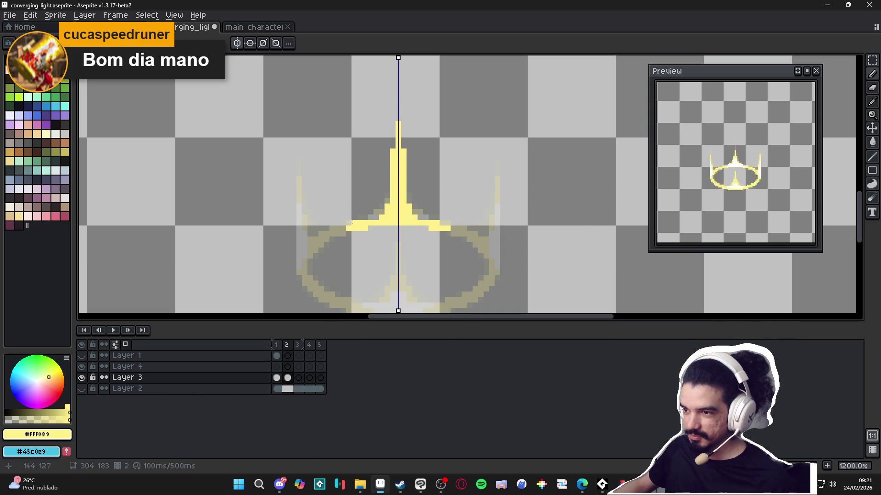
left_click(458, 229)
left_click(464, 234)
left_click_drag(383, 230, 388, 229)
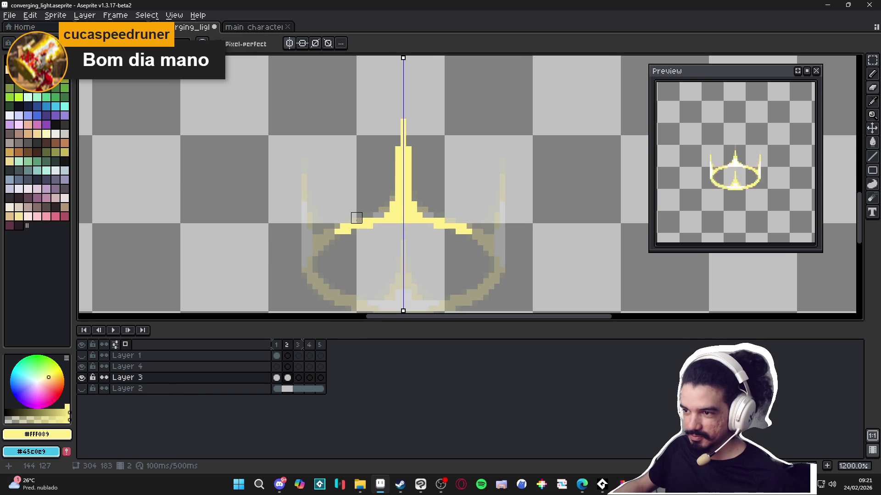
Step: Draw two tall mirrored side beams from the ring, curving them along the ring's lower edge
key("b")
left_click(304, 264)
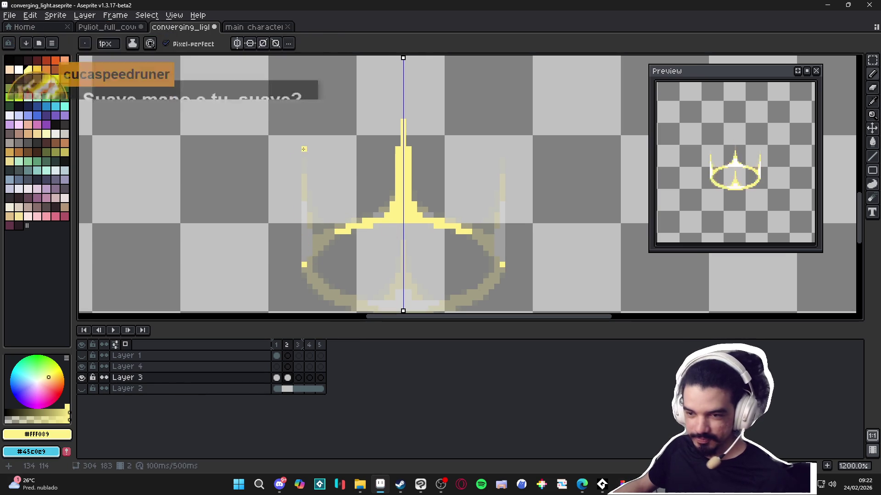
left_click(304, 131, "shift")
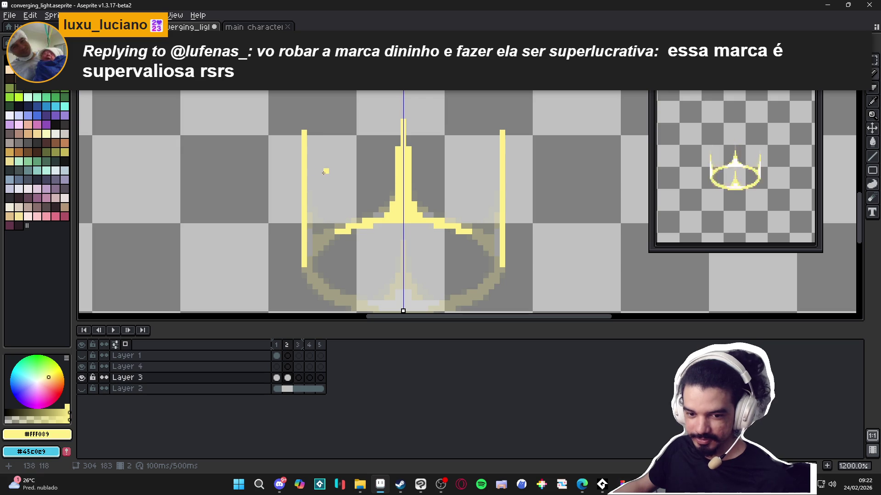
mouse_move(308, 203)
left_mouse_down()
mouse_move(311, 248)
mouse_move(320, 240)
left_mouse_up()
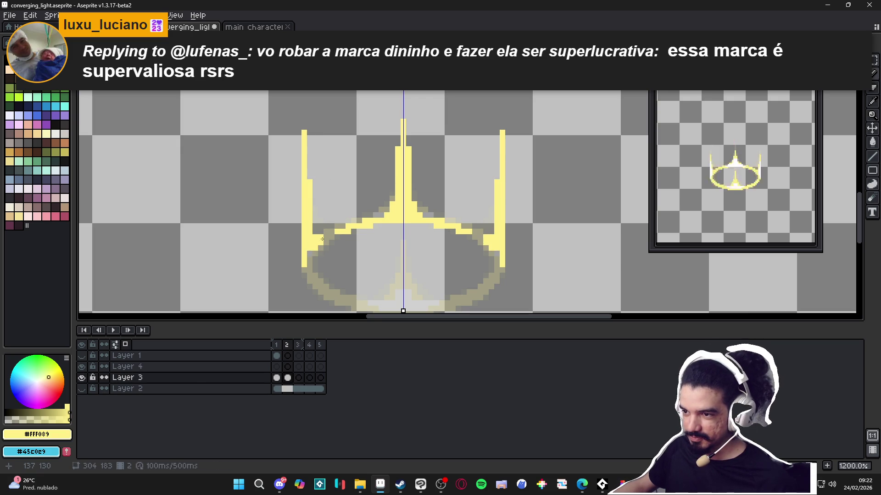
left_click_drag(310, 256, 315, 278)
left_click(320, 282)
left_click(317, 286)
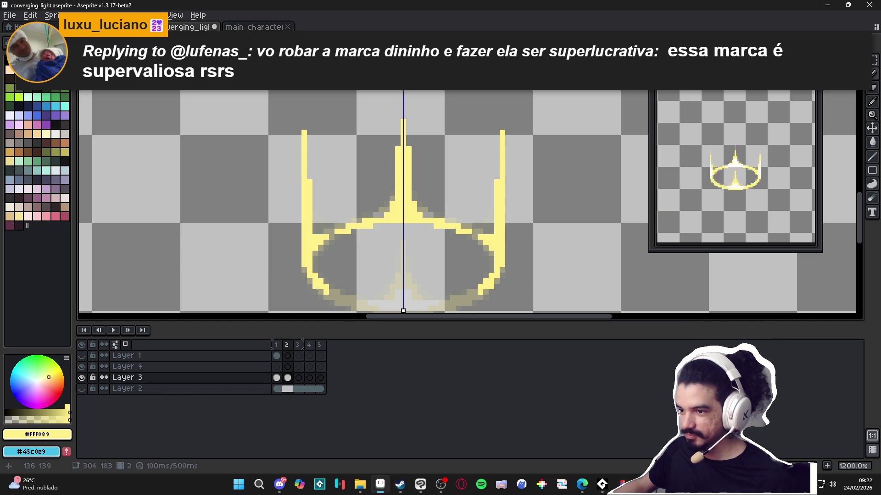
left_click(335, 297)
left_click(343, 299)
left_click_drag(342, 298, 328, 277)
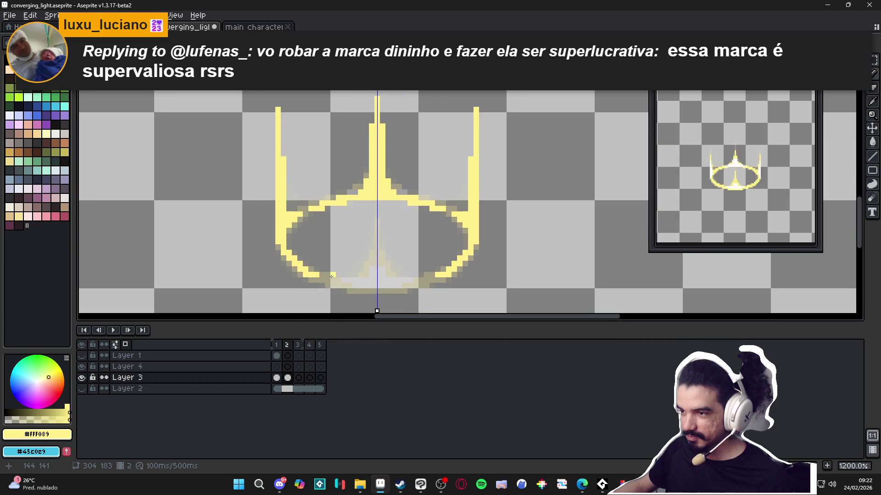
left_click(316, 209)
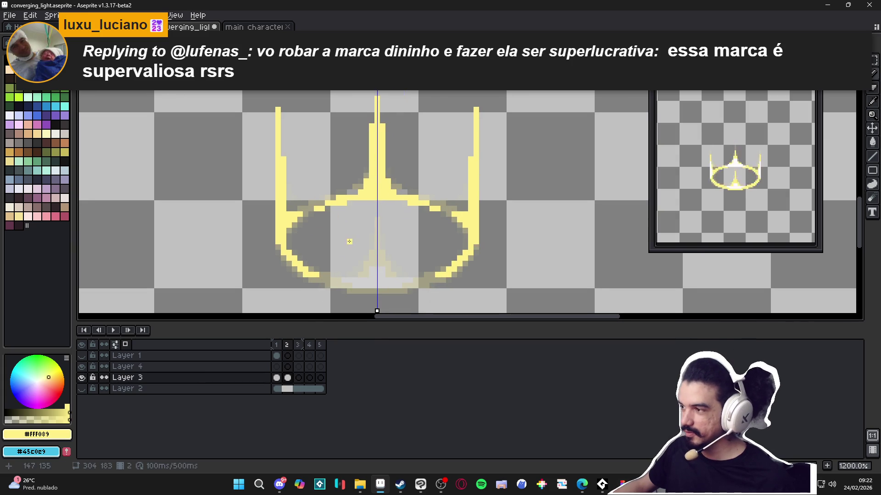
Step: Fill the bottom rim gold and raise a central golden spike, comparing against frame 1
left_click_drag(343, 242, 332, 222)
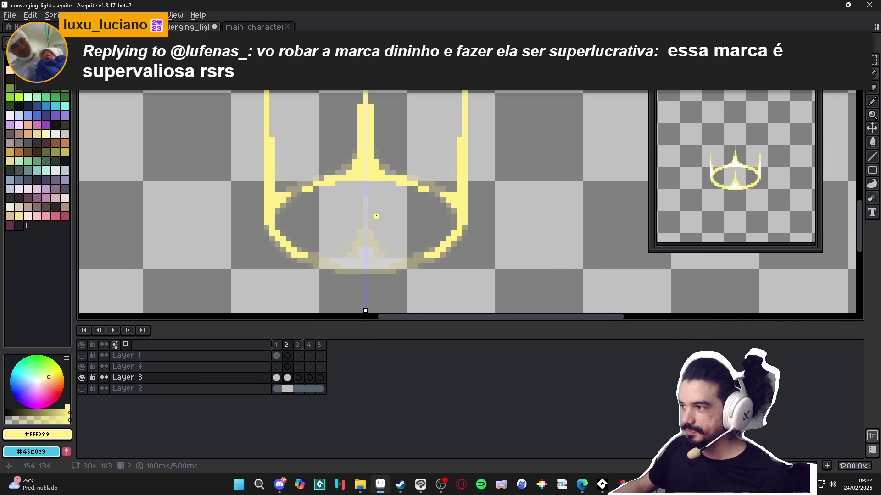
left_click_drag(391, 233, 380, 224)
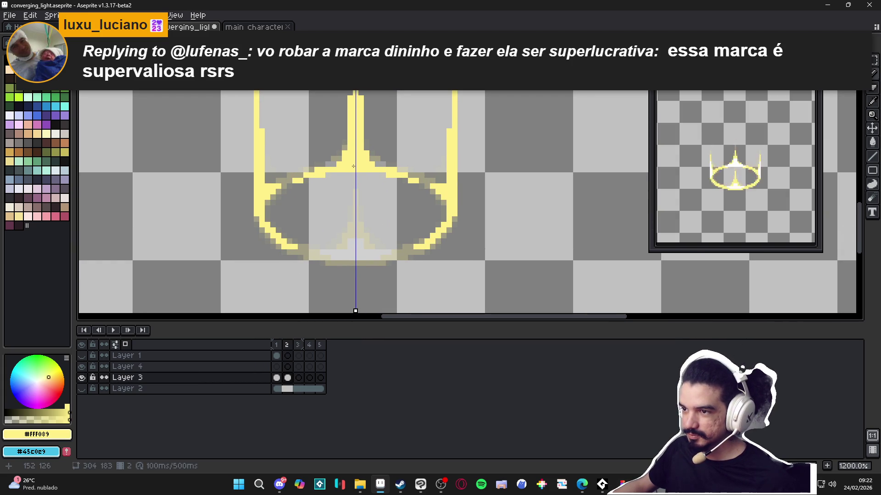
mouse_move(354, 173)
left_mouse_down()
mouse_move(361, 254)
mouse_move(364, 247)
mouse_move(358, 258)
mouse_move(388, 258)
left_mouse_up()
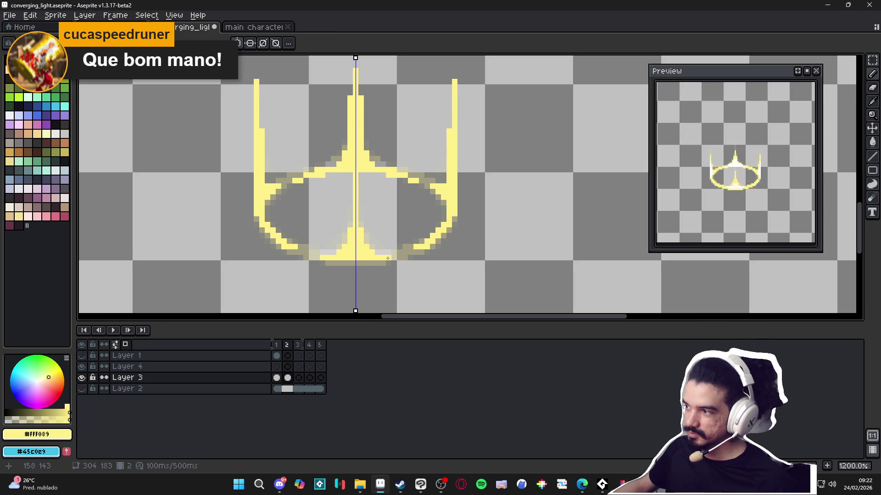
key("b")
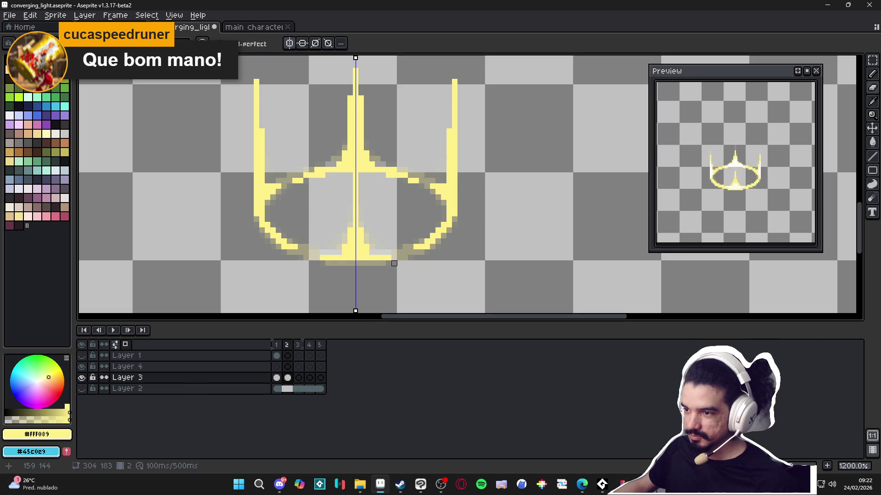
key("ctrl+z")
key("b")
left_click(384, 253)
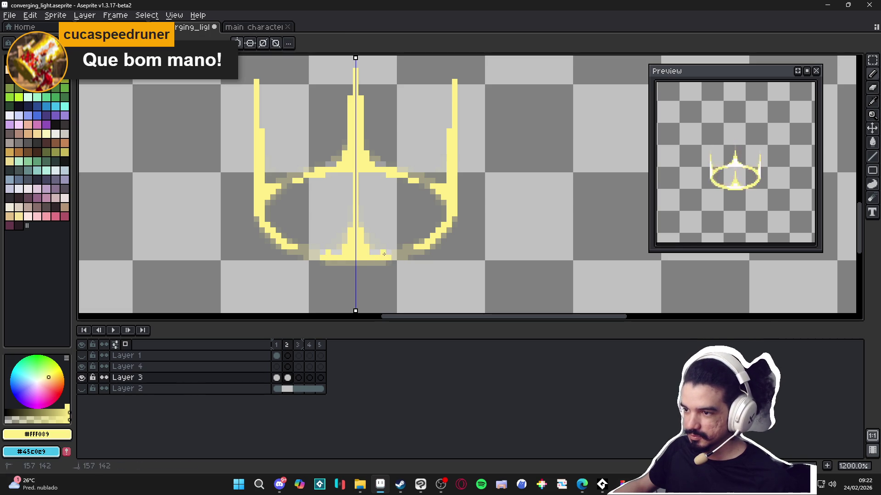
left_click(394, 252)
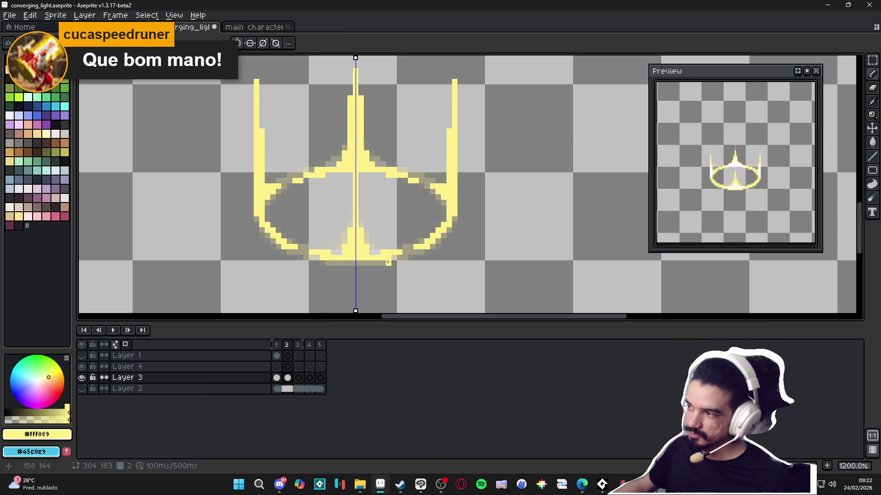
left_click(373, 253)
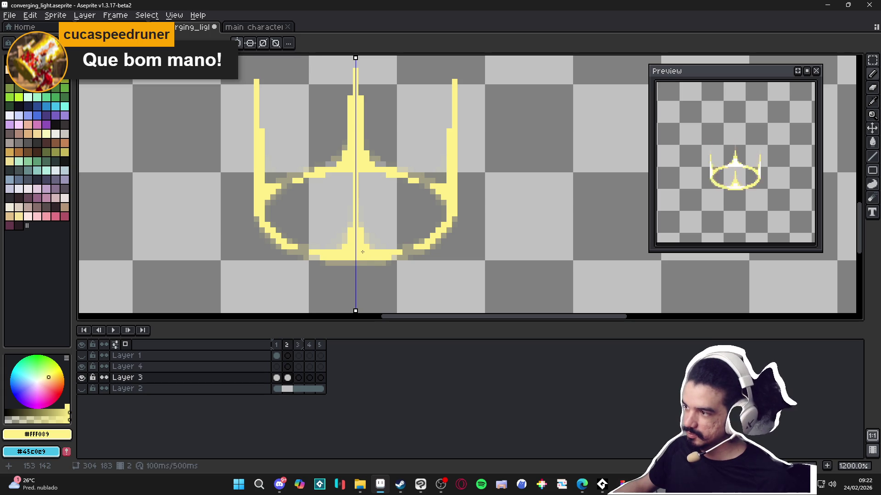
left_click_drag(350, 226, 349, 200)
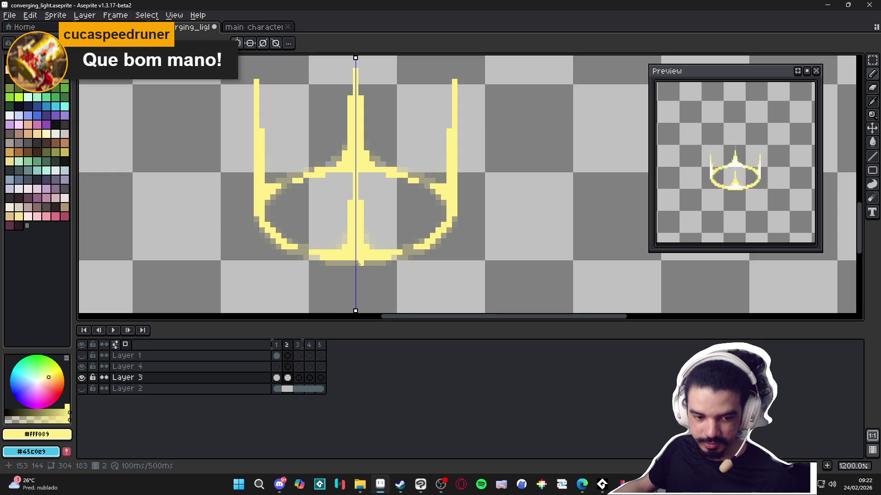
left_click(276, 345)
left_click(287, 344)
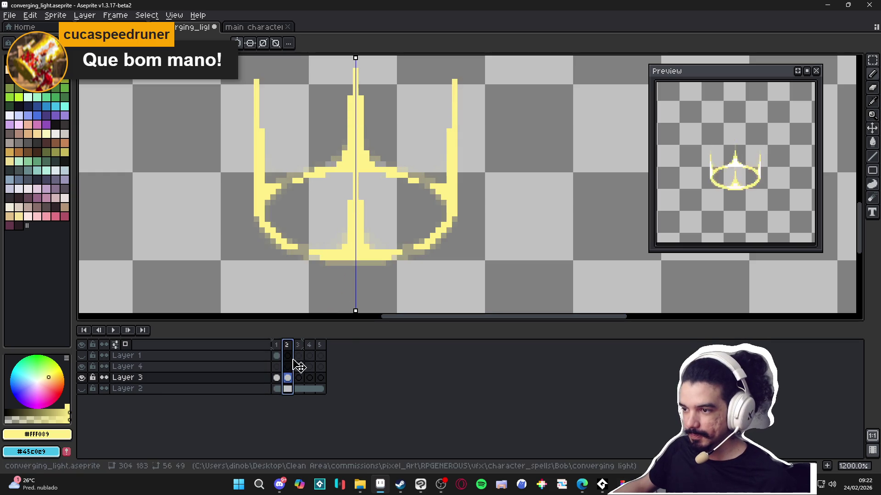
Step: On frame 3, draw a vertical golden beam and thicken its base
left_click(301, 379)
scroll(381, 184, "down", 1)
scroll(362, 141, "up", 1)
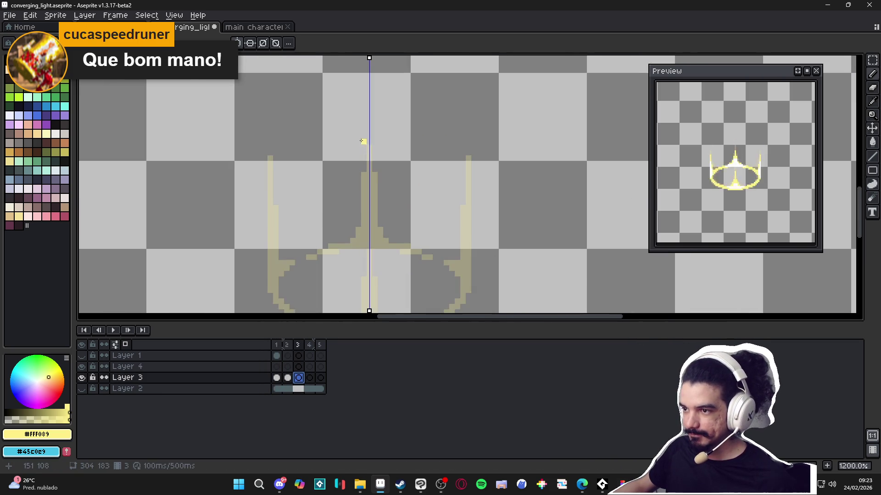
left_click_drag(368, 136, 370, 234)
mouse_move(371, 238)
left_mouse_down()
mouse_move(372, 246)
mouse_move(392, 247)
left_mouse_up()
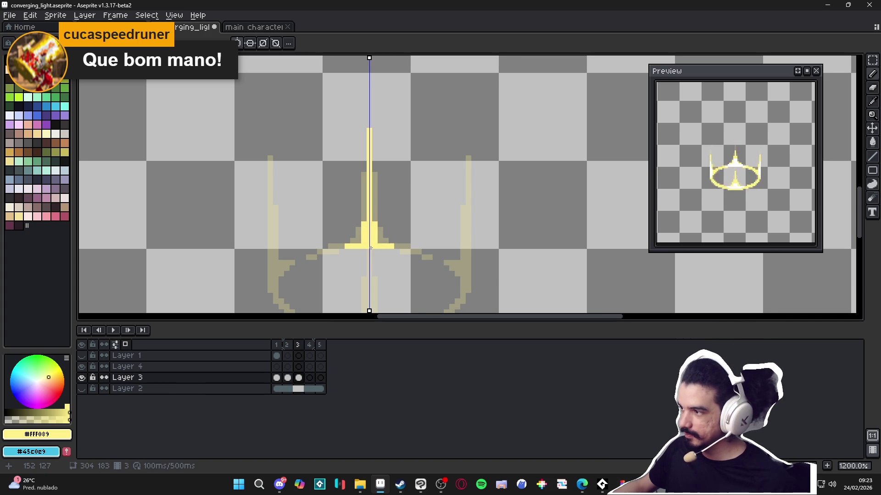
Step: Paint the mirrored yellow side beams and extend their lower edges
scroll(370, 248, "down", 1)
scroll(413, 257, "down", 1)
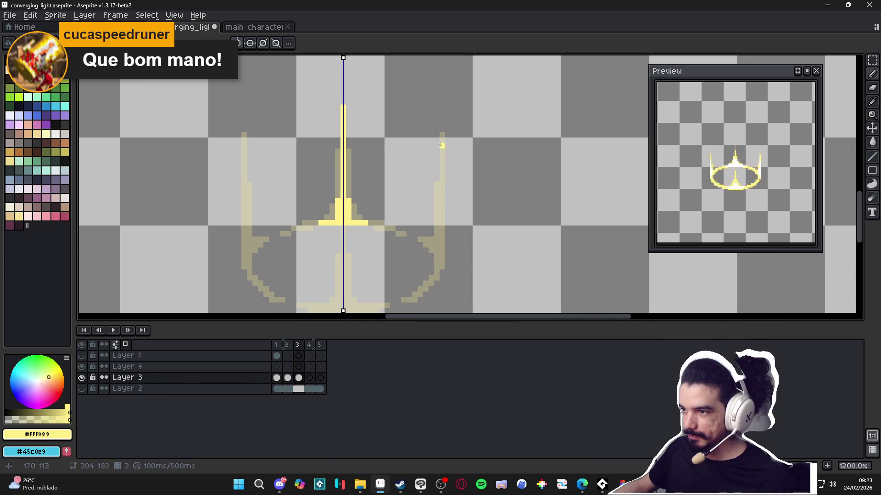
left_click_drag(442, 123, 436, 259)
scroll(357, 238, "left", 1)
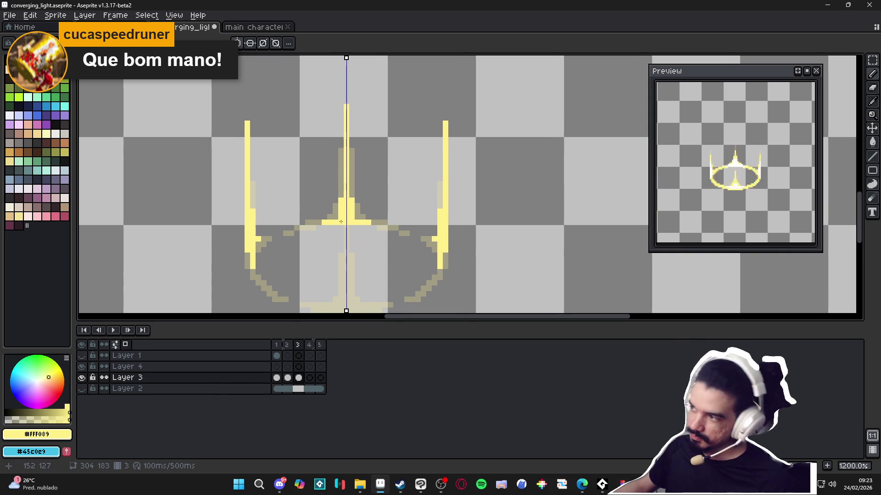
scroll(280, 202, "left", 3)
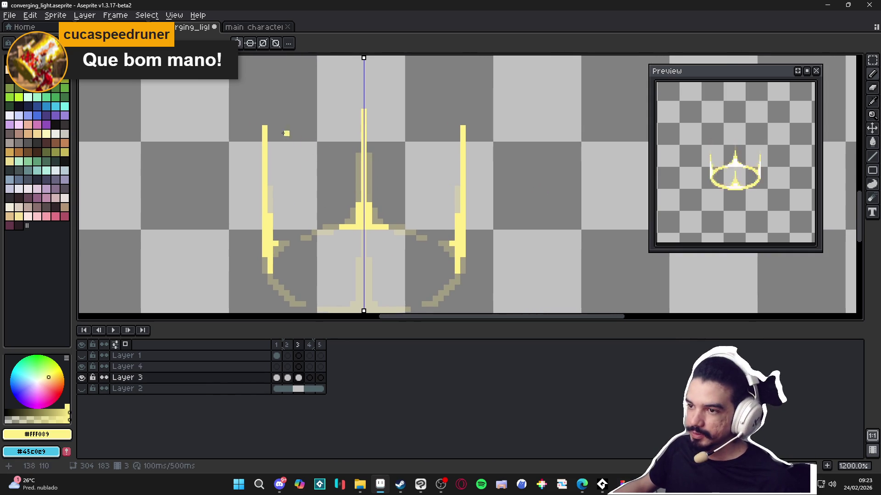
scroll(267, 176, "down", 5)
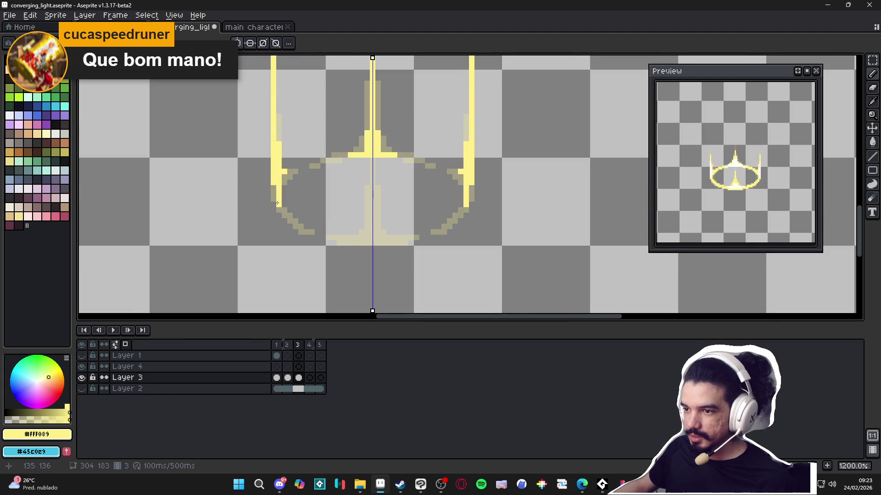
left_click(283, 215)
left_click(289, 215)
left_click(323, 237)
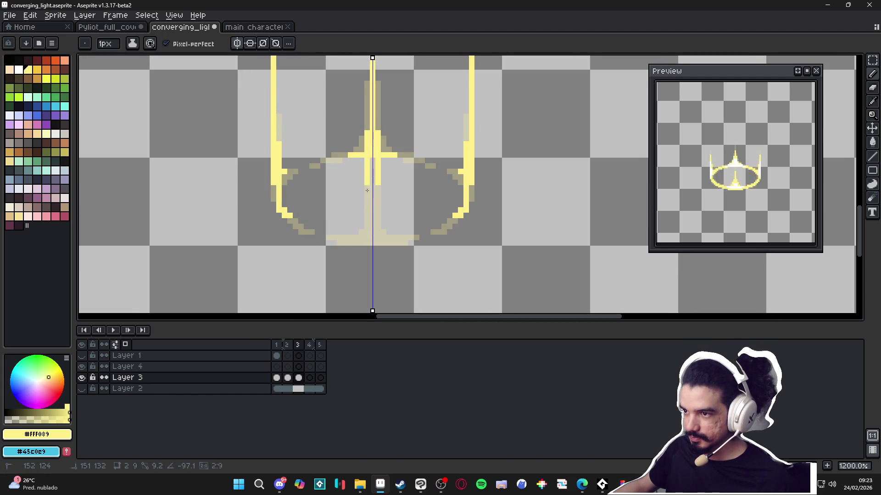
Step: Thicken the central beam's base, erase stray pixels, and move to empty frame 4
left_click_drag(373, 198, 377, 235)
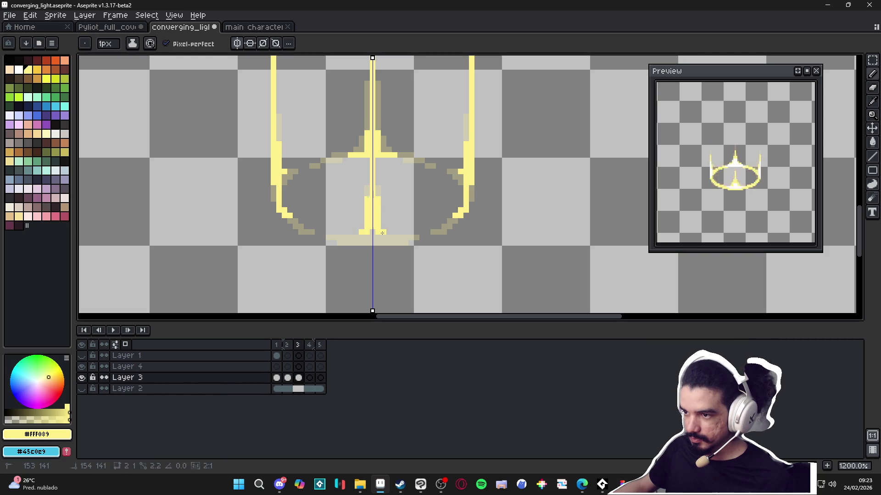
left_click(389, 237)
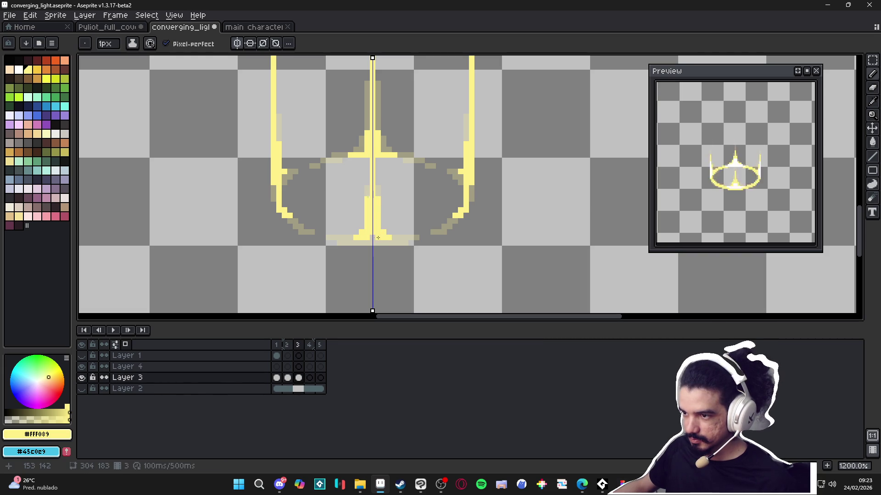
left_click_drag(377, 243, 392, 241)
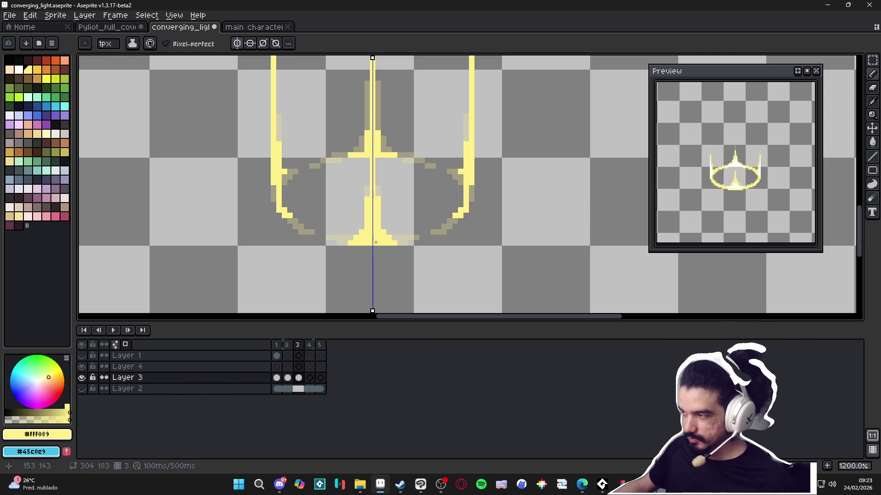
key("e")
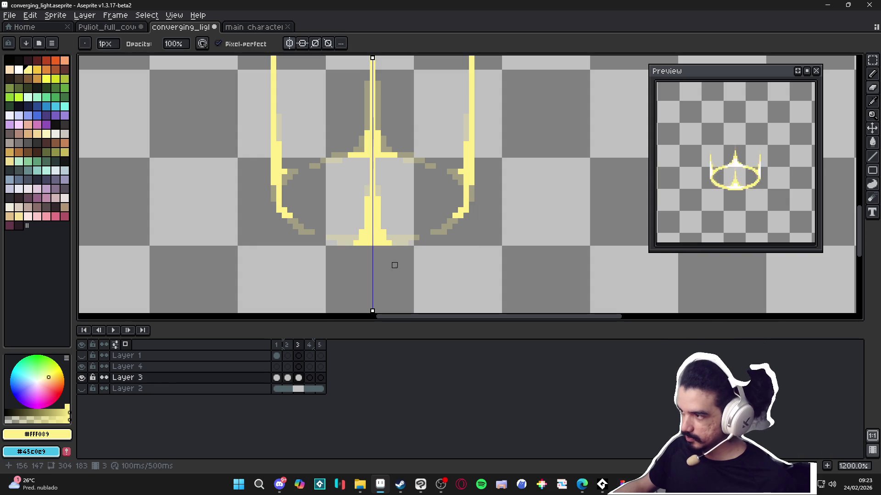
left_click(384, 232)
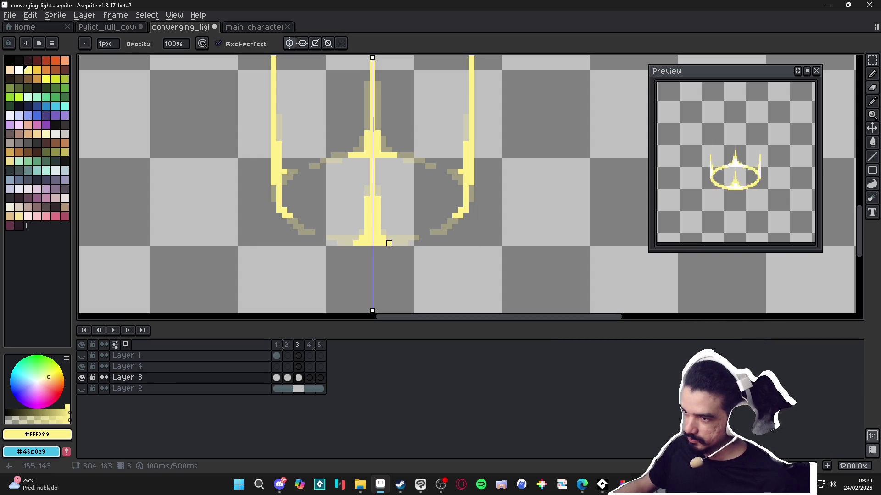
left_click(389, 243)
key("b")
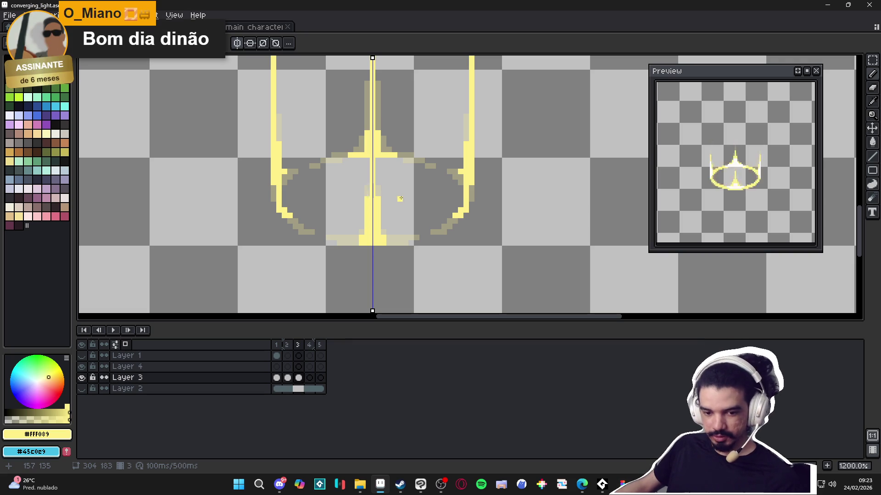
left_click(309, 377)
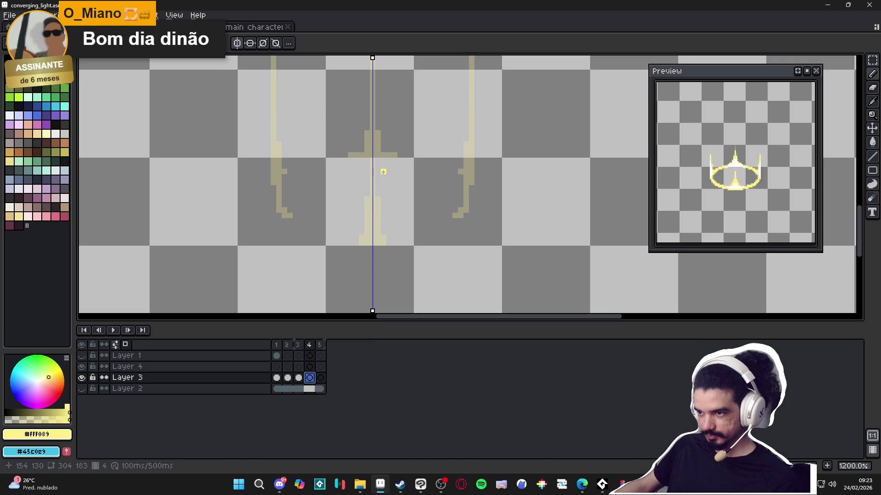
Step: Draw mirrored yellow side beams on frame 4 and widen their lower ends
left_click_drag(375, 131, 379, 241)
left_click(278, 160)
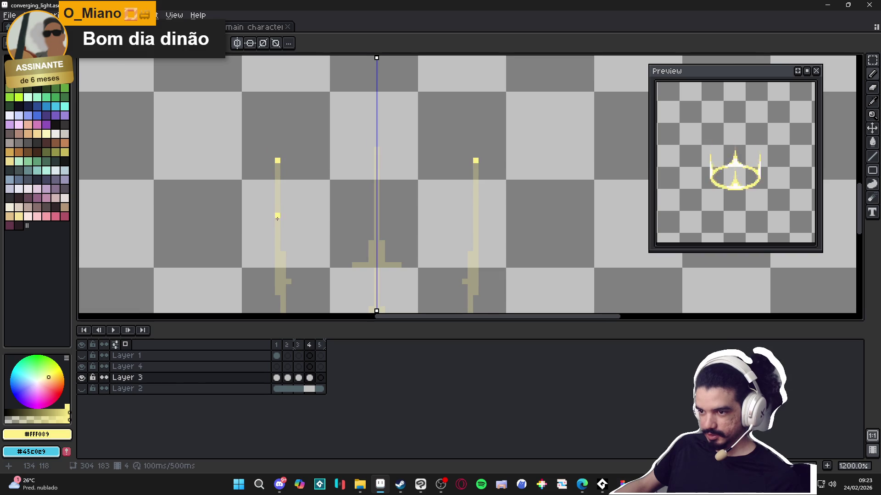
left_click(286, 236, "shift")
left_click_drag(286, 236, 286, 256)
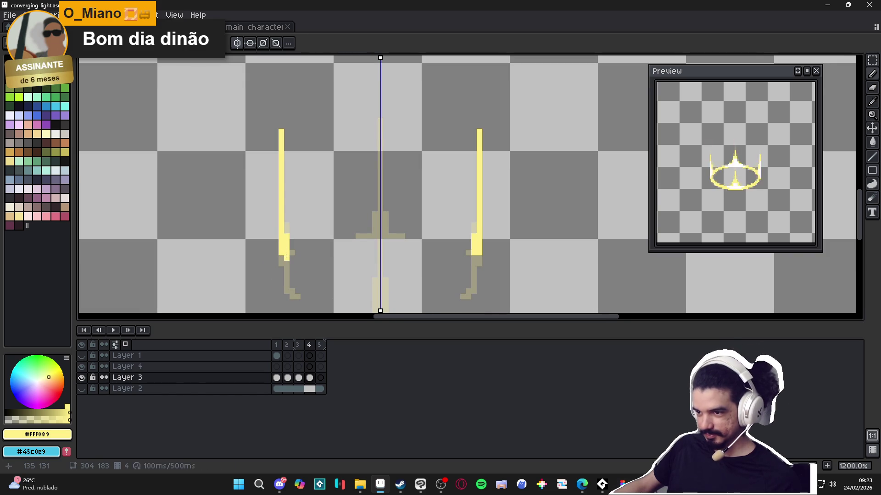
key("b")
scroll(280, 238, "down", 2)
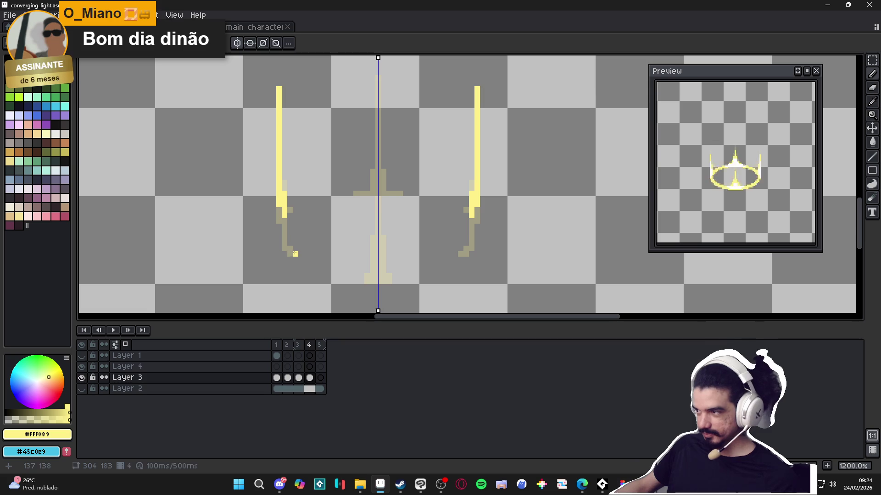
scroll(321, 230, "up", 4)
Step: Draw the upper and lower central beam segments, erasing excess pixels beside them
left_click_drag(360, 146, 363, 238)
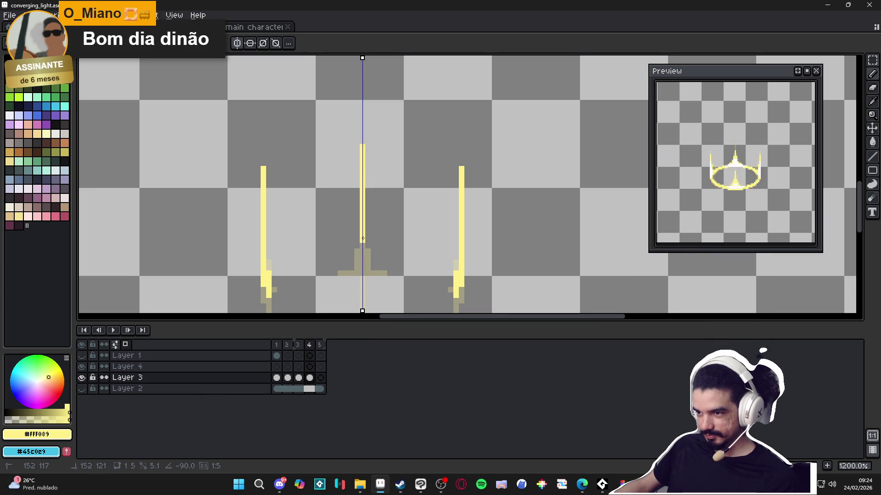
scroll(362, 239, "down", 1)
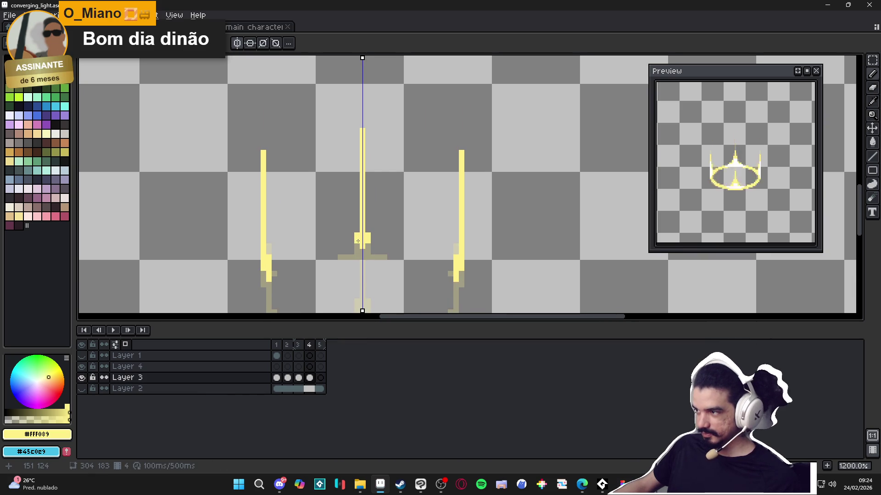
left_click_drag(358, 252, 355, 257)
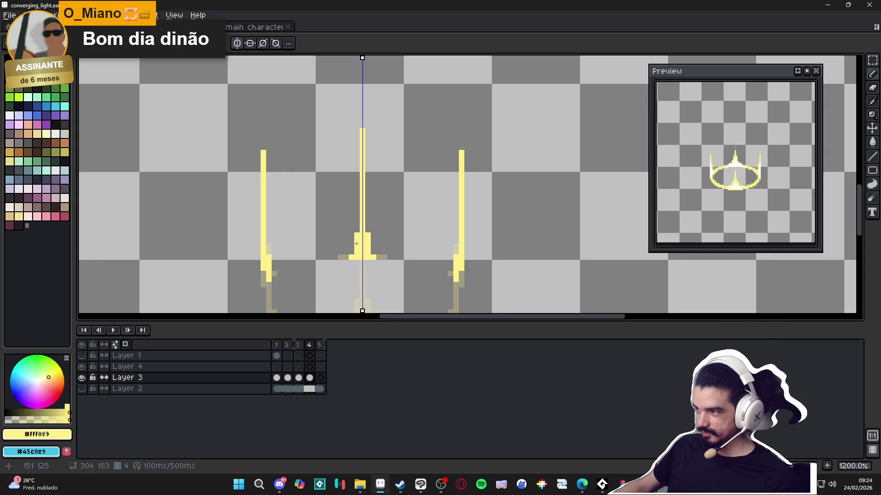
key("e")
left_click_drag(367, 235, 367, 246)
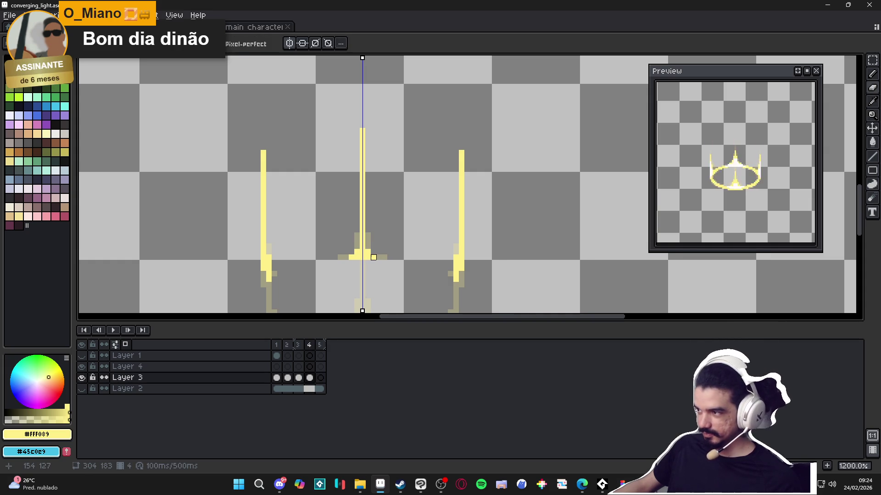
mouse_move(389, 249)
left_mouse_down()
mouse_move(387, 222)
mouse_move(367, 197)
left_mouse_up()
key("b")
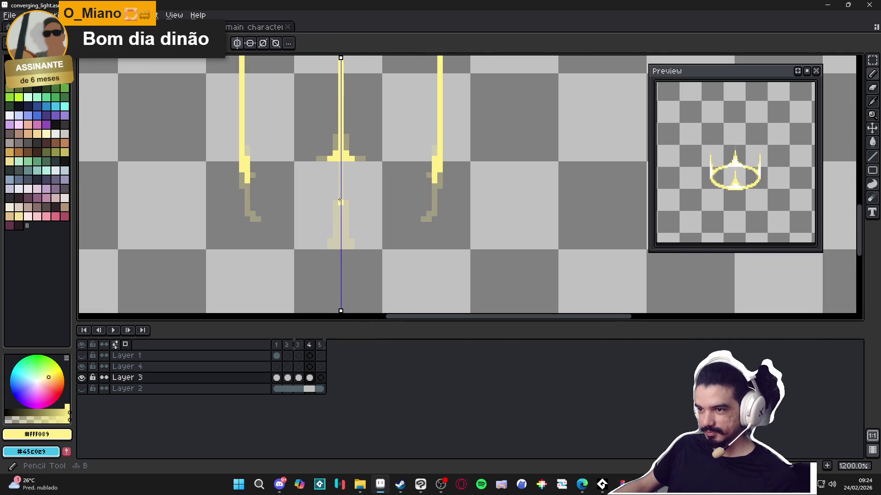
left_click_drag(342, 159, 340, 246)
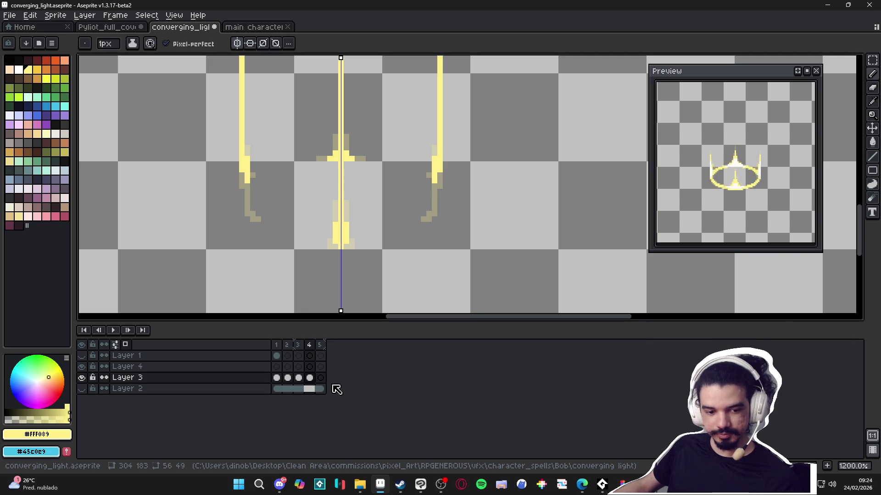
Step: On frame 5, draw mirrored side beam segments and a central segment, undoing a misplaced stroke
left_click(321, 378)
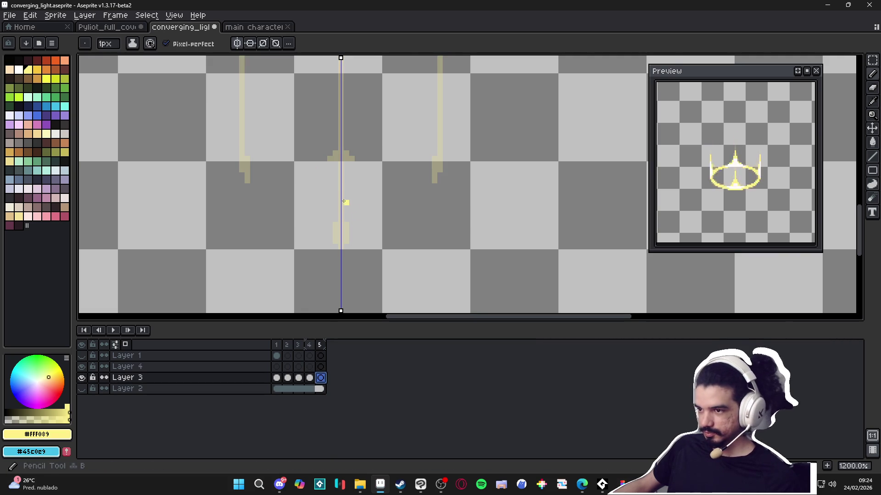
scroll(324, 219, "left", 2)
left_click_drag(284, 147, 283, 184)
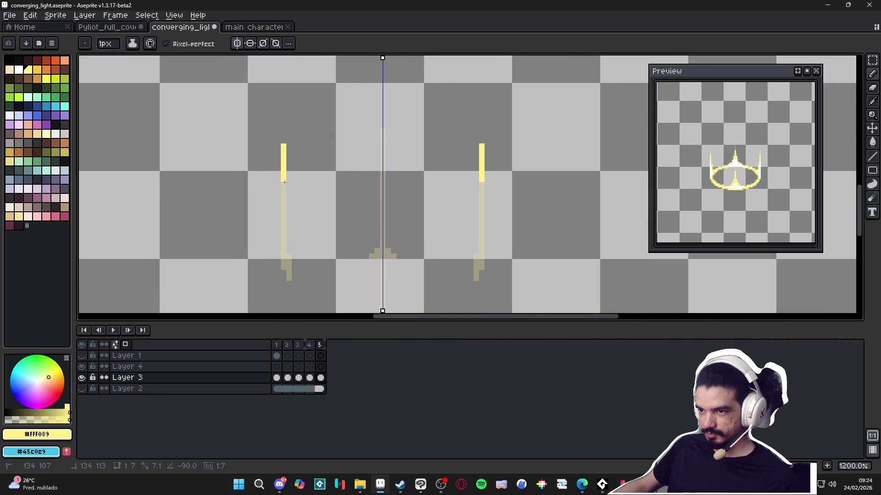
left_click_drag(381, 118, 381, 198)
left_click_drag(284, 195, 284, 226)
key("ctrl+z")
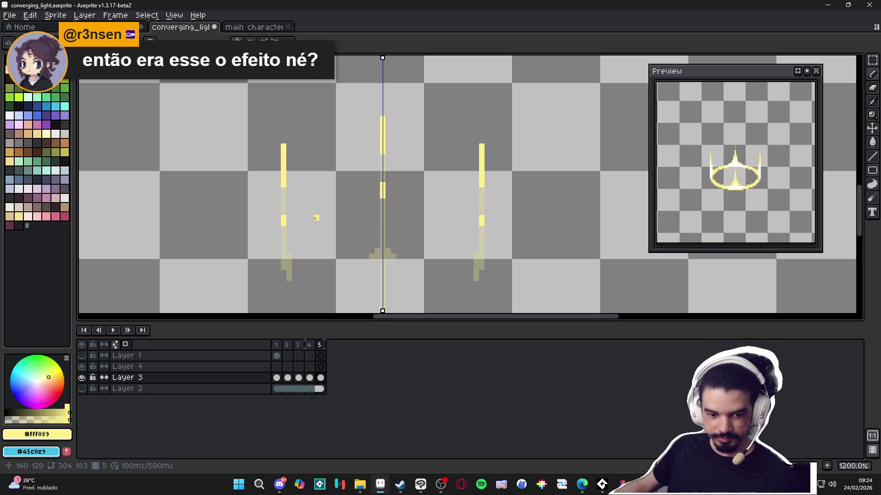
Step: Add two more central beam segments and make Layer 1 visible to show the background
scroll(321, 212, "down", 2)
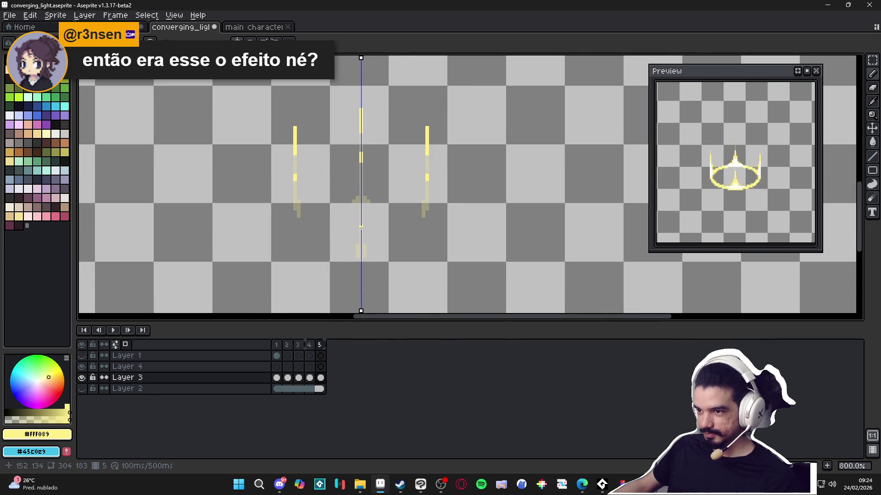
scroll(360, 224, "up", 2)
left_click_drag(361, 198, 361, 176)
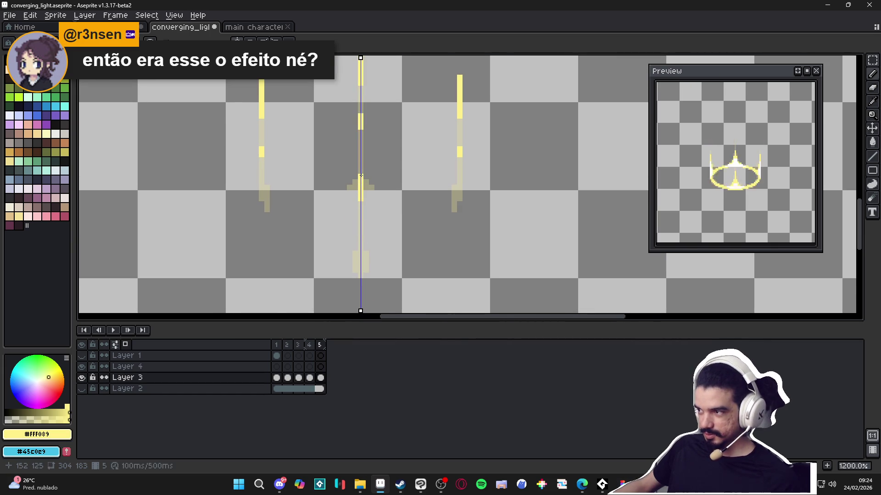
left_click_drag(361, 259, 361, 262)
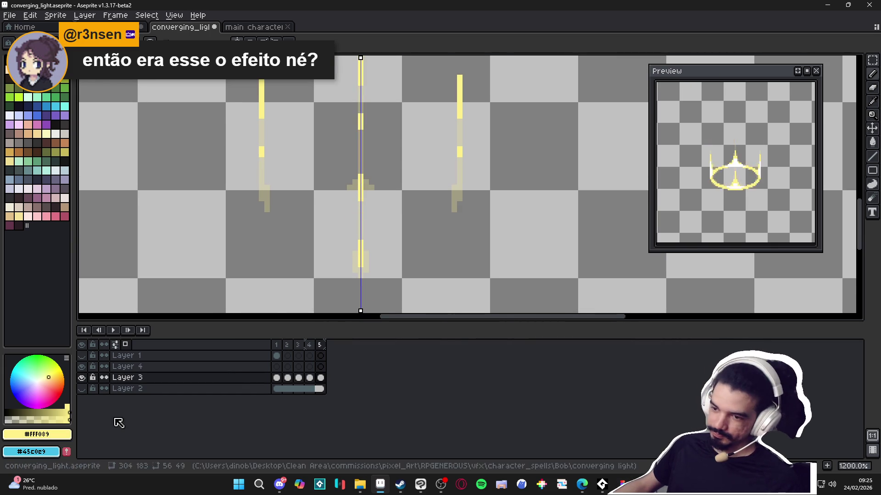
left_click(81, 356)
left_click(197, 356)
Step: Link Layer 1's five cels together
left_click(321, 356)
right_click(326, 357)
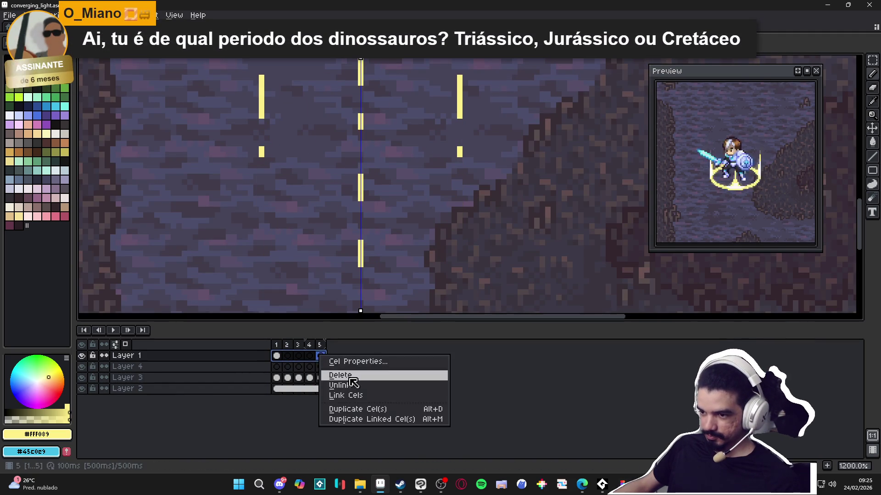
left_click(369, 395)
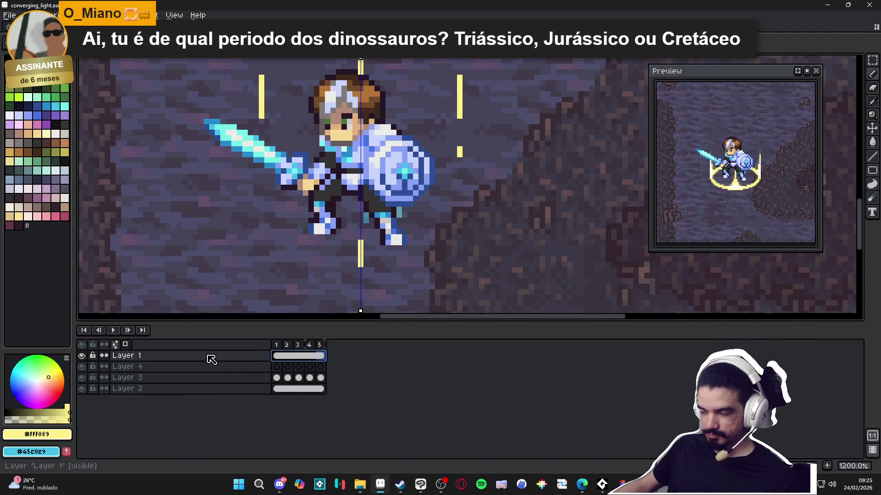
left_click(130, 366)
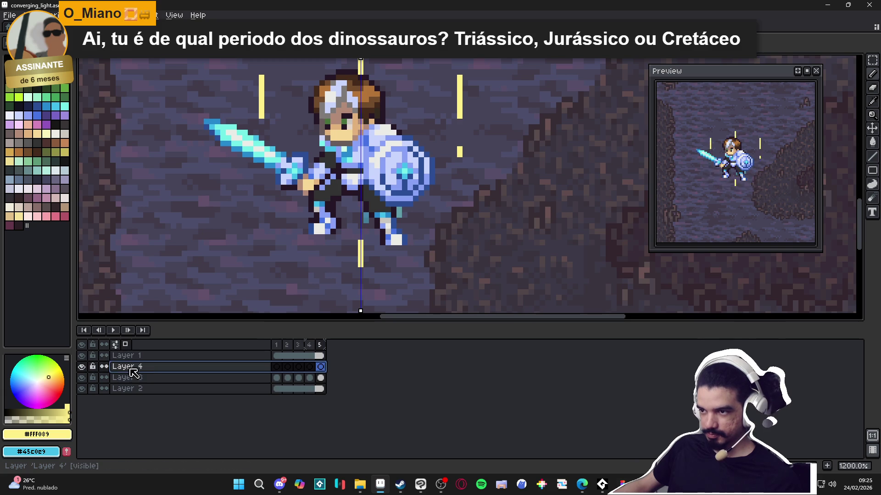
Step: Hide Layer 1, return to frame 1, and make Layer 3 the active layer
left_click(85, 356)
scroll(285, 236, "down", 1)
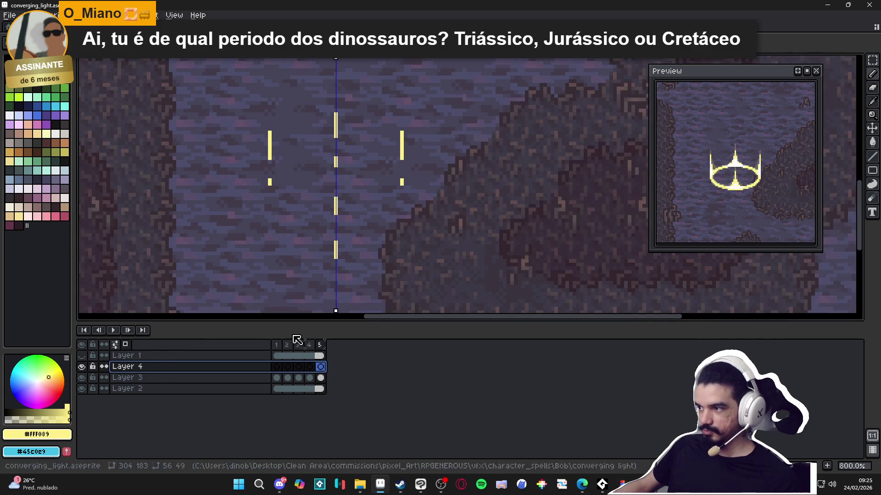
left_click(276, 345)
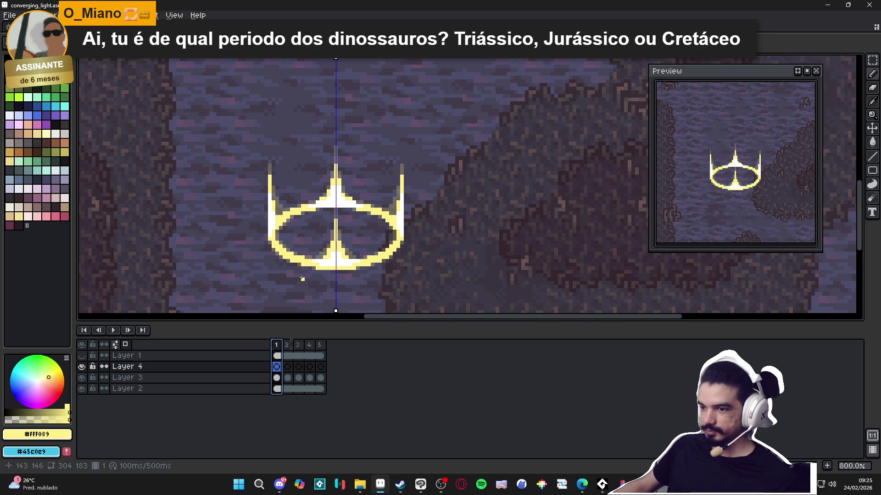
scroll(304, 273, "up", 2)
left_click(298, 278, "ctrl")
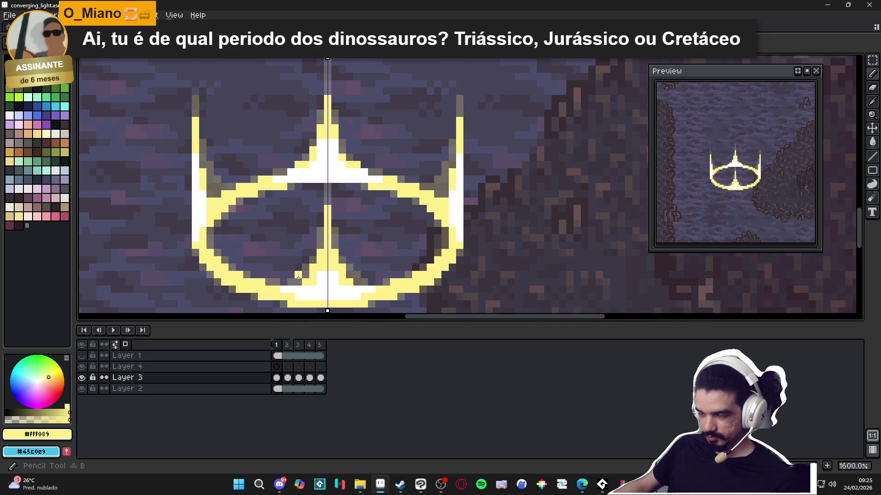
Step: On frame 2, add dim shading pixels beside the outer beams and the central beam's top
left_click(287, 345)
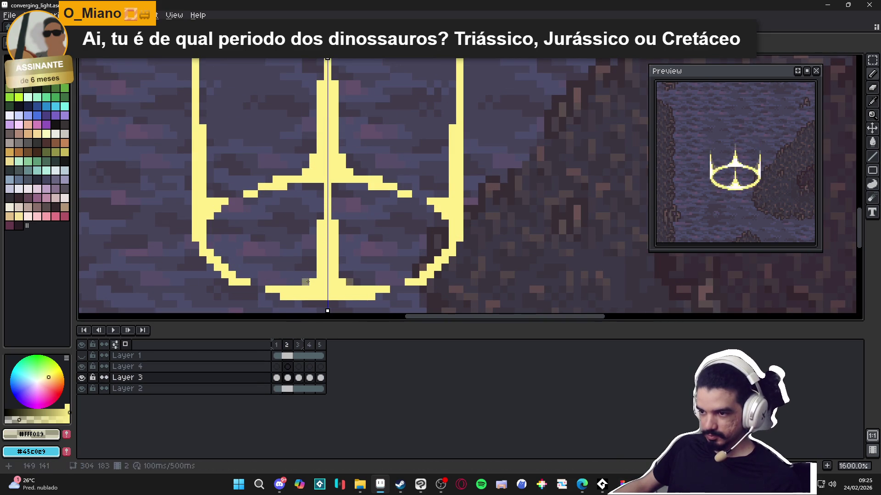
left_click(320, 217)
left_click(320, 209)
left_click(210, 194)
left_click(210, 179)
mouse_move(215, 147)
left_mouse_down()
mouse_move(239, 194)
mouse_move(241, 173)
left_mouse_up()
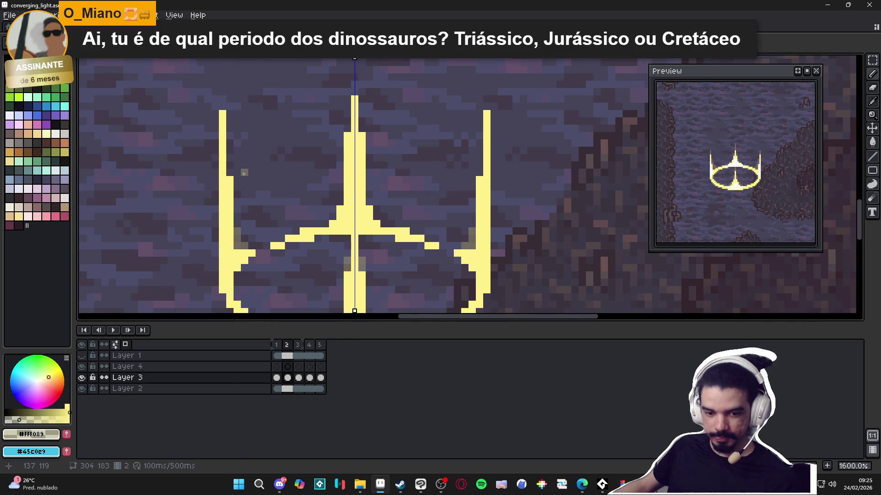
left_click(226, 169)
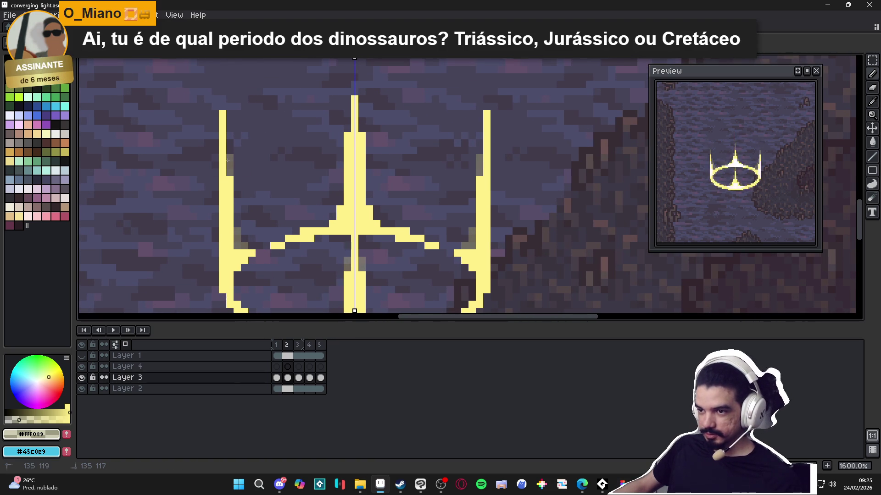
left_click(347, 125)
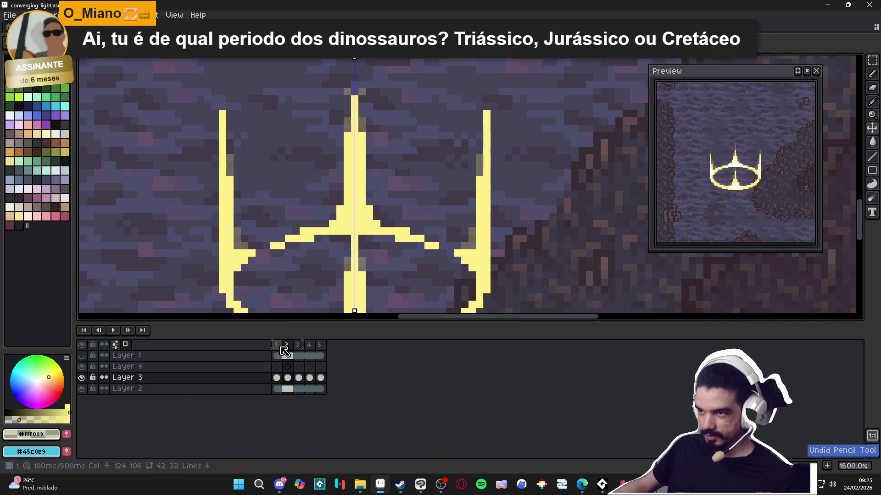
Step: After comparing with frame 1, add mirrored dim pixels near the central top, ring and arms
left_click(281, 346)
key("Right")
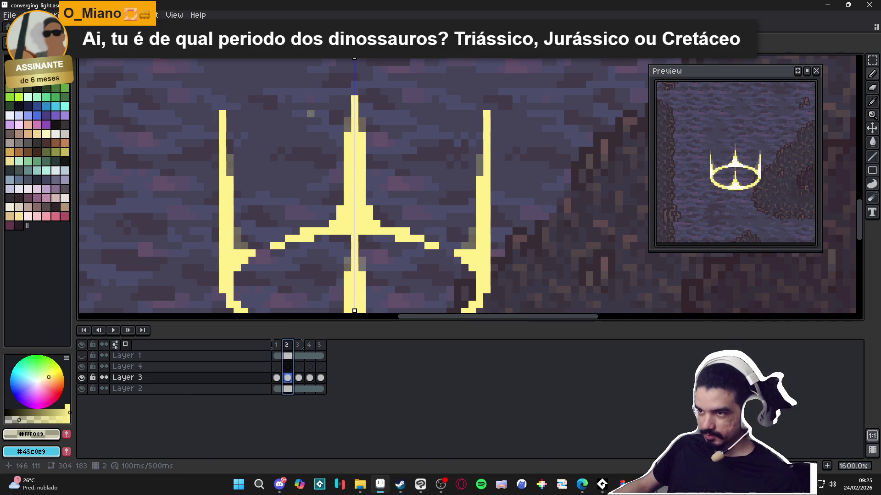
left_click(339, 91)
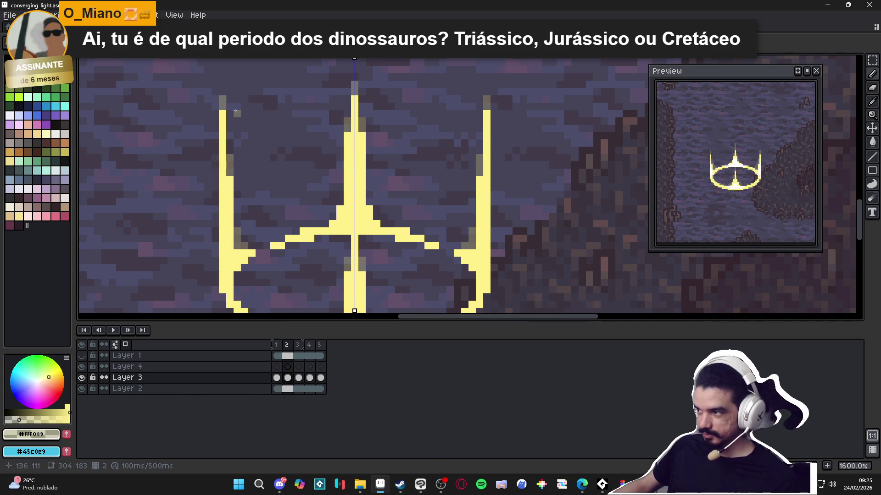
left_click_drag(247, 114, 265, 87)
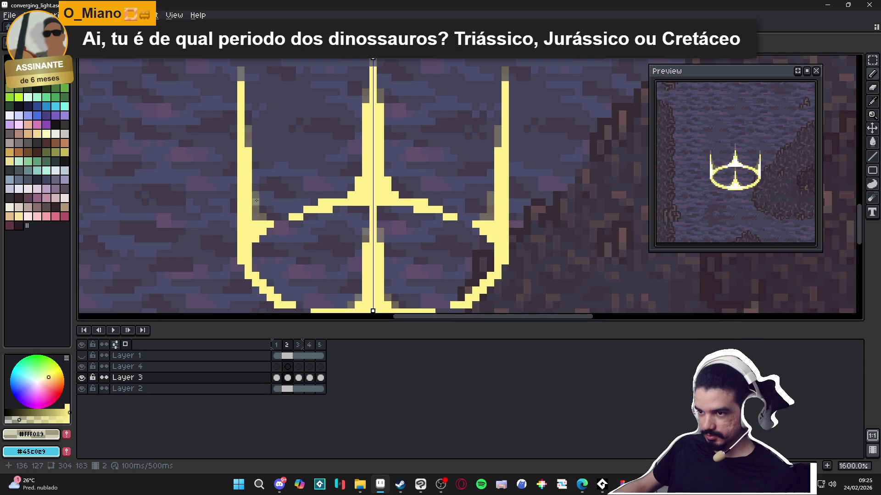
left_click(255, 246)
left_click(307, 217)
left_click(336, 211)
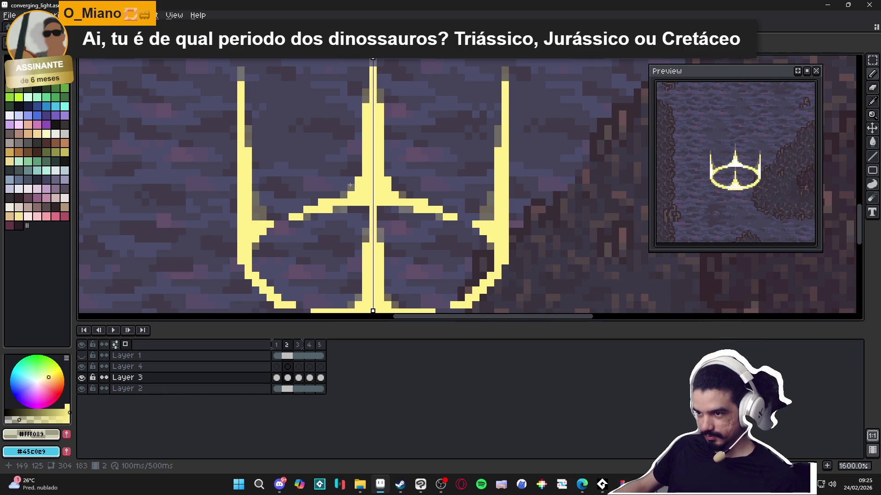
left_click(357, 163)
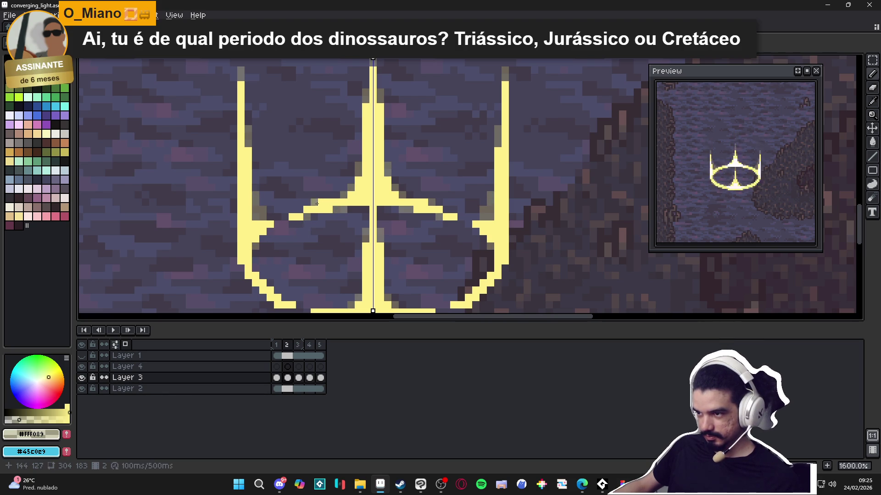
Step: Extend the white core up frame 2's central beam
scroll(395, 209, "down", 1)
left_click_drag(411, 218, 423, 212)
scroll(417, 257, "up", 1)
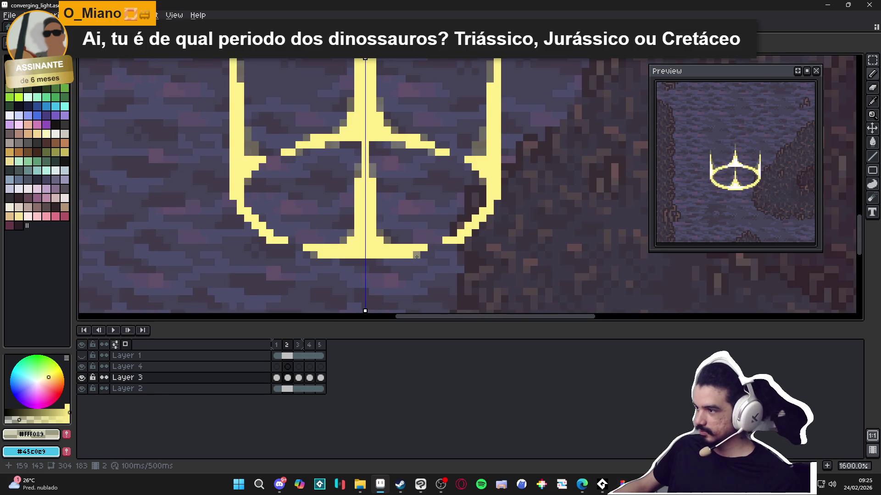
scroll(466, 261, "down", 1)
scroll(443, 213, "up", 1)
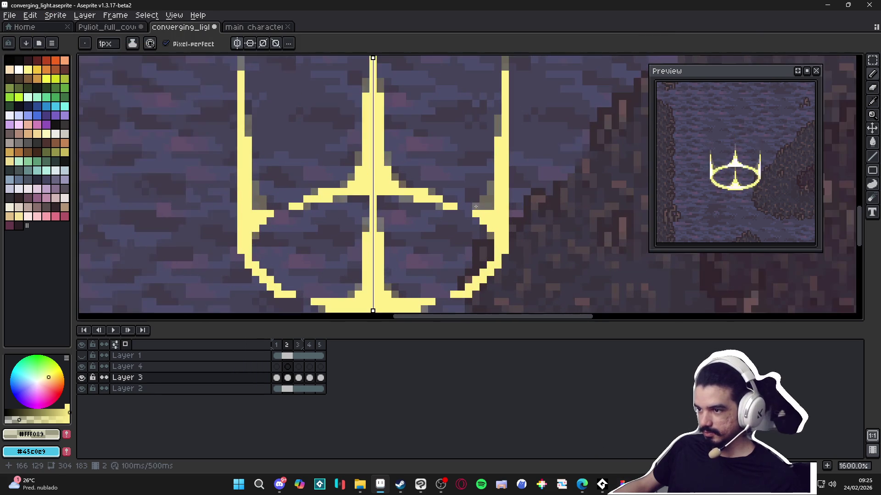
scroll(463, 212, "down", 2)
scroll(465, 212, "up", 2)
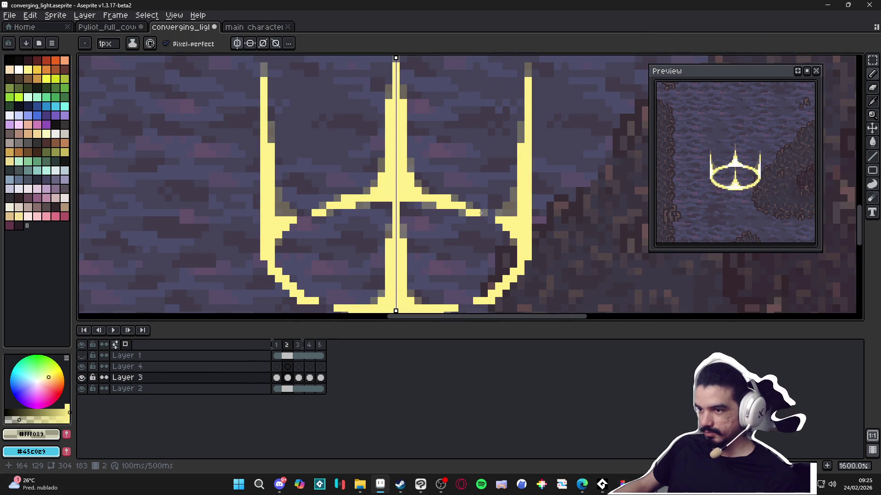
scroll(480, 212, "down", 3)
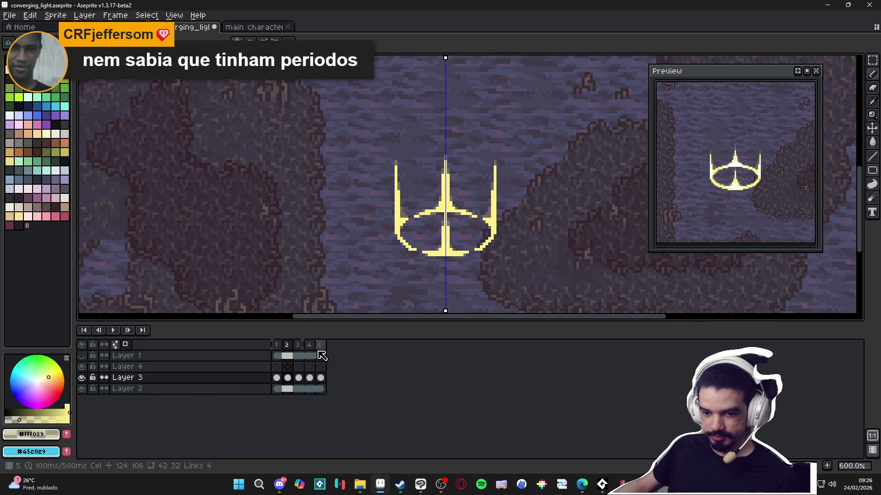
left_click(276, 345)
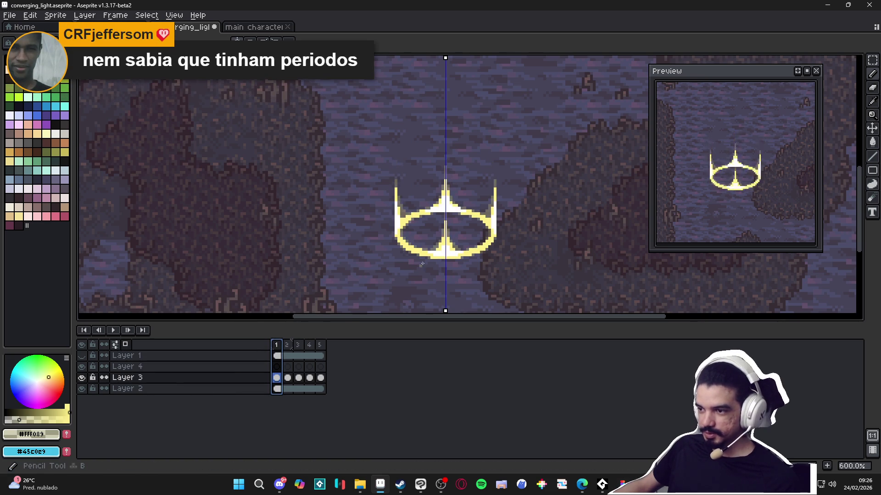
scroll(449, 251, "up", 3)
left_click(287, 345)
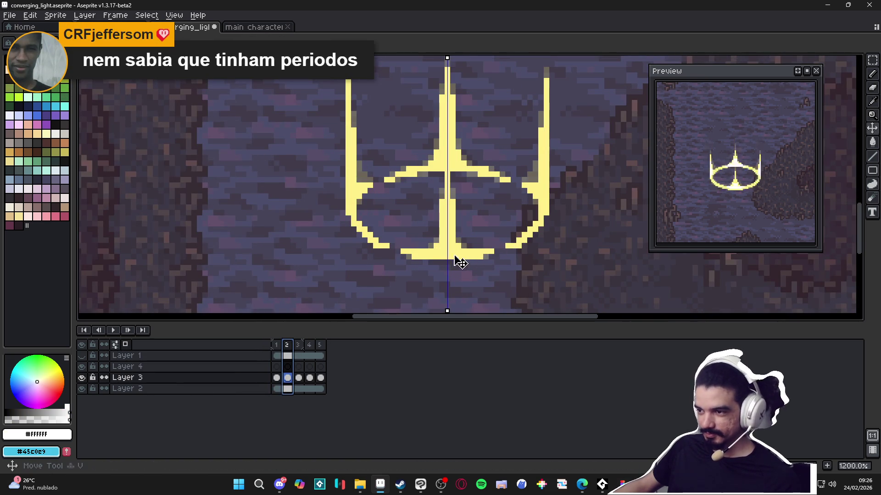
scroll(447, 235, "up", 1)
left_click_drag(449, 236, 447, 212)
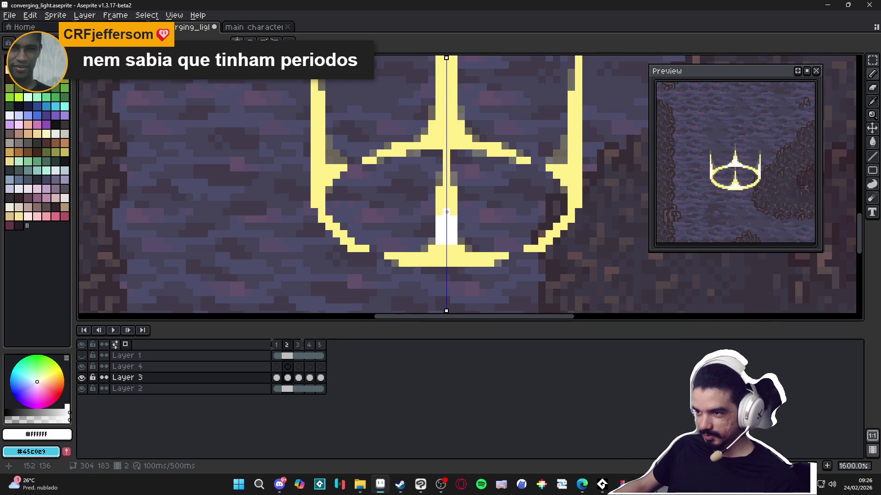
Step: Paint white at the central beam's base and add white highlights to both outer beams
left_click(276, 345)
left_click(286, 345)
mouse_move(438, 255)
left_mouse_down()
mouse_move(454, 255)
mouse_move(422, 256)
mouse_move(470, 255)
left_mouse_up()
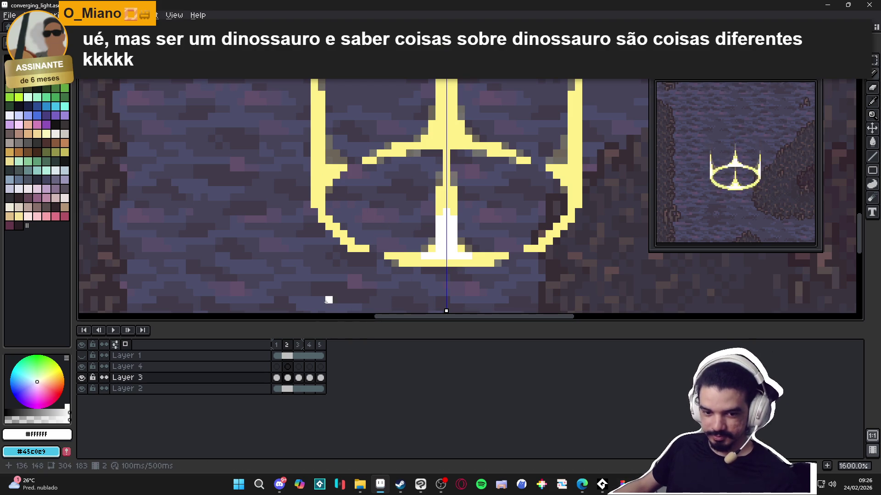
left_click(276, 345)
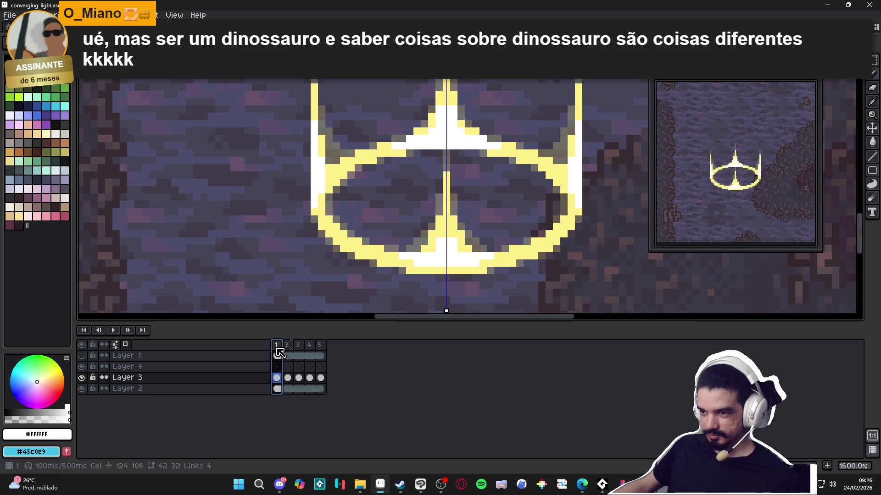
left_click(288, 345)
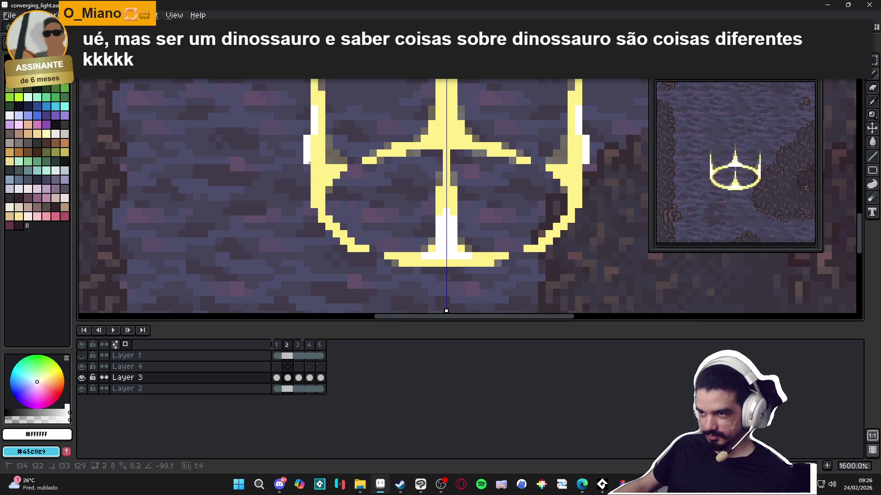
left_click_drag(321, 146, 321, 160)
left_click(316, 168)
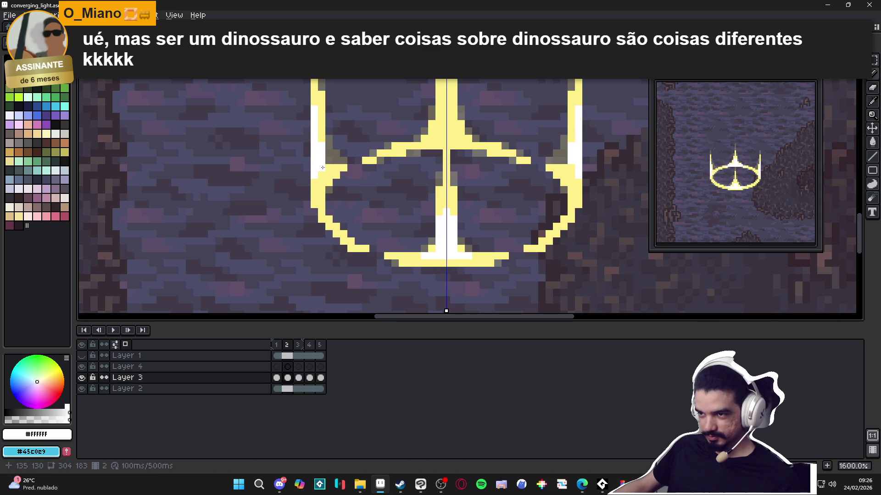
Step: Paint a white streak up the central beam, checking against frame 1
left_click(276, 345)
left_click(288, 345)
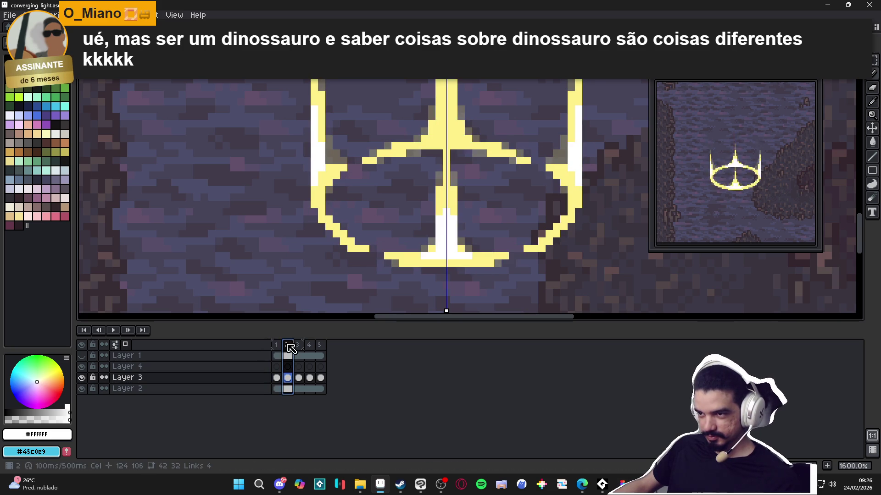
scroll(335, 248, "up", 2)
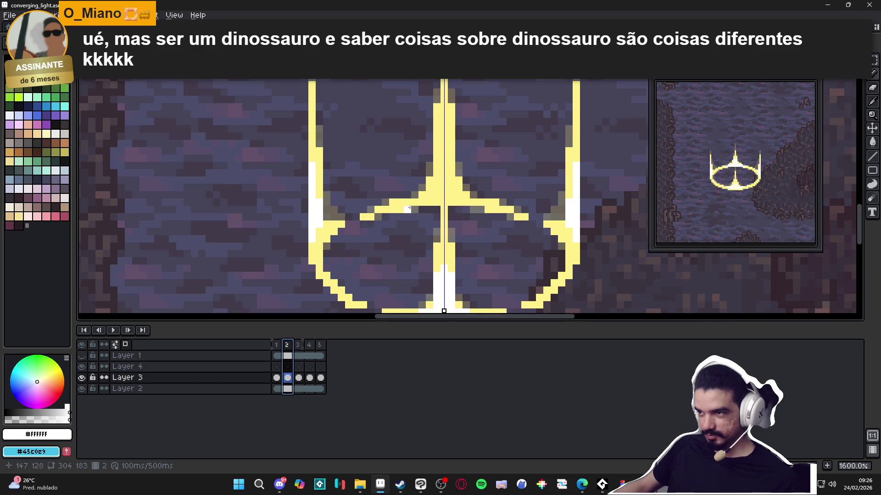
left_click(276, 345)
left_click(287, 345)
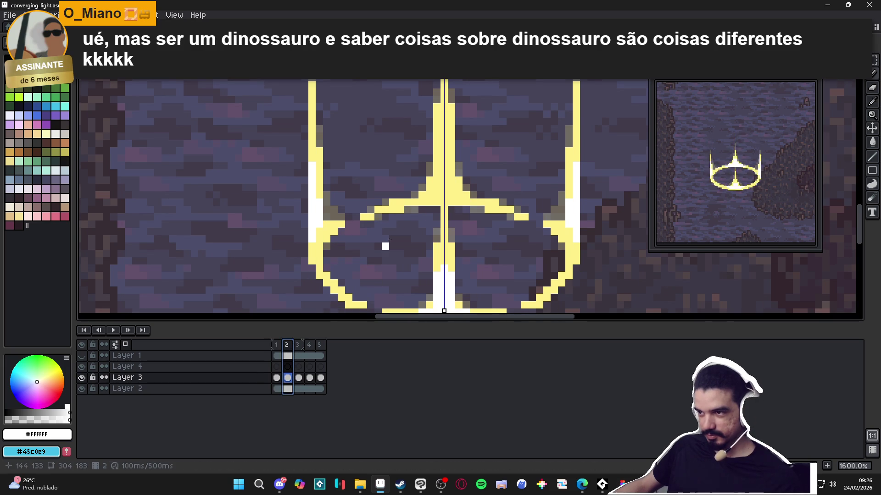
left_click_drag(444, 150, 444, 174)
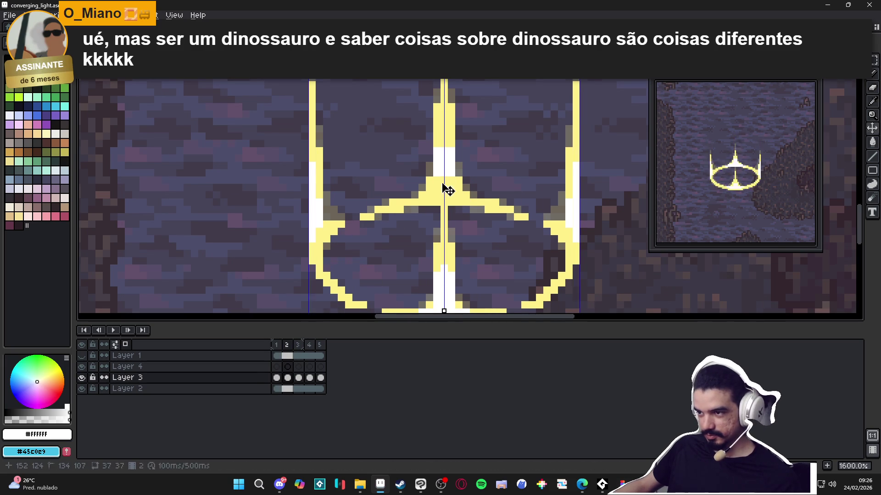
Step: Whiten the arm pixels beside the central beam and save the file
left_click(276, 345)
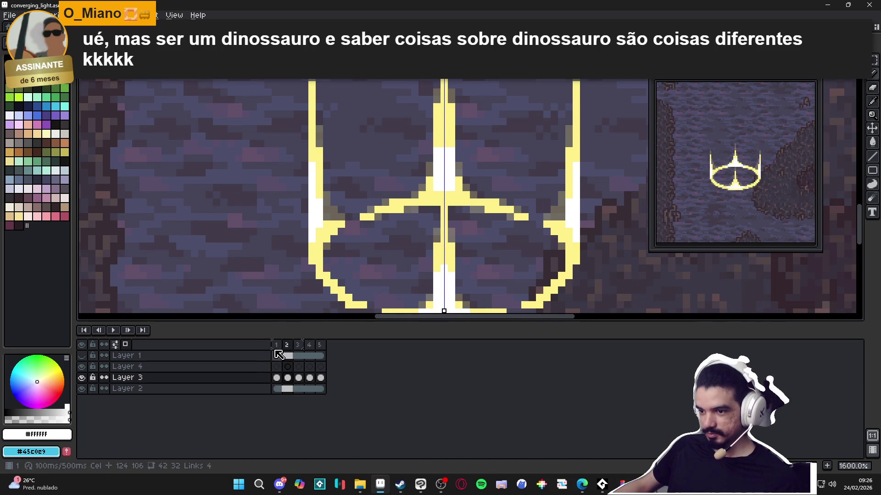
left_click(287, 345)
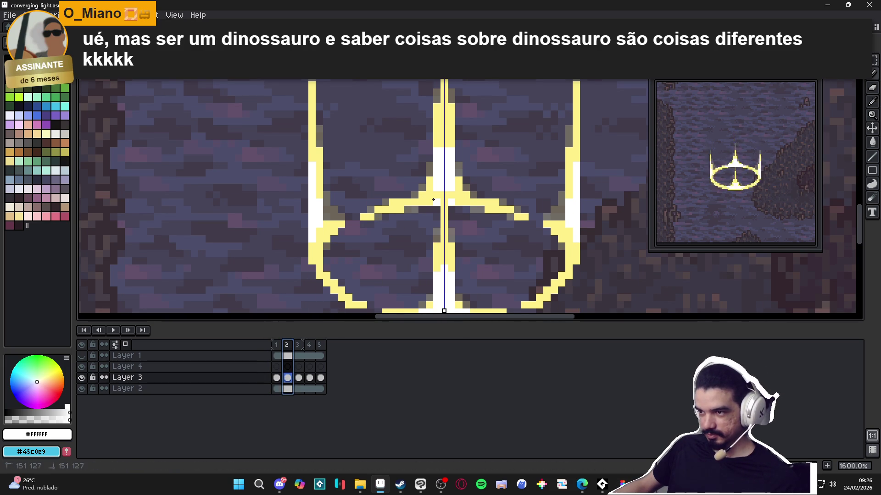
left_click_drag(432, 202, 422, 202)
left_click(429, 195)
left_click(416, 204)
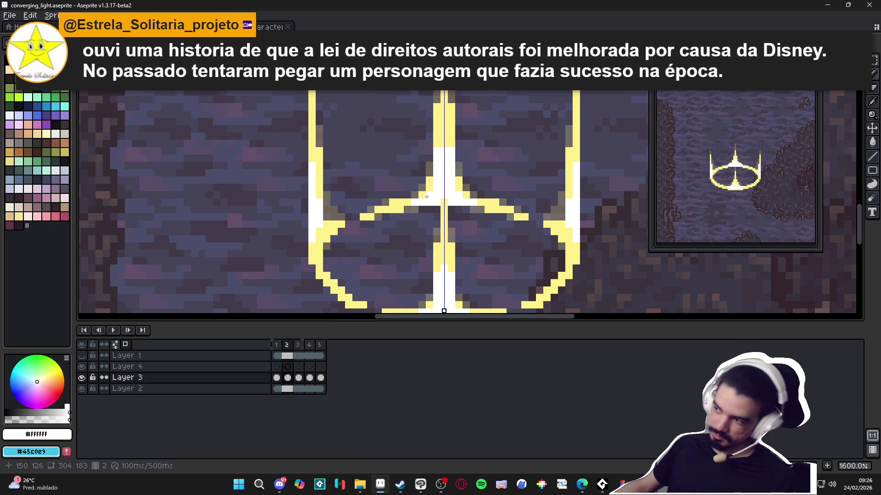
scroll(426, 196, "down", 1)
key("ctrl+s")
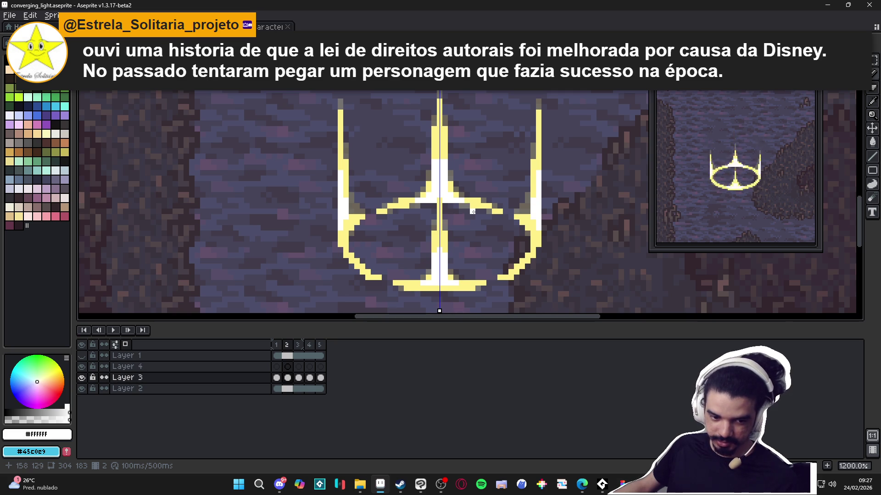
Step: Brighten a ring pixel with pale yellow #FFF089 sampled from the beams, then go to frame 3
left_click(297, 344)
left_click(291, 344)
key("v")
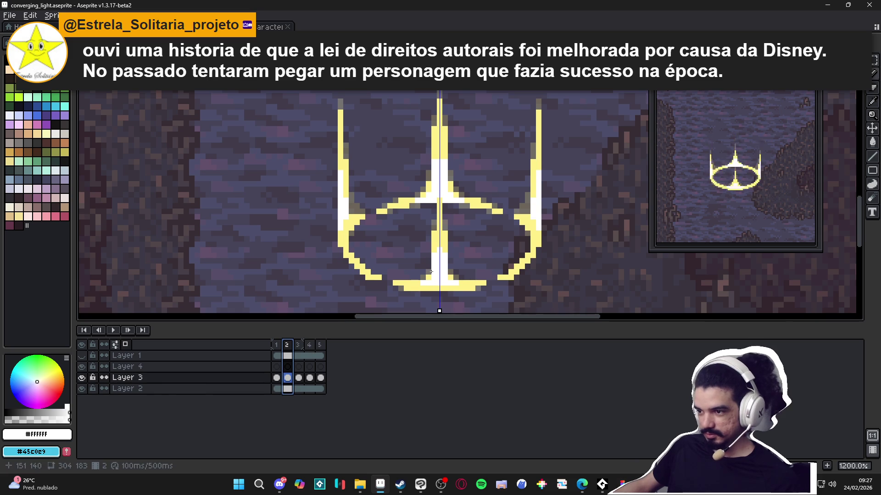
scroll(433, 283, "up", 1)
key("b")
left_click(427, 273, "alt")
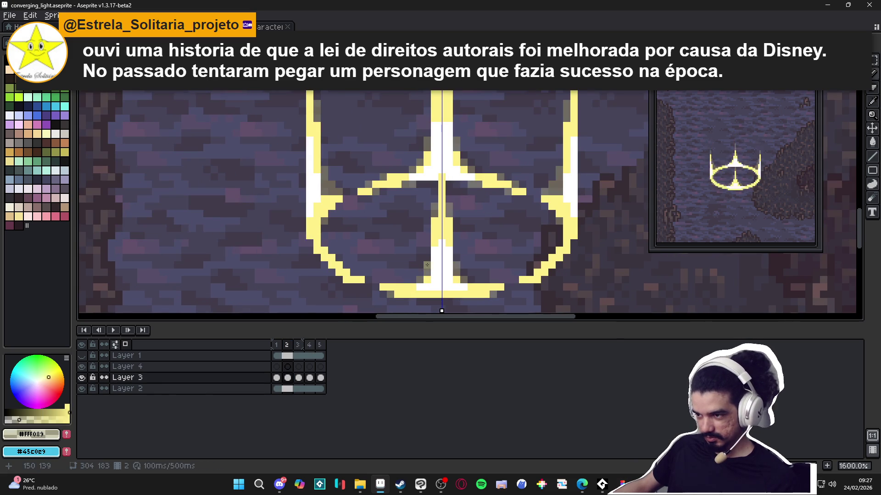
left_click(428, 257)
scroll(428, 256, "down", 3)
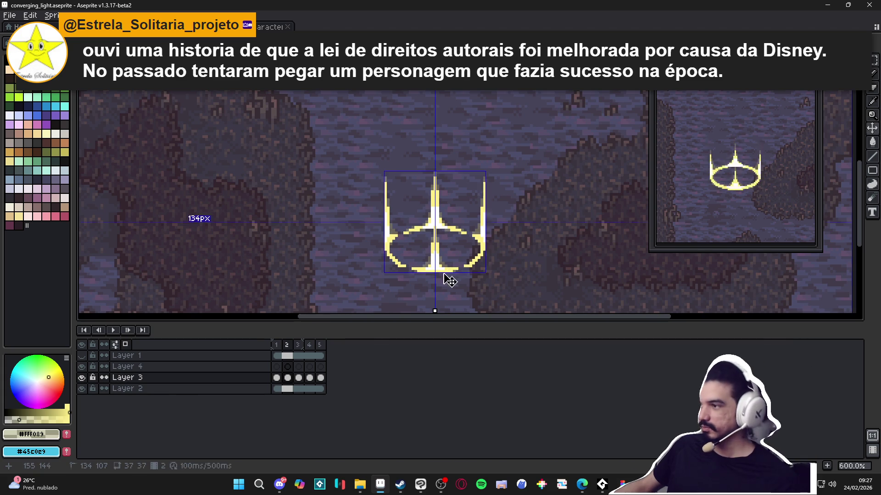
left_click(298, 345)
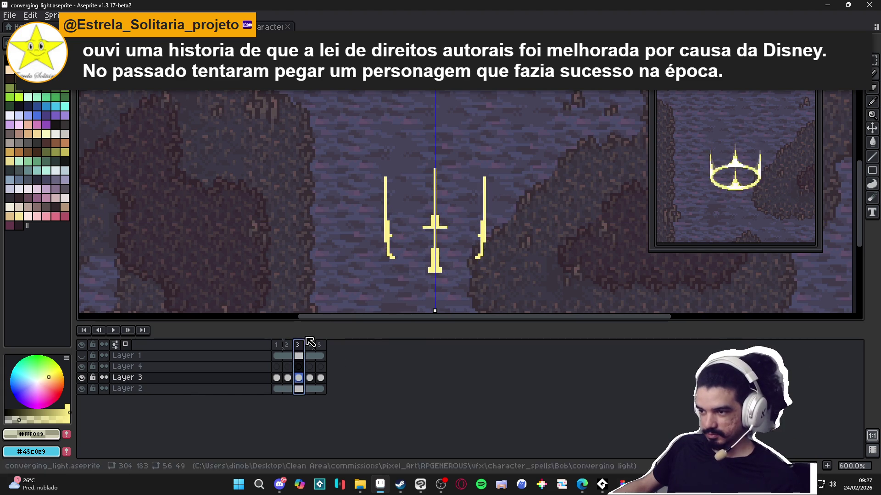
Step: Paint mirrored grey shading beside frame 3's centre light column and left beam
scroll(431, 266, "up", 4)
left_click(441, 253)
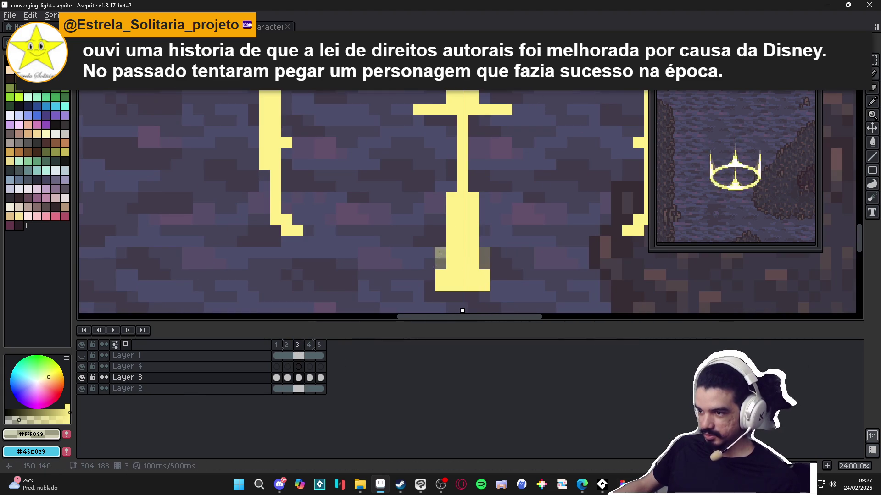
left_click_drag(452, 182, 444, 240)
left_click_drag(432, 155, 432, 145)
left_click_drag(444, 110, 445, 100)
left_click(268, 124)
left_click(279, 267)
left_click(278, 256)
left_click(257, 233)
left_click(257, 244)
Step: Add diagonal grey shading below the outer beams and grey pixels atop the centre beam
left_click(290, 278)
left_click(301, 298)
left_click(301, 288)
left_click(308, 287)
scroll(267, 288, "down", 4)
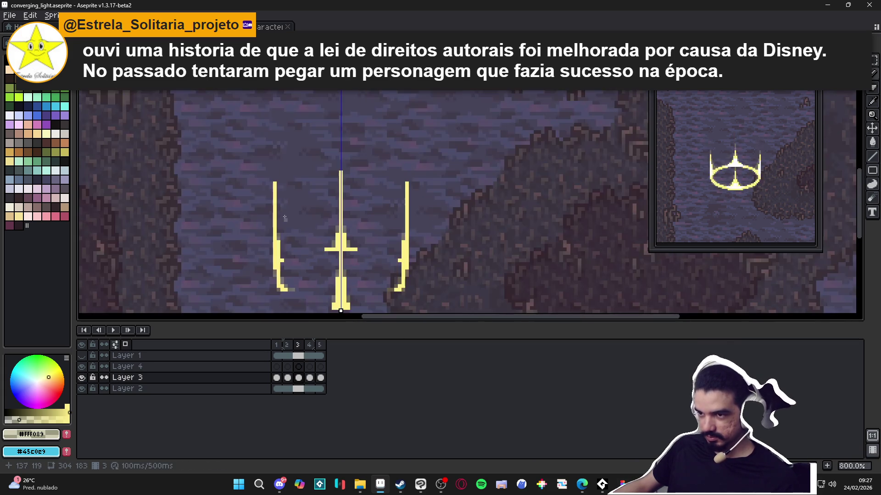
scroll(271, 229, "up", 2)
left_click(407, 152)
left_click(407, 143)
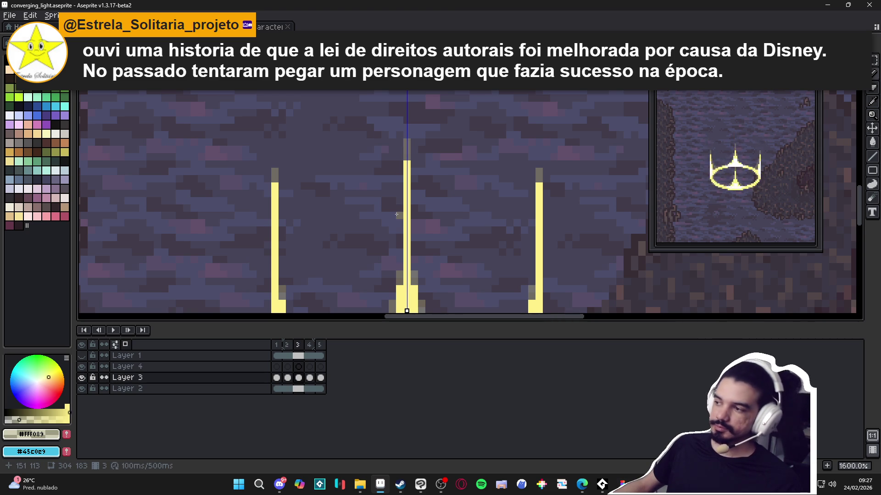
scroll(396, 214, "down", 4)
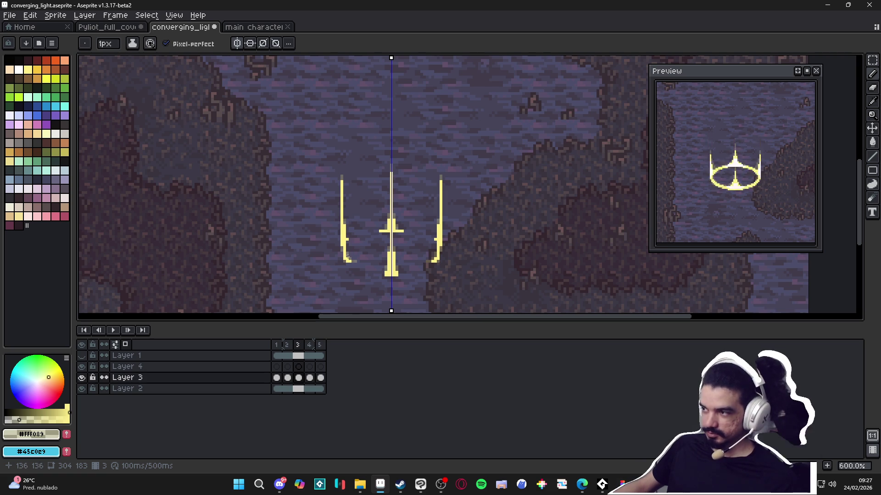
Step: On frame 4, recolour pixels beside the left beam and its mirror
left_click(310, 345)
scroll(345, 247, "up", 4)
left_click(344, 242)
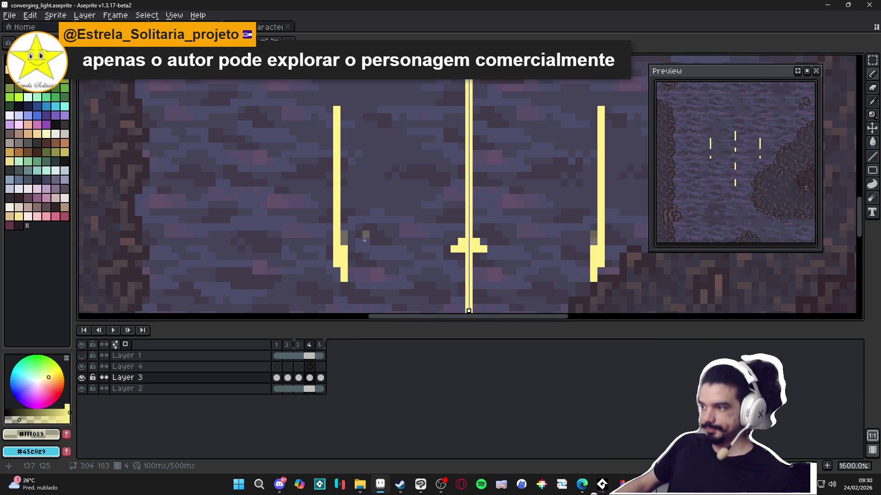
Step: Scroll the view out over frame 4's shaded golden beams
scroll(496, 231, "down", 5)
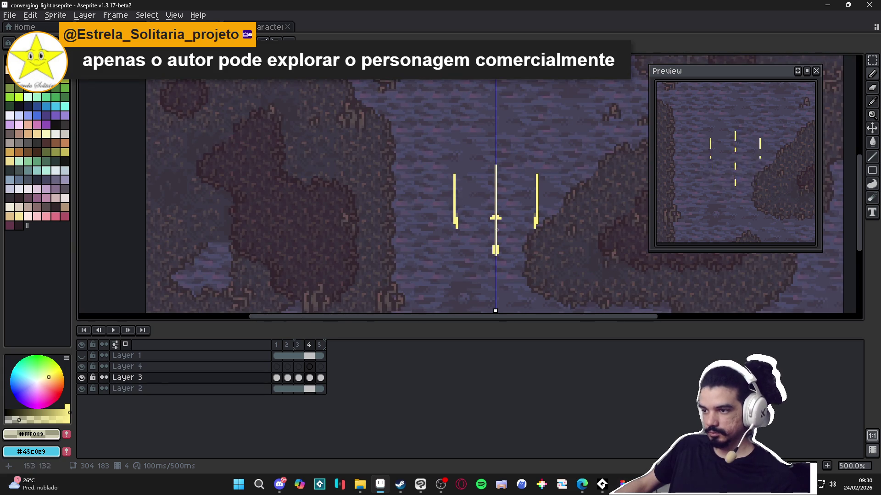
Step: Add a grey tip atop frame 4's left beam
scroll(451, 220, "up", 5)
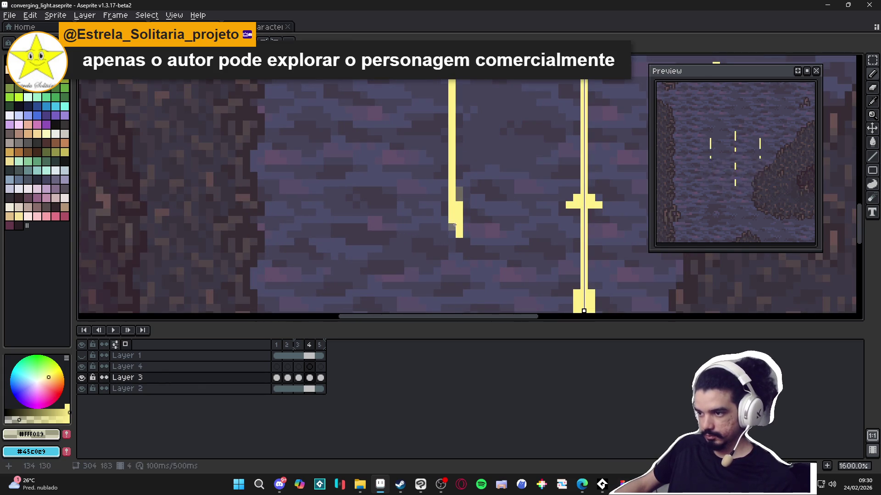
scroll(454, 227, "down", 1)
scroll(455, 227, "up", 1)
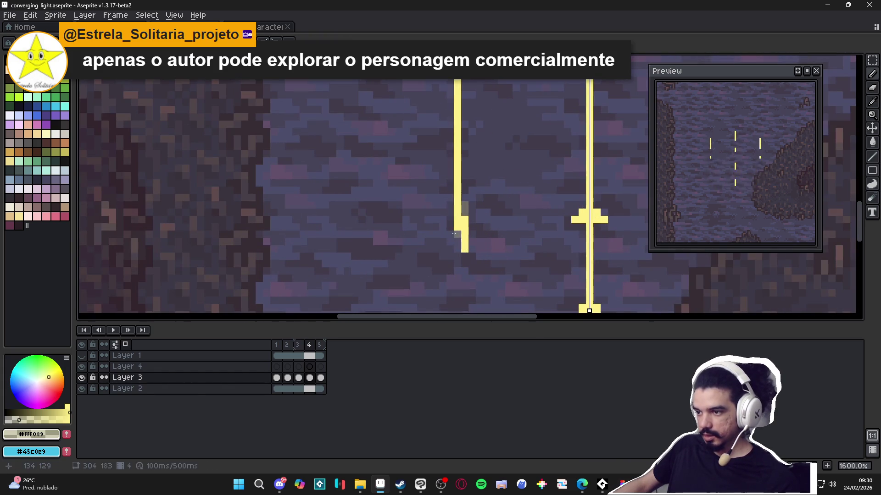
scroll(454, 233, "down", 1)
scroll(450, 154, "up", 1)
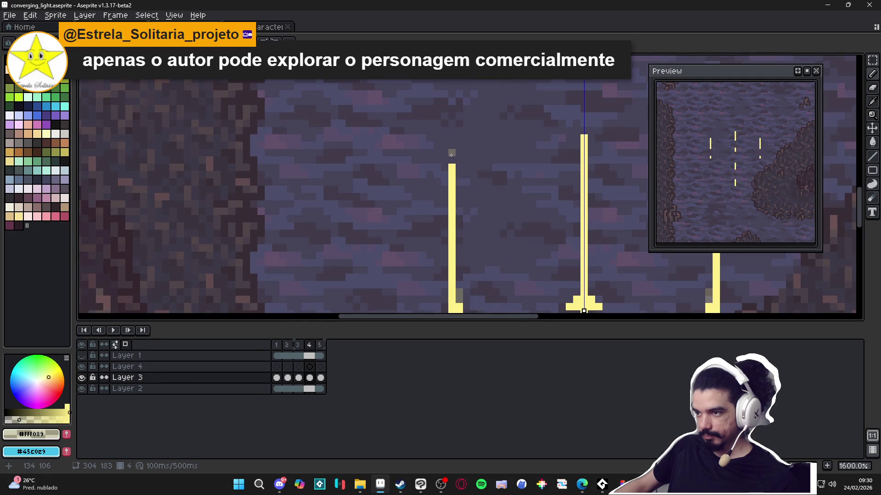
left_click_drag(452, 154, 451, 161)
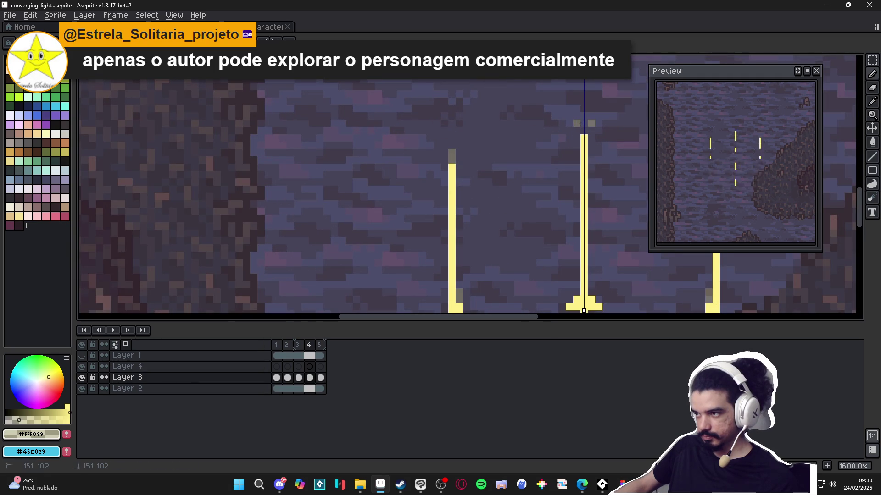
scroll(582, 121, "down", 1)
scroll(582, 121, "down", 4)
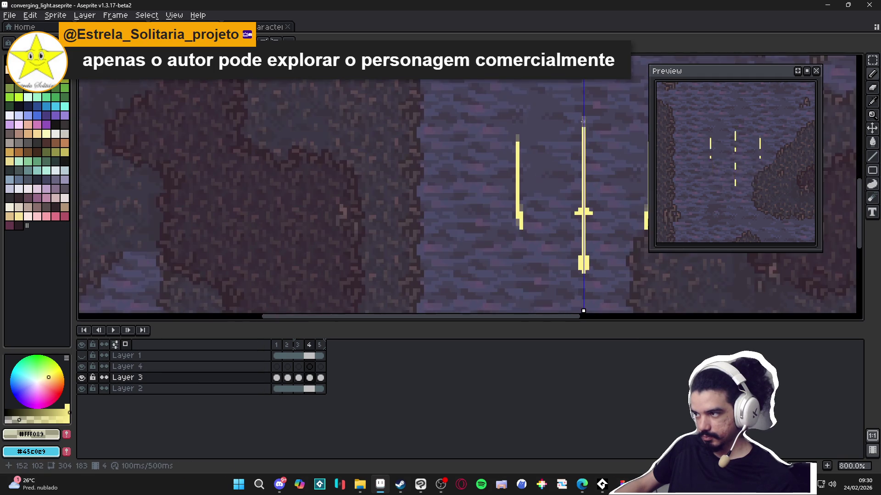
Step: On frame 5, fill the gaps in the middle and side beams with grey
left_click(321, 346)
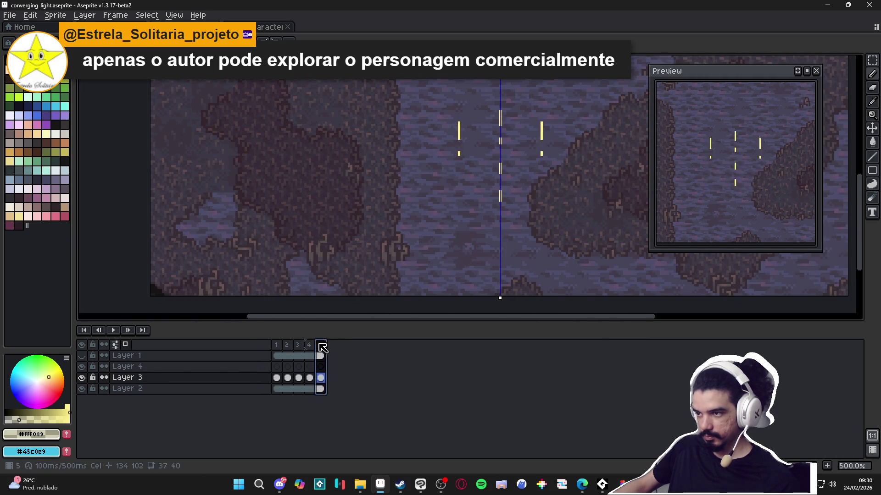
scroll(517, 124, "up", 5)
left_click_drag(480, 130, 479, 240)
left_click_drag(348, 199, 347, 169)
left_click_drag(345, 109, 345, 98)
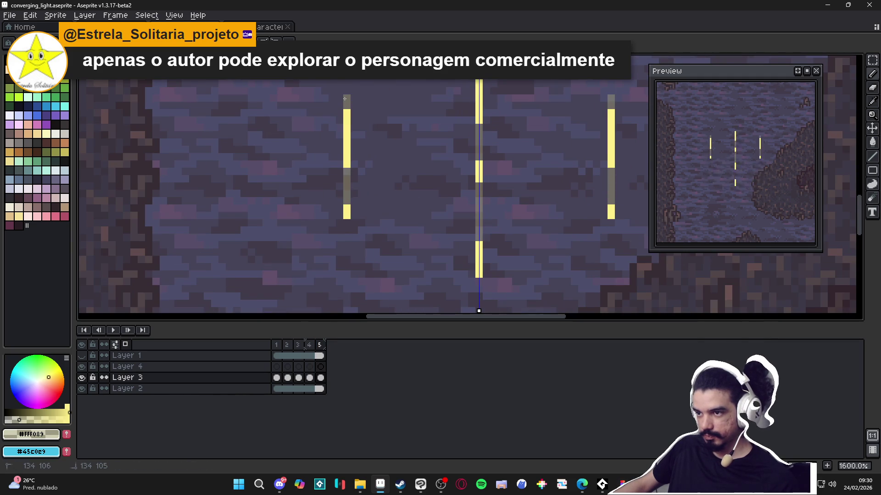
Step: Save converging_light.aseprite
scroll(474, 122, "up", 5)
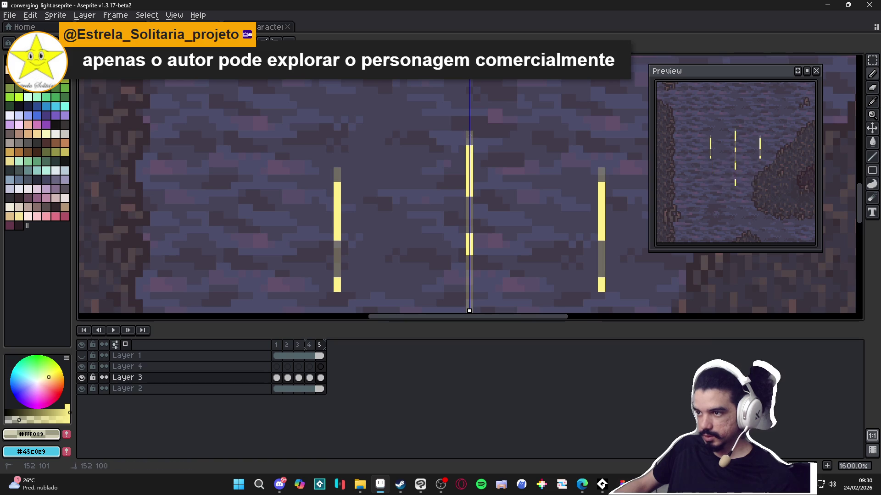
scroll(471, 137, "down", 6)
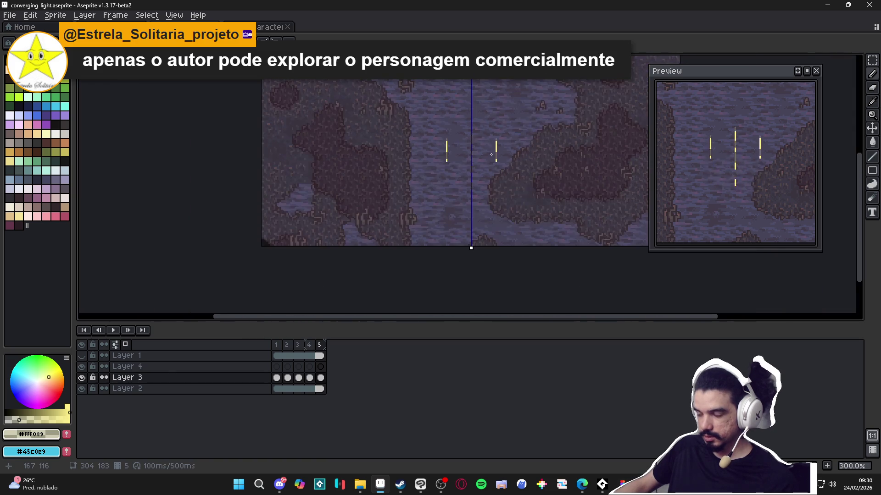
scroll(470, 175, "up", 10)
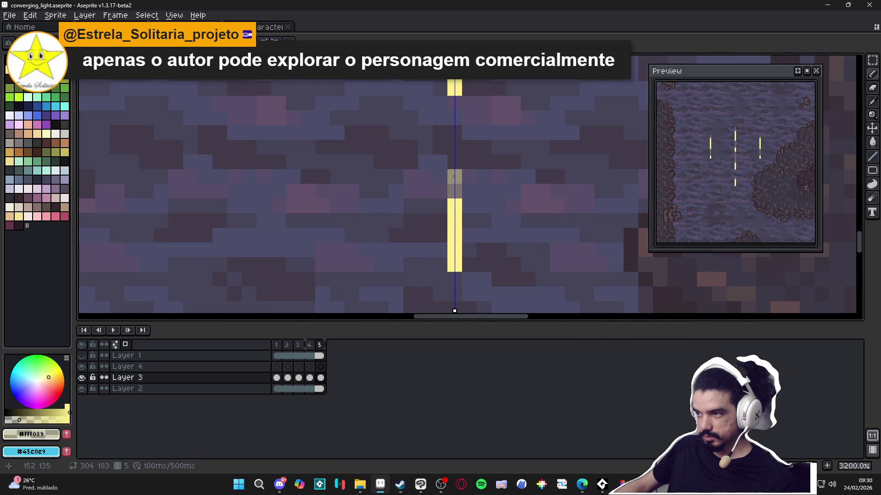
scroll(453, 176, "down", 7)
scroll(394, 173, "up", 1)
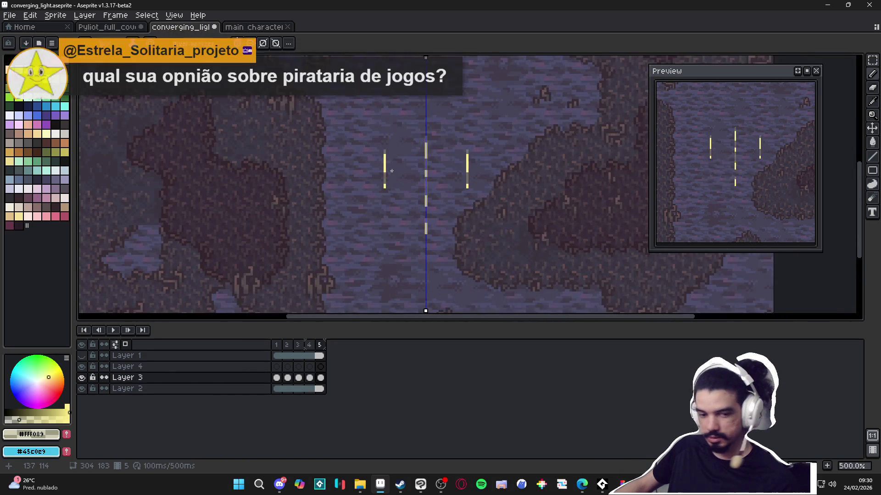
key("ctrl+s")
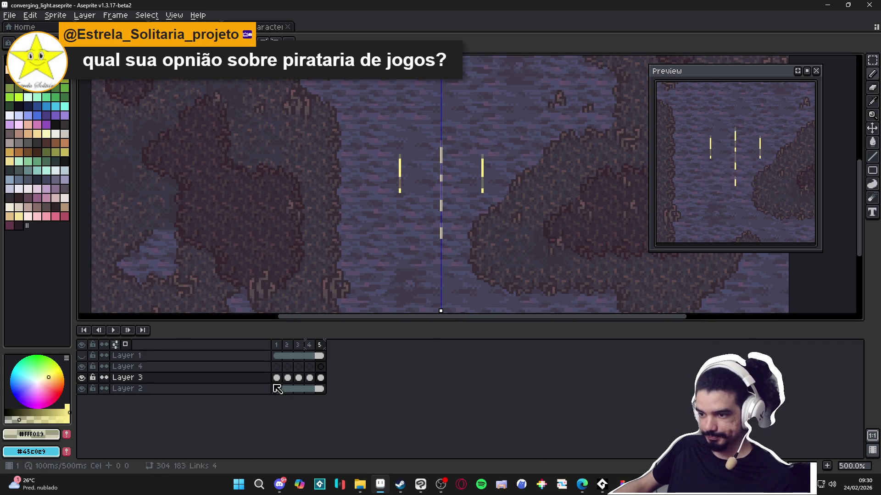
Step: Check frames 4 and 5, step through frames 1 to 5, then save converging_light.aseprite
left_click(309, 345)
left_click(320, 345)
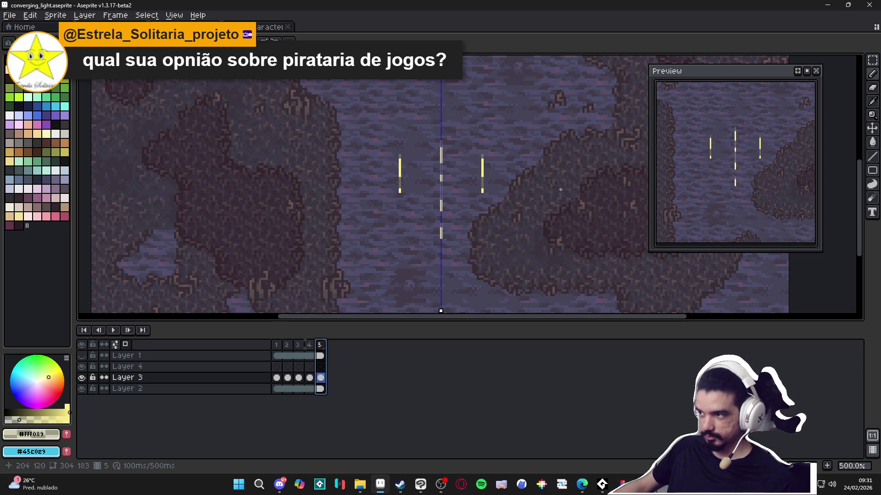
scroll(568, 189, "down", 2)
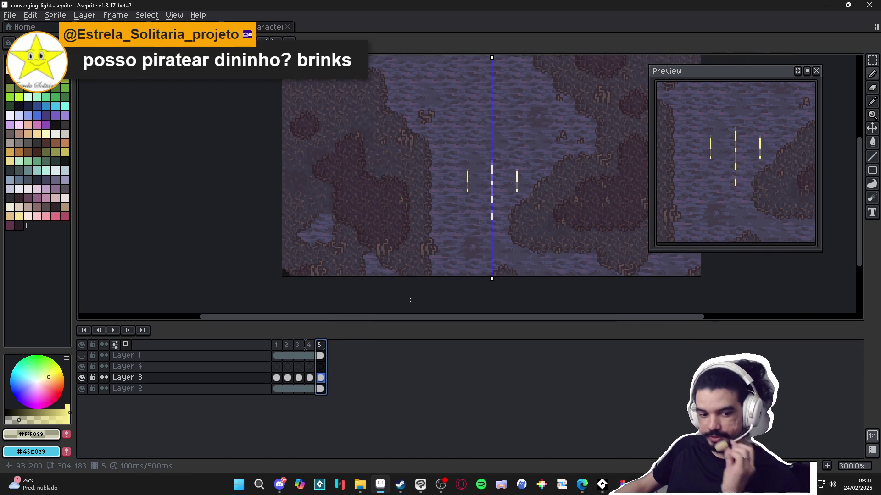
scroll(431, 278, "right", 1)
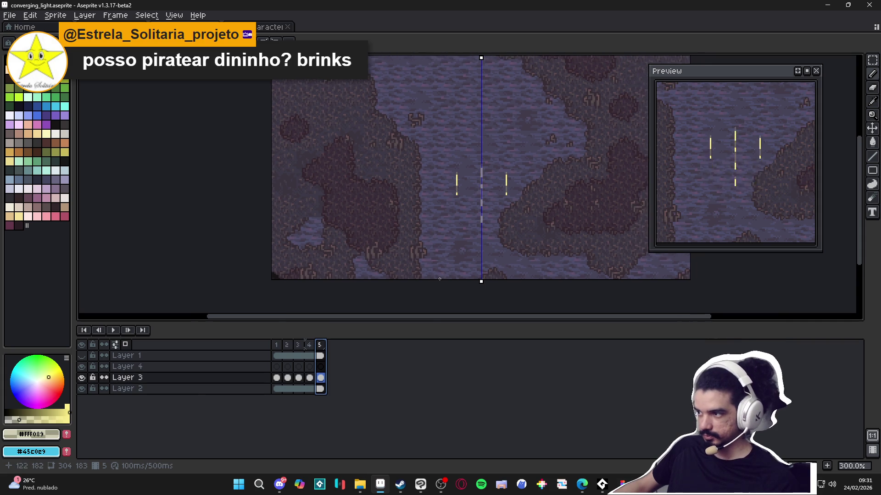
left_click(276, 345)
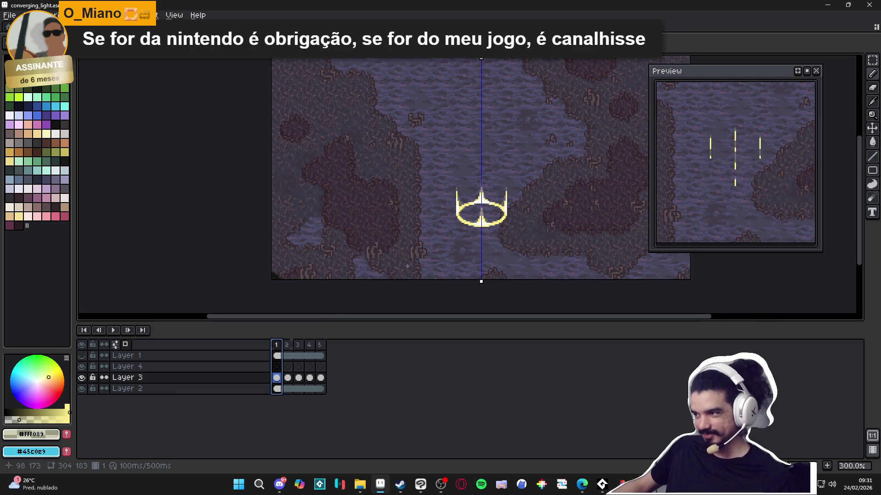
left_click(287, 345)
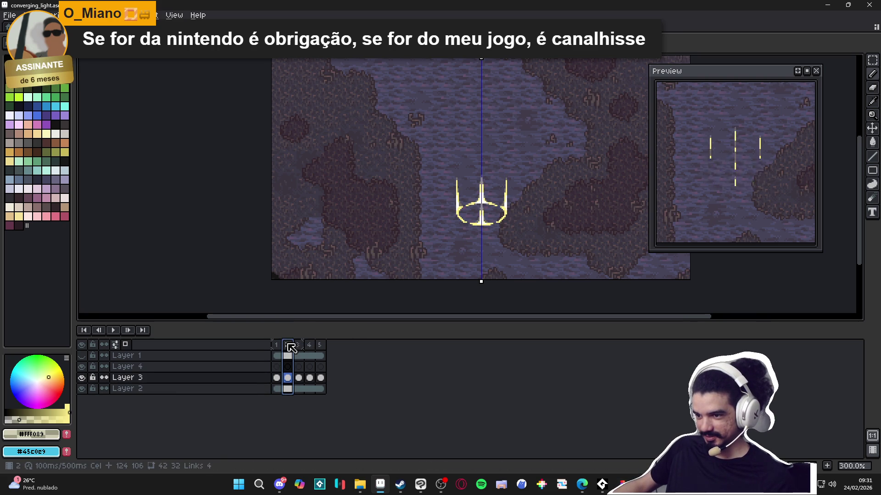
left_click(298, 346)
left_click(310, 345)
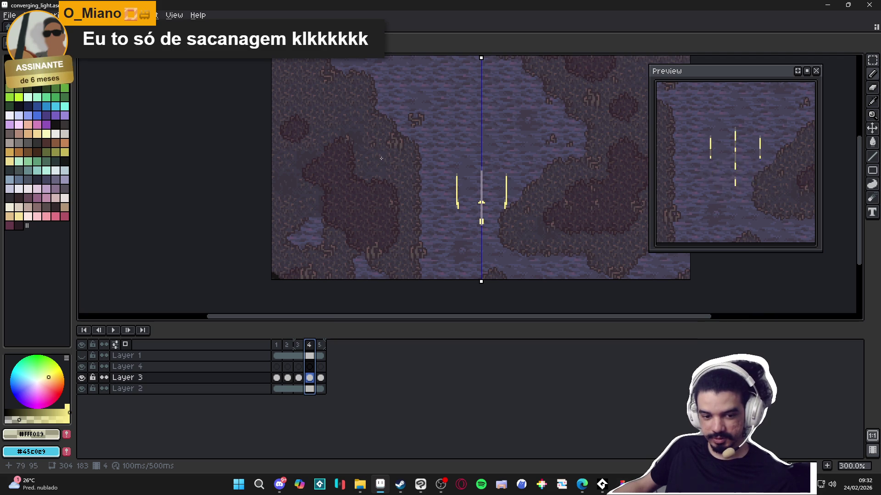
left_click(320, 350)
key("ctrl+s")
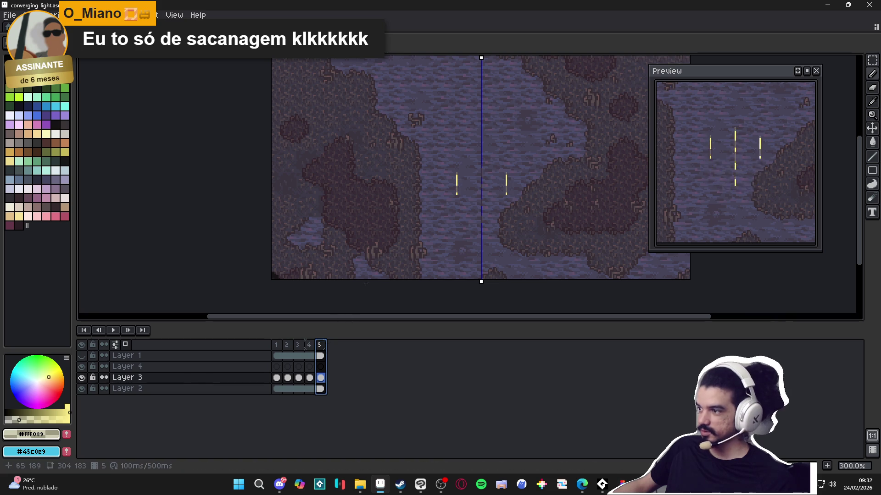